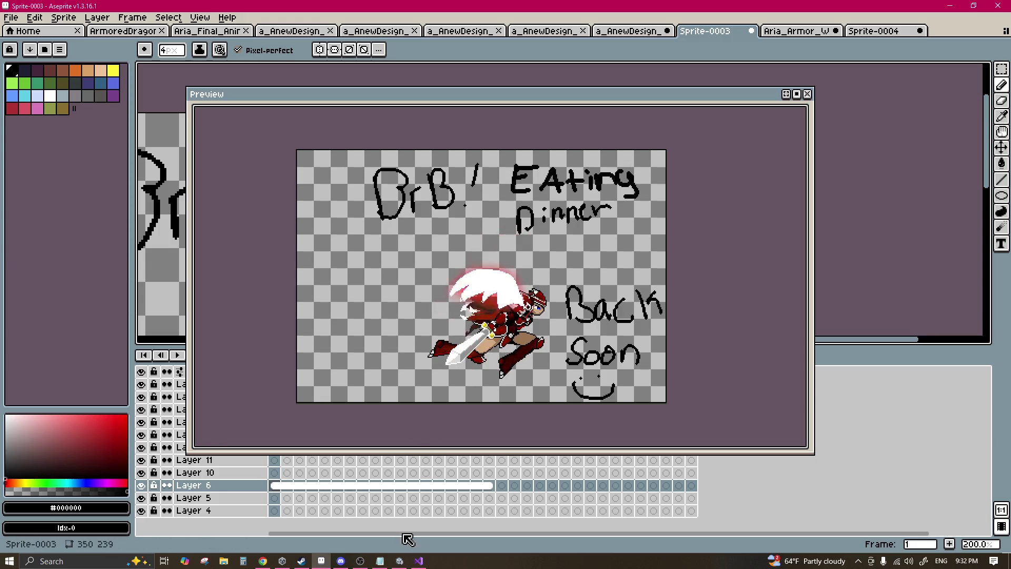
Step: Switch from Aseprite to the Unity Editor, where AriasQuest is running in Play mode
{"action": "left_click", "coordinate": [399, 560]}
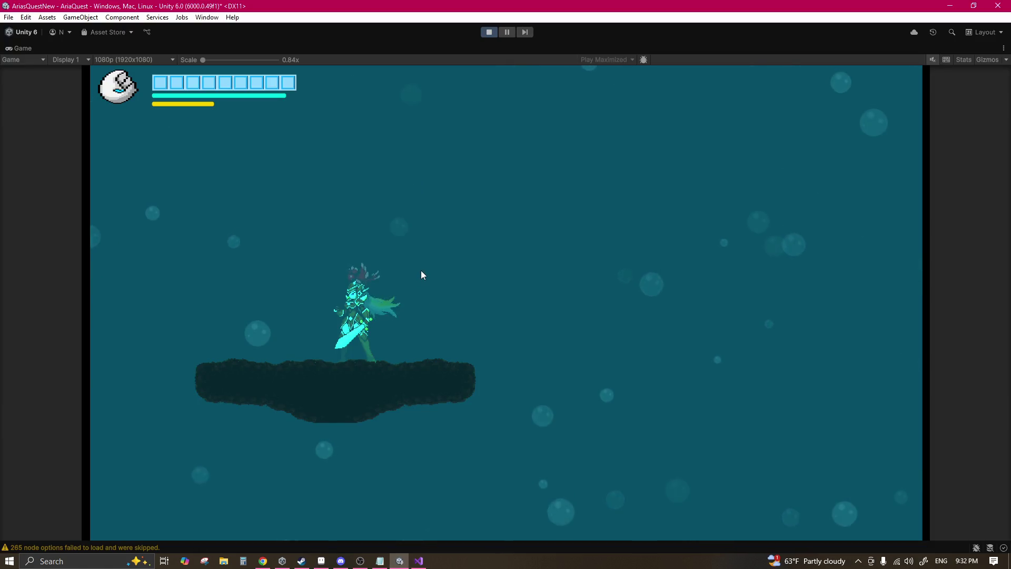
Step: Slash, dash and jump, then grapple the anchor and swing into the upper shaft
{"action": "key", "text": "x"}
{"action": "key", "text": "Left"}
{"action": "key", "text": "shift"}
{"action": "key", "text": "space"}
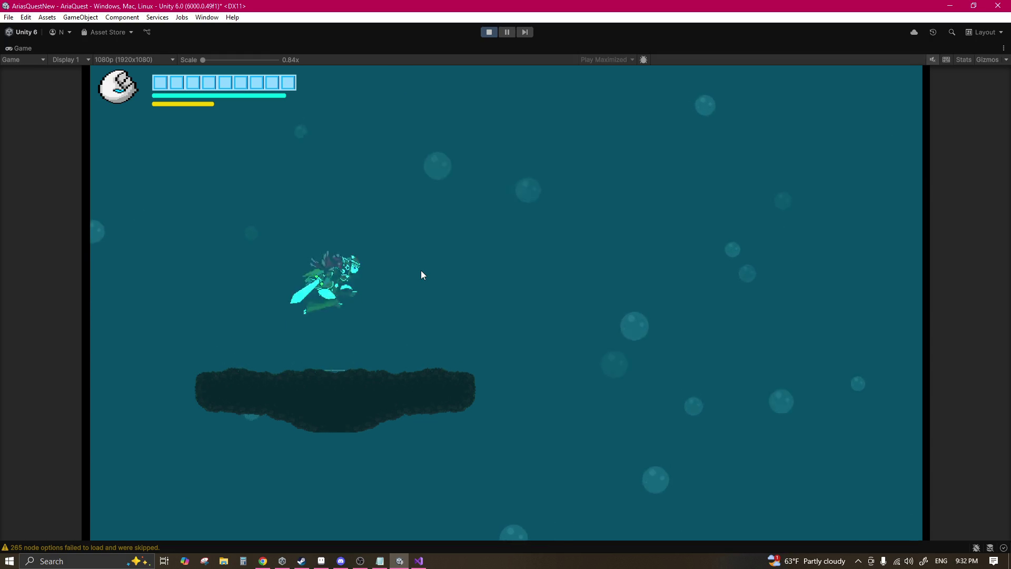
{"action": "key", "text": "x"}
{"action": "key", "text": "shift"}
{"action": "key", "text": "space"}
{"action": "key", "text": "c"}
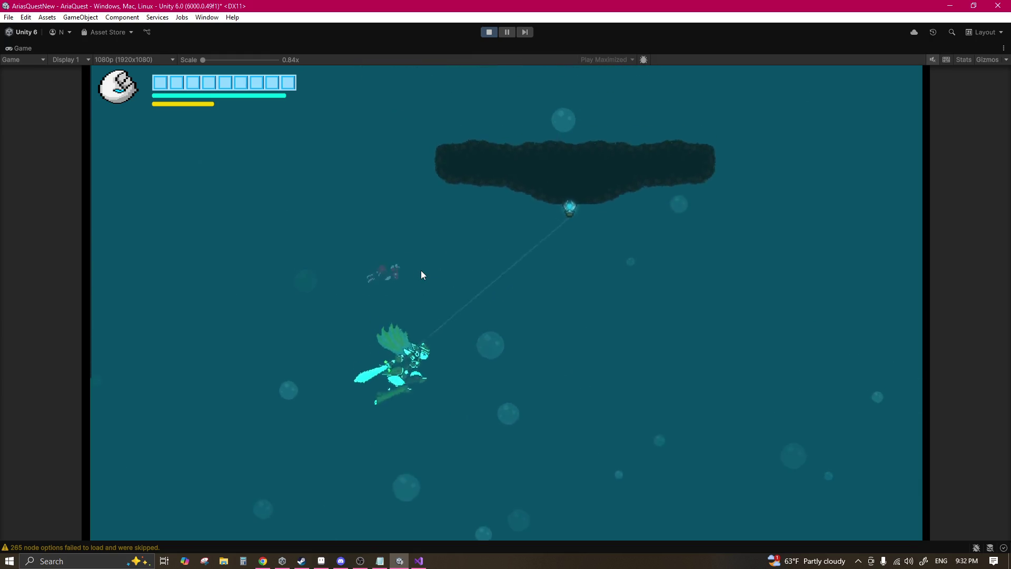
{"action": "key", "text": "space"}
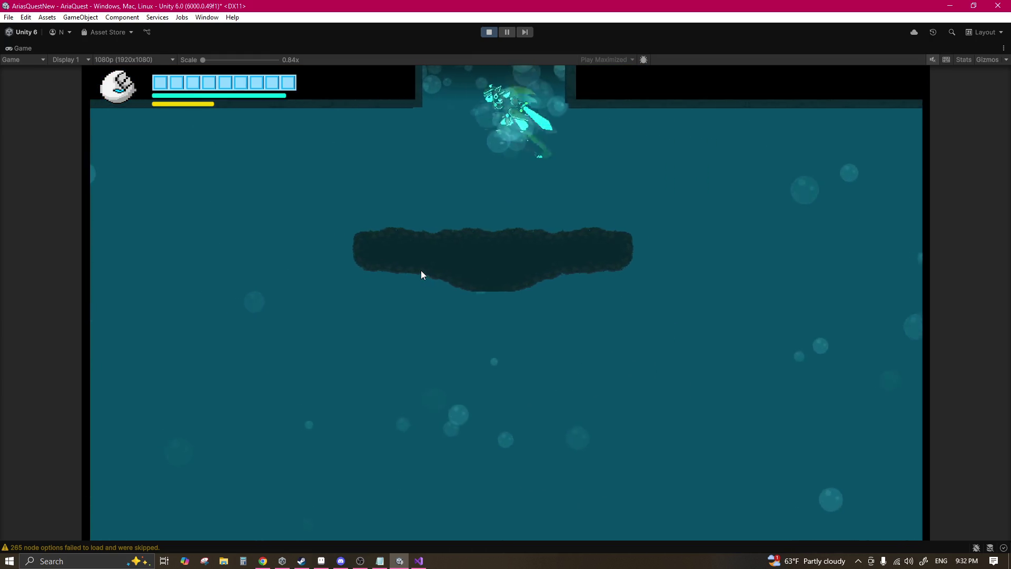
Step: Dash through the right door and run right past the waterfalls
{"action": "key", "text": "shift"}
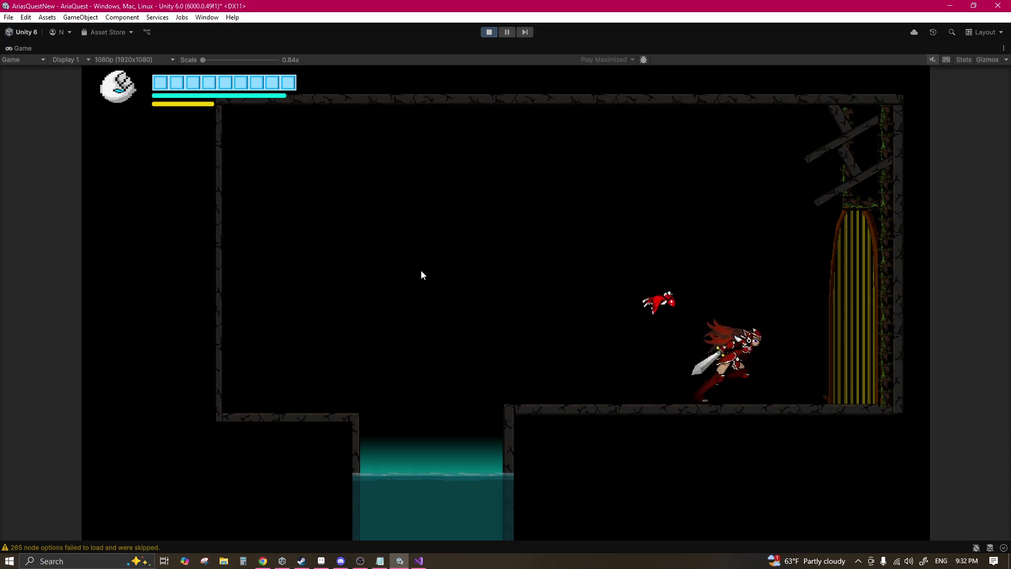
{"action": "key", "text": "x"}
{"action": "key", "text": "Right"}
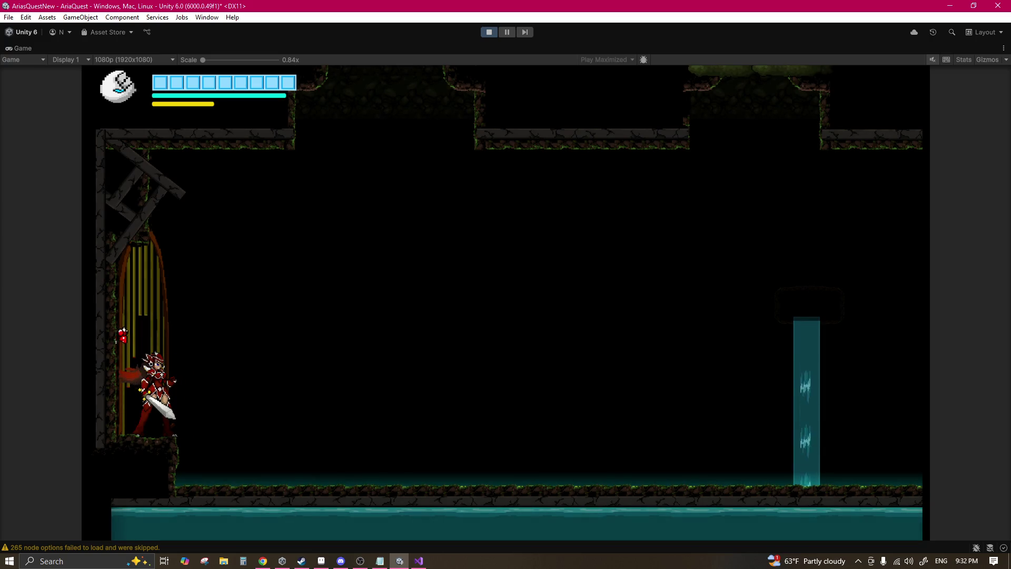
{"action": "key", "text": "shift"}
{"action": "key", "text": "Right"}
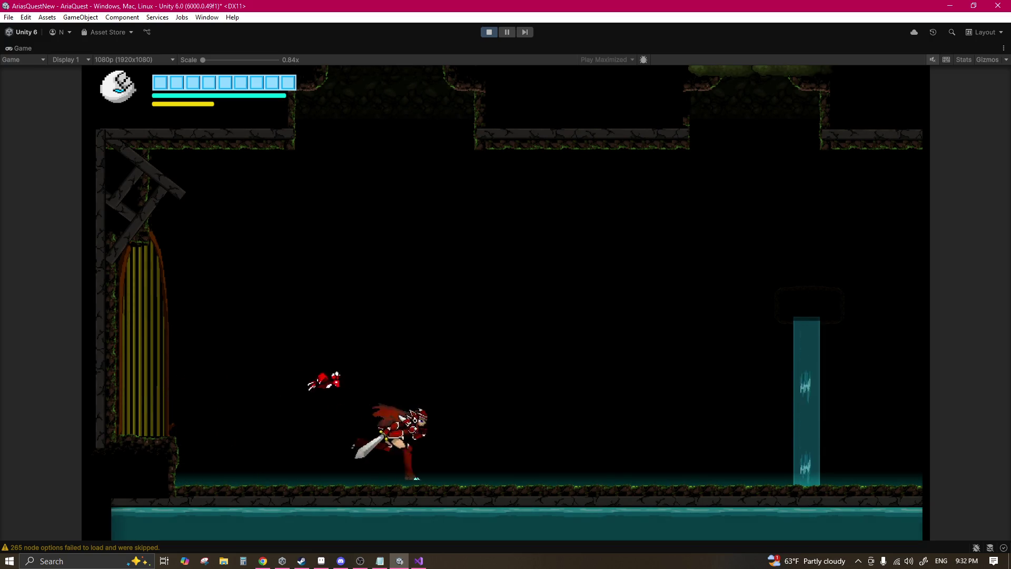
{"action": "key", "text": "Right"}
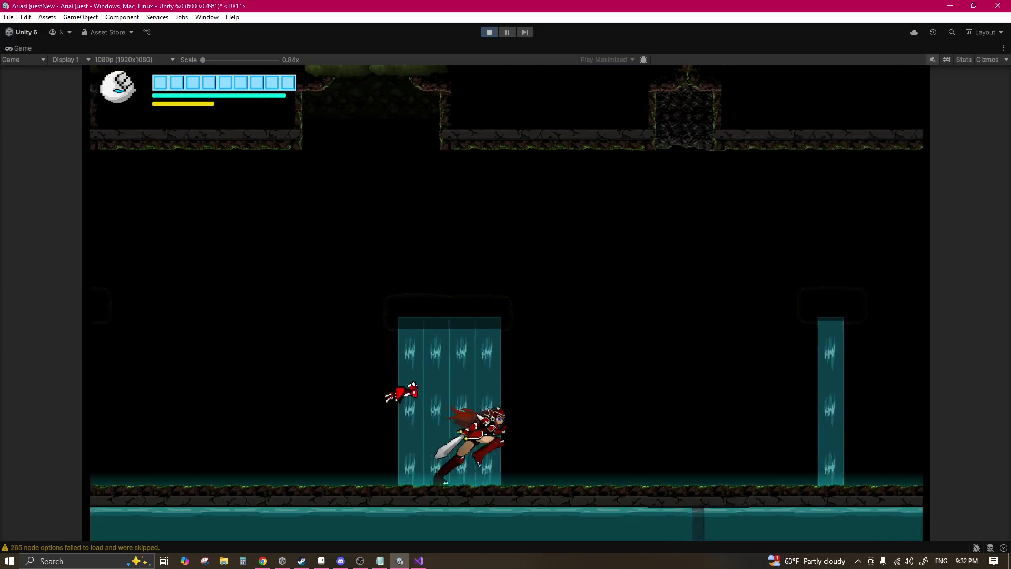
{"action": "key", "text": "Right"}
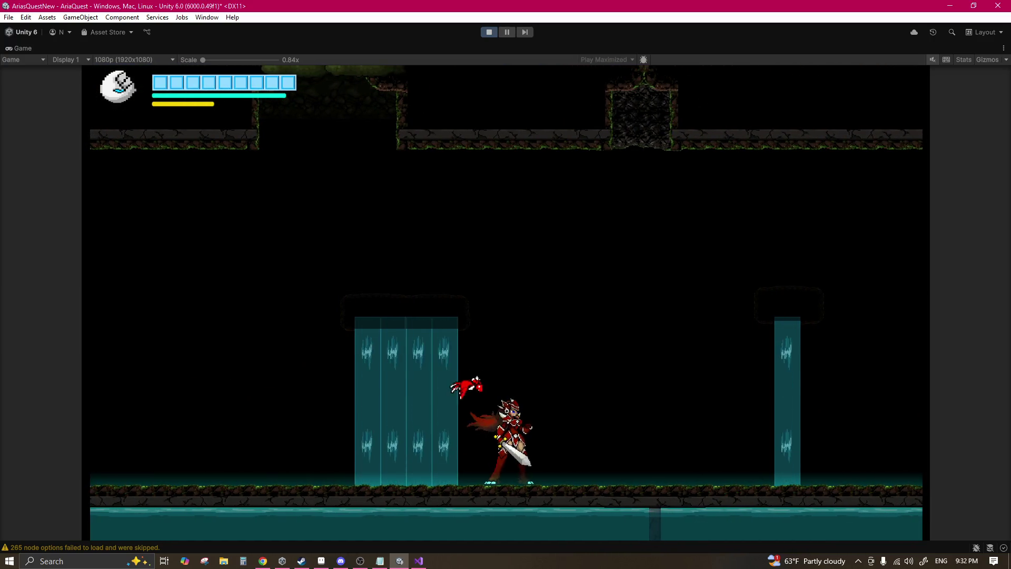
Step: Refocus the game window and perform charged sword slashes beside the waterfall
{"action": "left_click", "coordinate": [386, 558]}
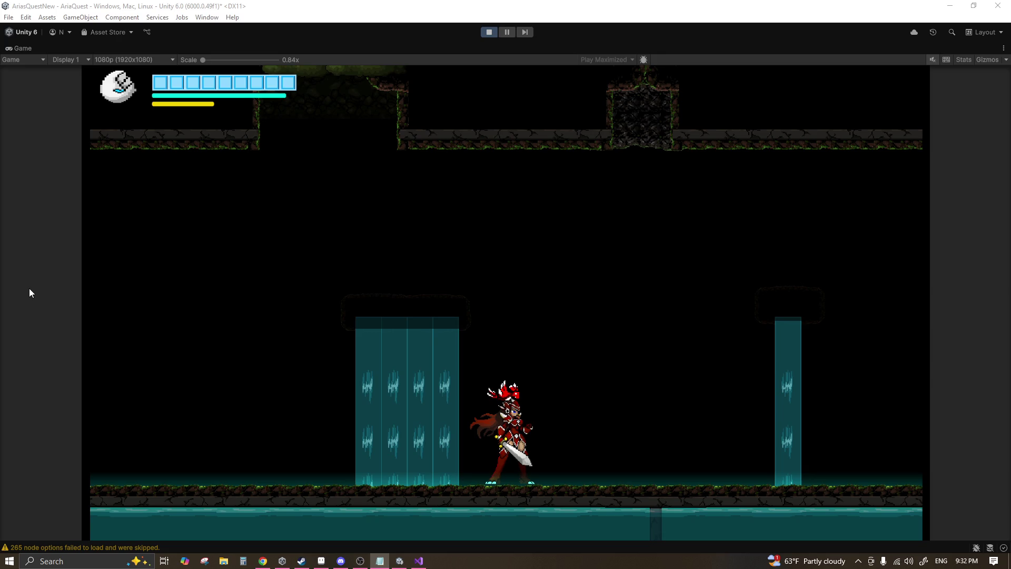
{"action": "left_click", "coordinate": [347, 332]}
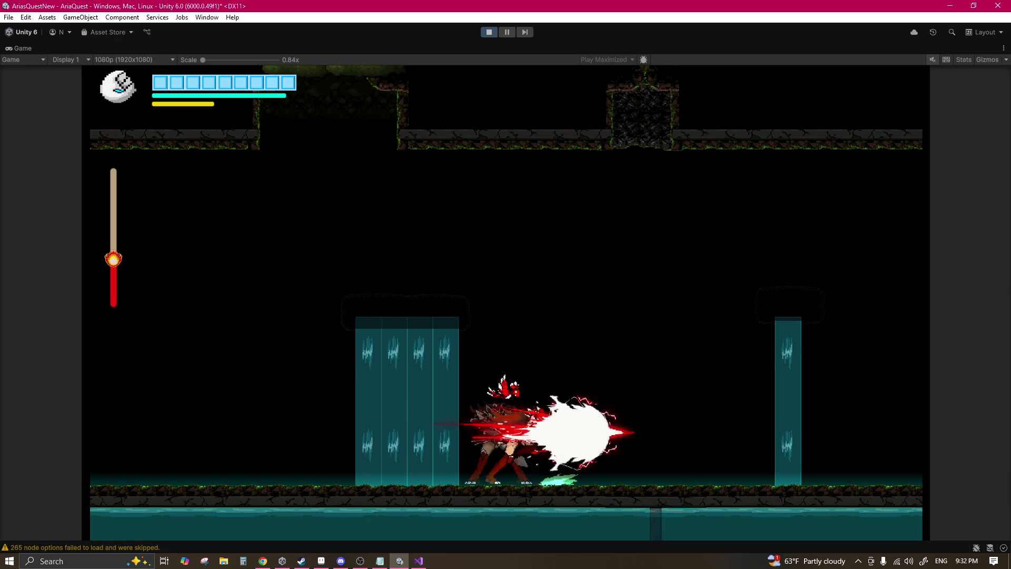
{"action": "key", "text": "j"}
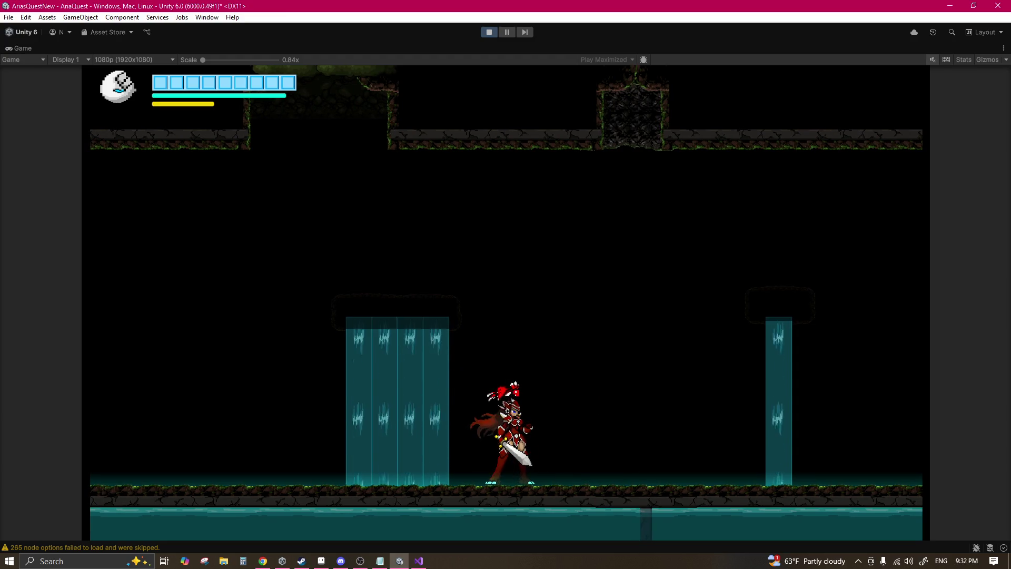
{"action": "key", "text": "alt+Tab"}
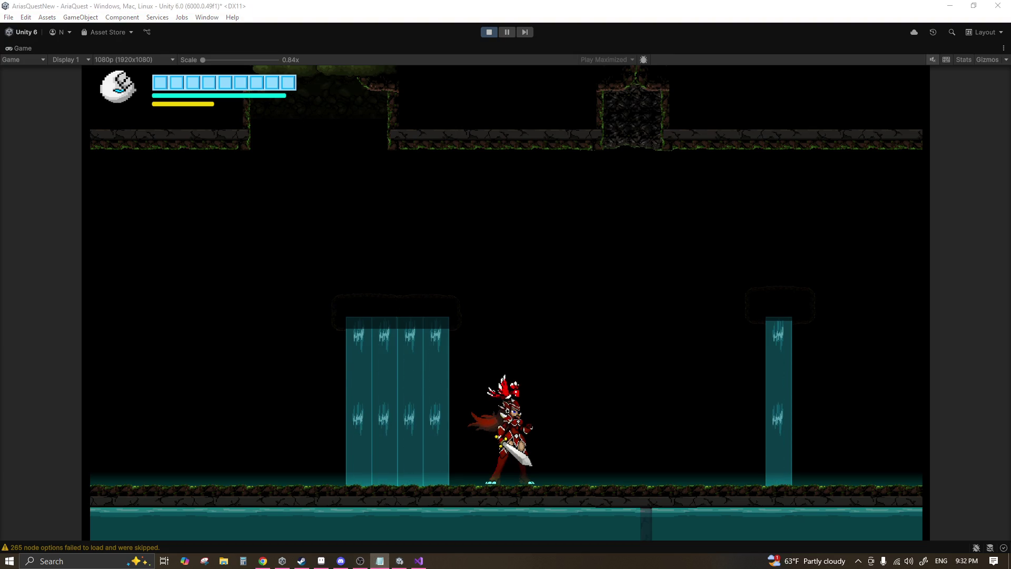
{"action": "left_click", "coordinate": [457, 11]}
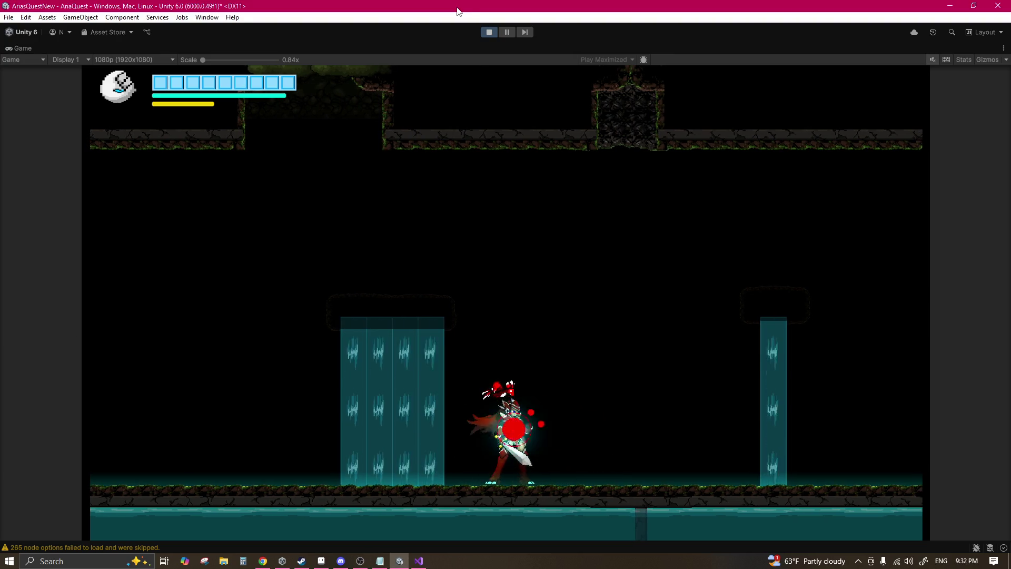
{"action": "key", "text": "j"}
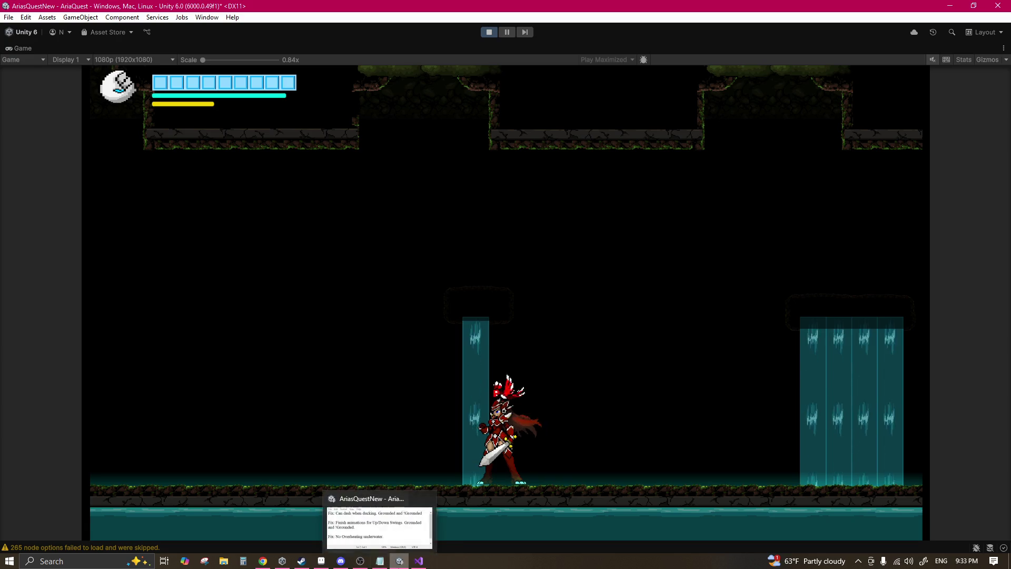
{"action": "mouse_move", "coordinate": [319, 563]}
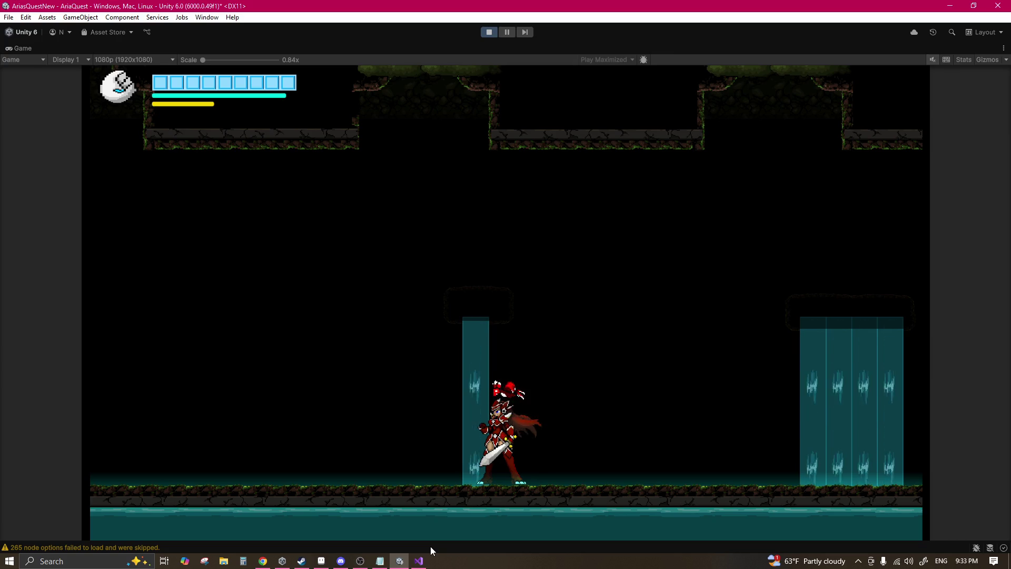
{"action": "key", "text": "Right"}
{"action": "key", "text": "Right"}
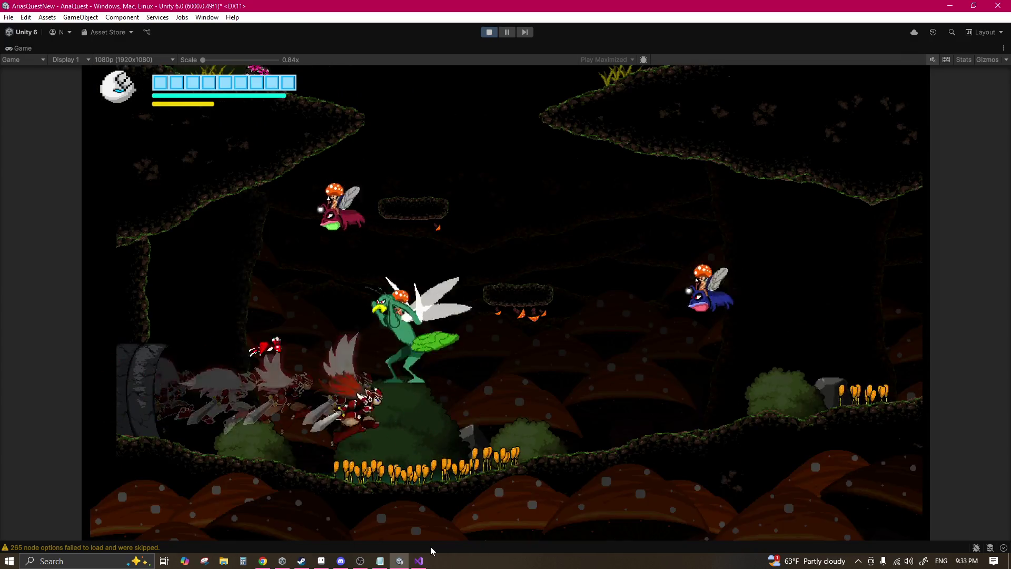
Step: Slash the mantis and dash right through the mushroom cave, leaving the room
{"action": "key", "text": "Left"}
{"action": "key", "text": "Left"}
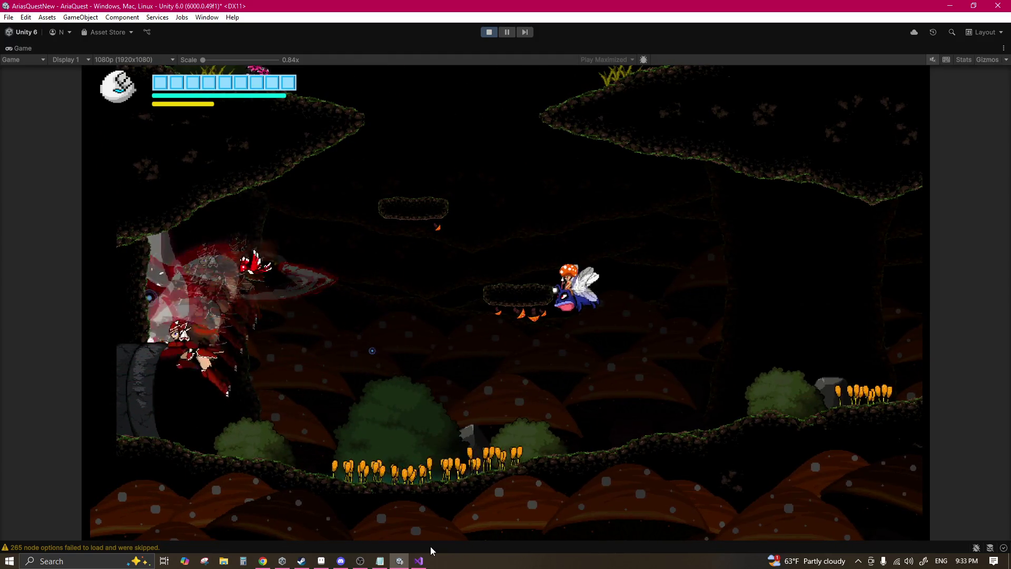
{"action": "key", "text": "Right"}
{"action": "key", "text": "Right"}
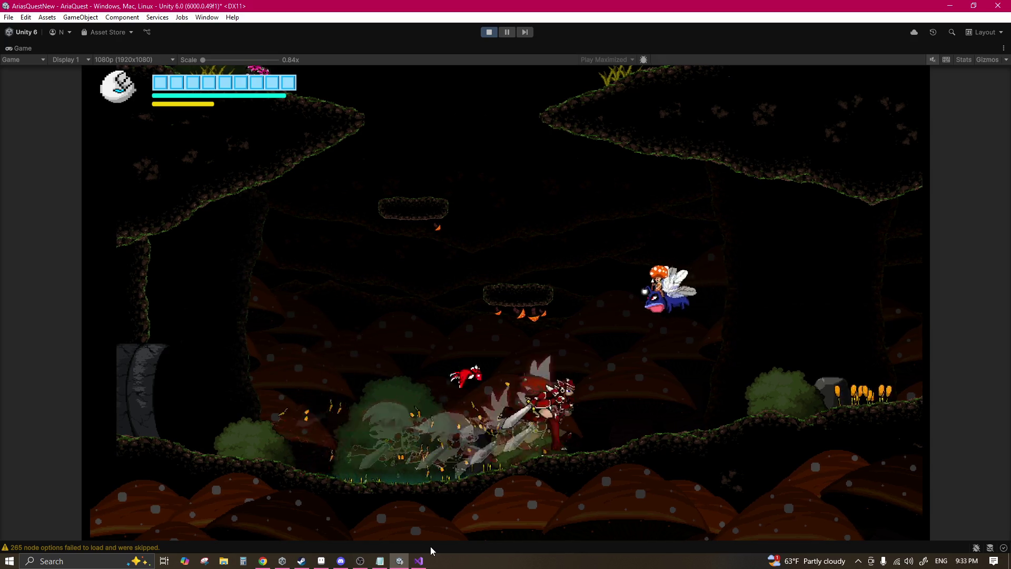
{"action": "key", "text": "Right"}
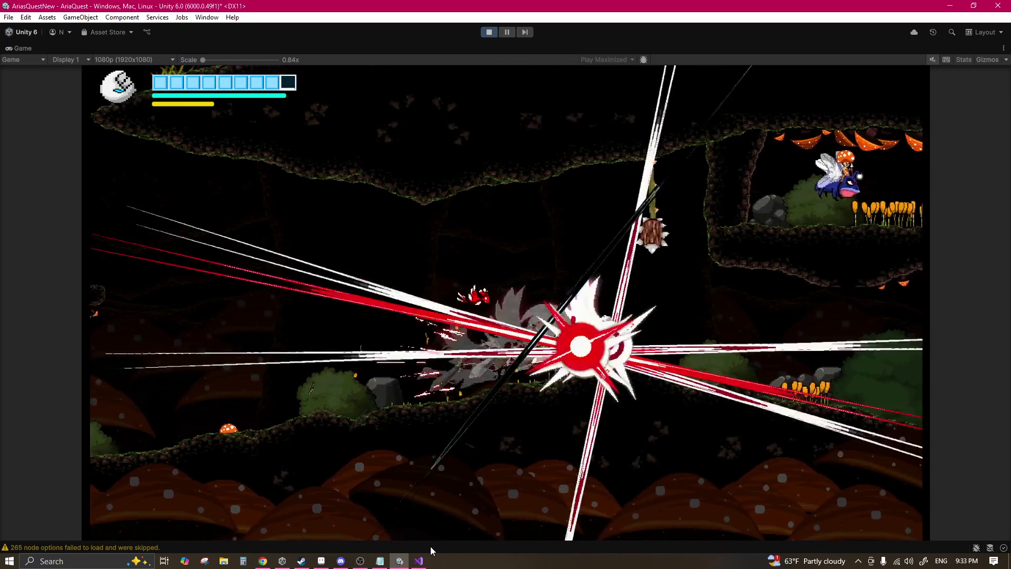
{"action": "key", "text": "Right"}
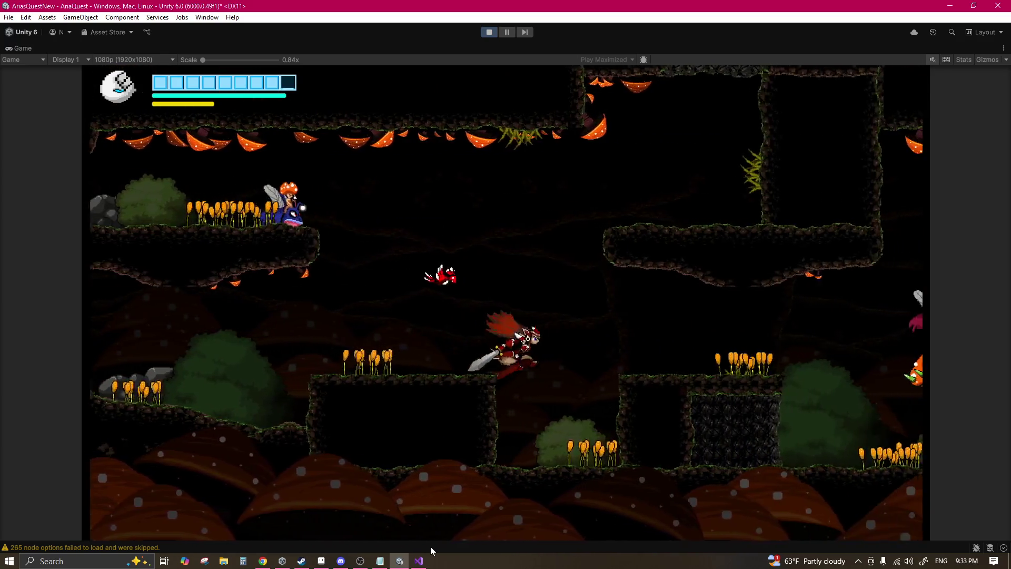
{"action": "key", "text": "Right"}
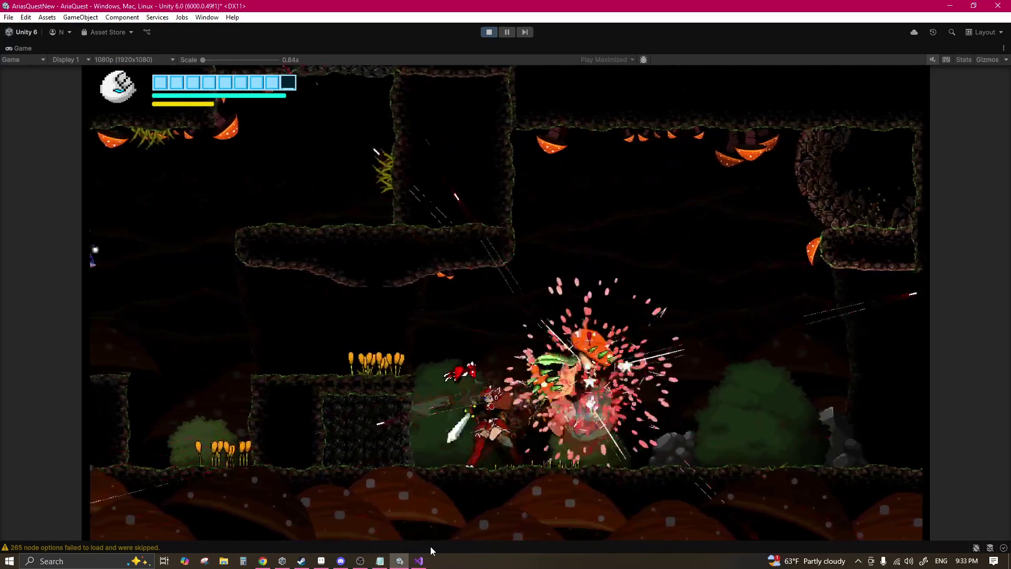
{"action": "key", "text": "Right"}
{"action": "key", "text": "Right"}
{"action": "key", "text": "Left"}
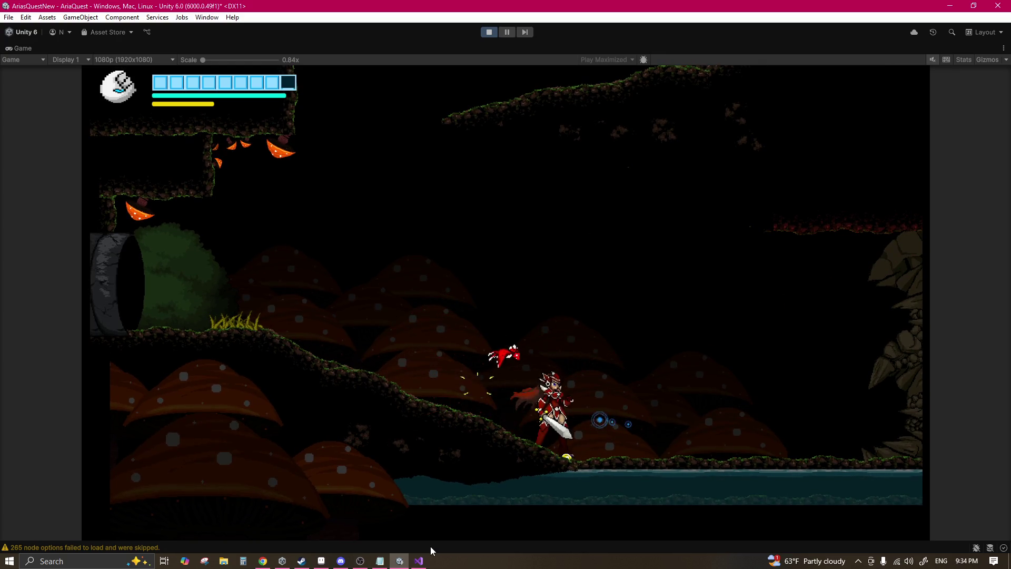
{"action": "key", "text": "Right"}
{"action": "key", "text": "Right"}
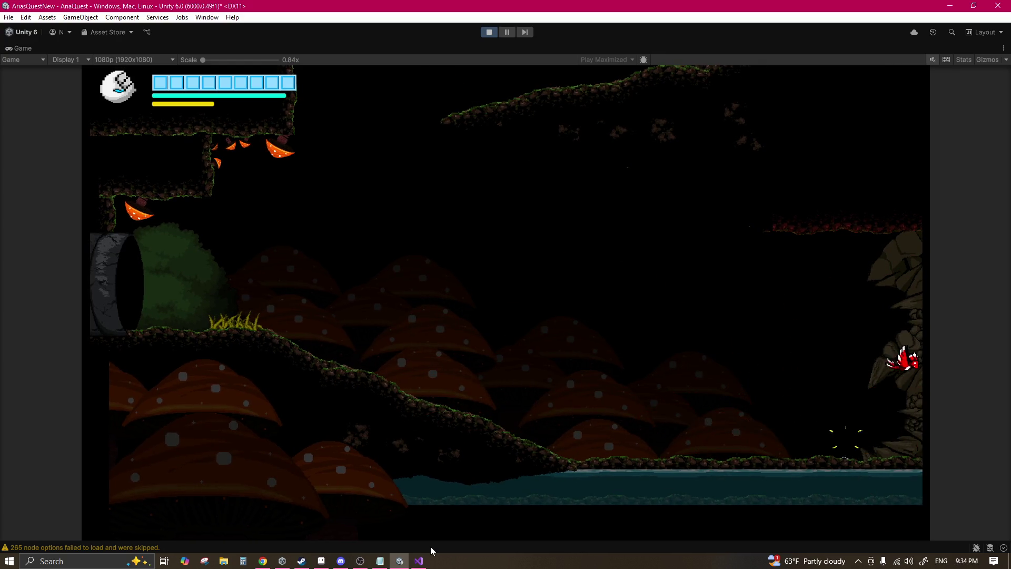
{"action": "key", "text": "Right"}
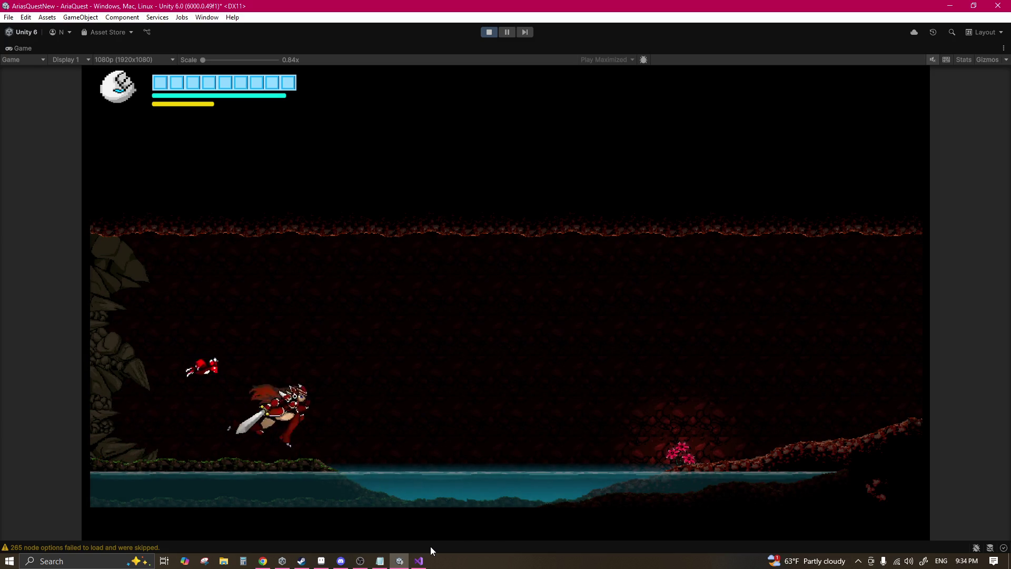
Step: Jump, plunge-slash, and dash at the fire enemy in the red cave
{"action": "key", "text": "Left"}
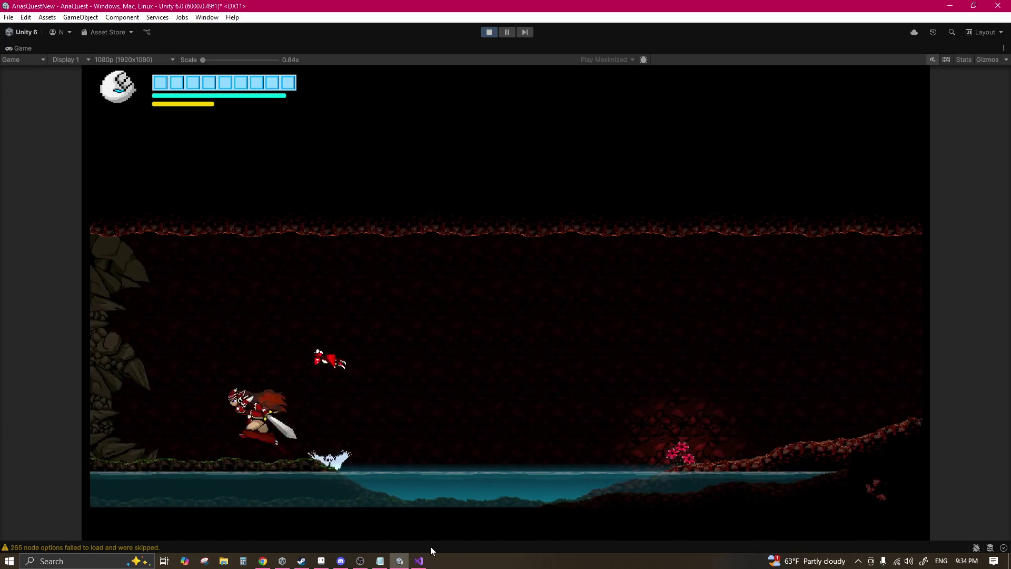
{"action": "key", "text": "Right"}
{"action": "key", "text": "Left"}
{"action": "key", "text": "space"}
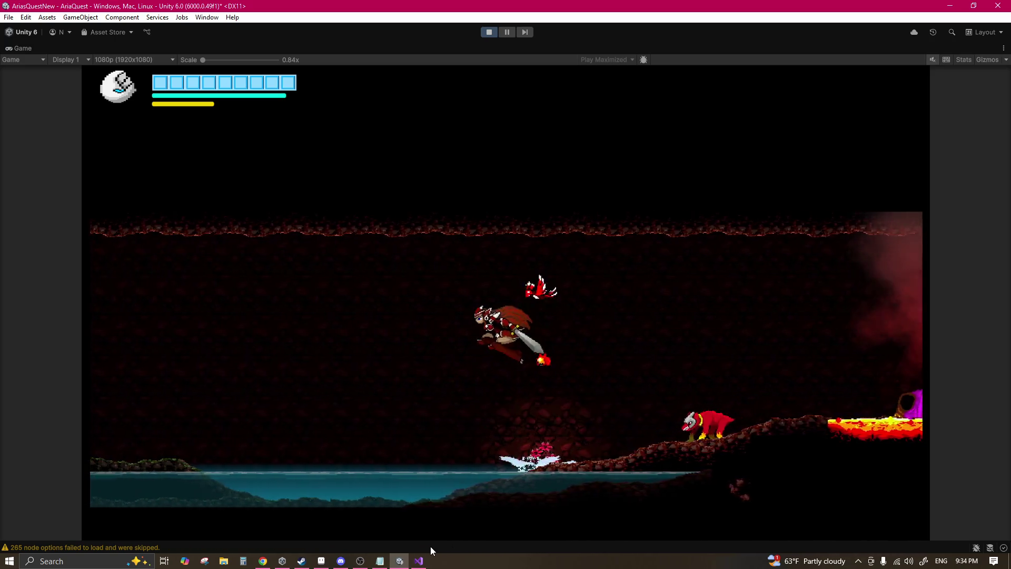
{"action": "key", "text": "x"}
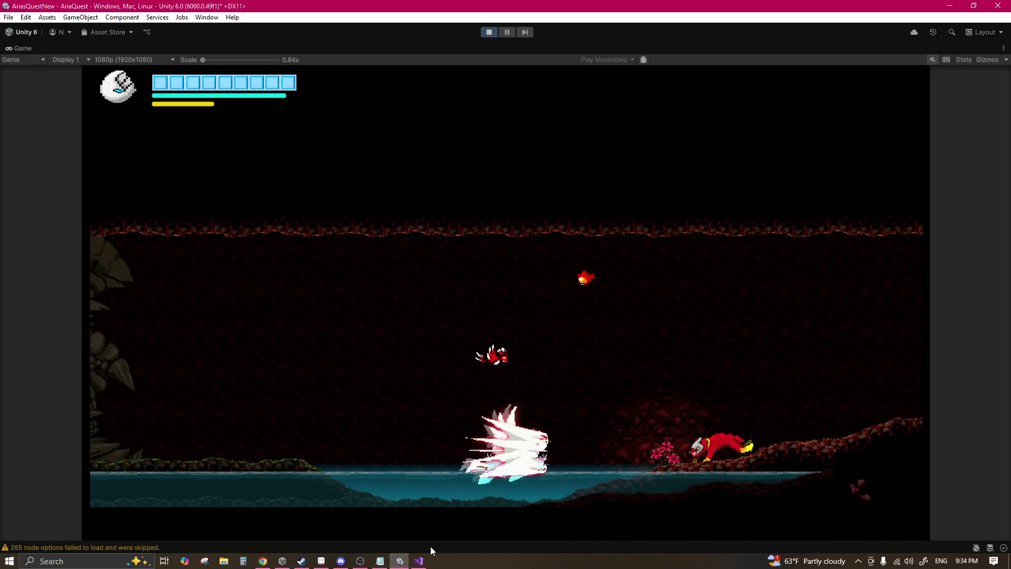
{"action": "key", "text": "Right"}
Step: Strike the fire enemy, then roll the red sphere into the lava room and ram it
{"action": "key", "text": "x"}
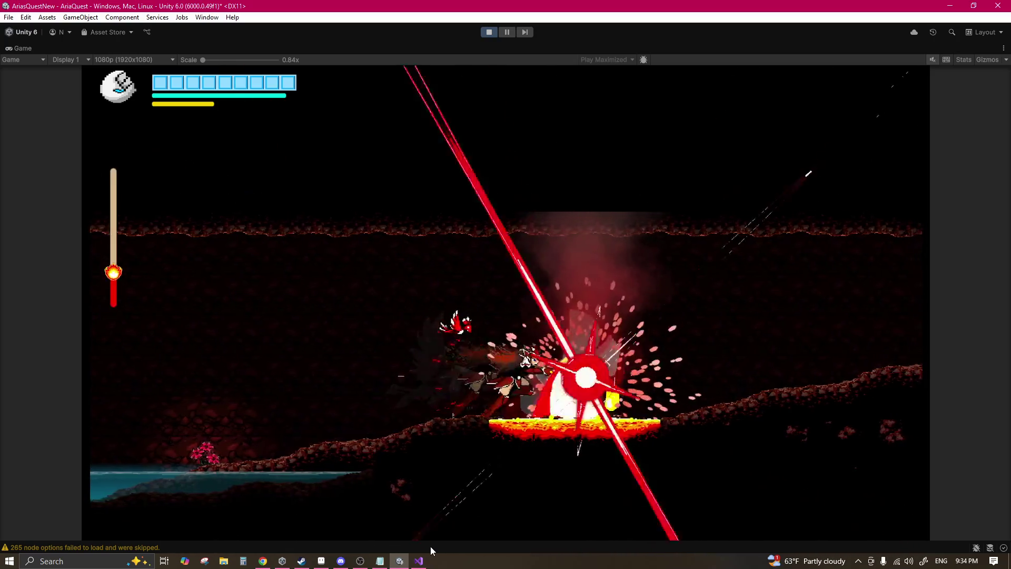
{"action": "key", "text": "Right"}
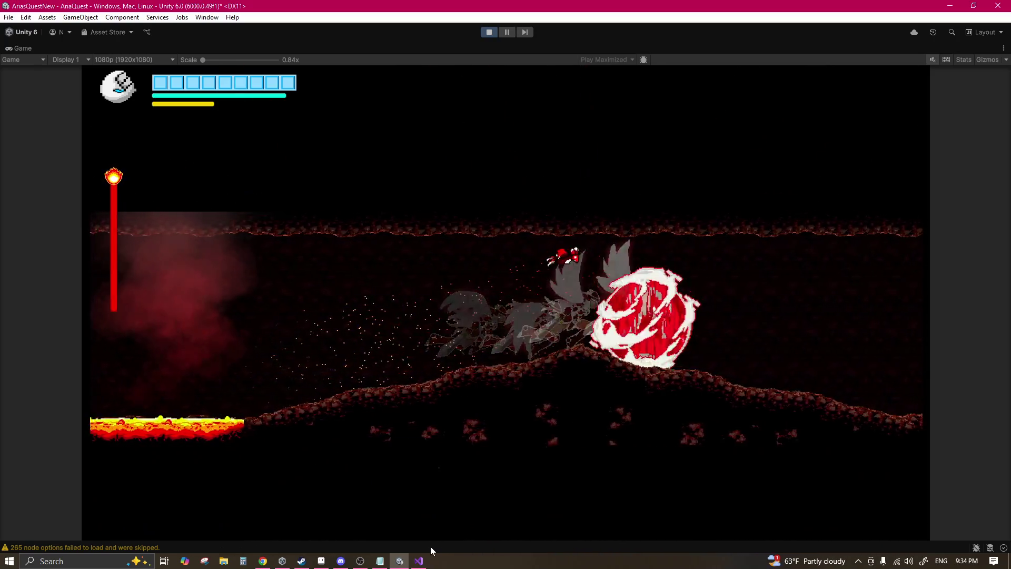
{"action": "key", "text": "Right"}
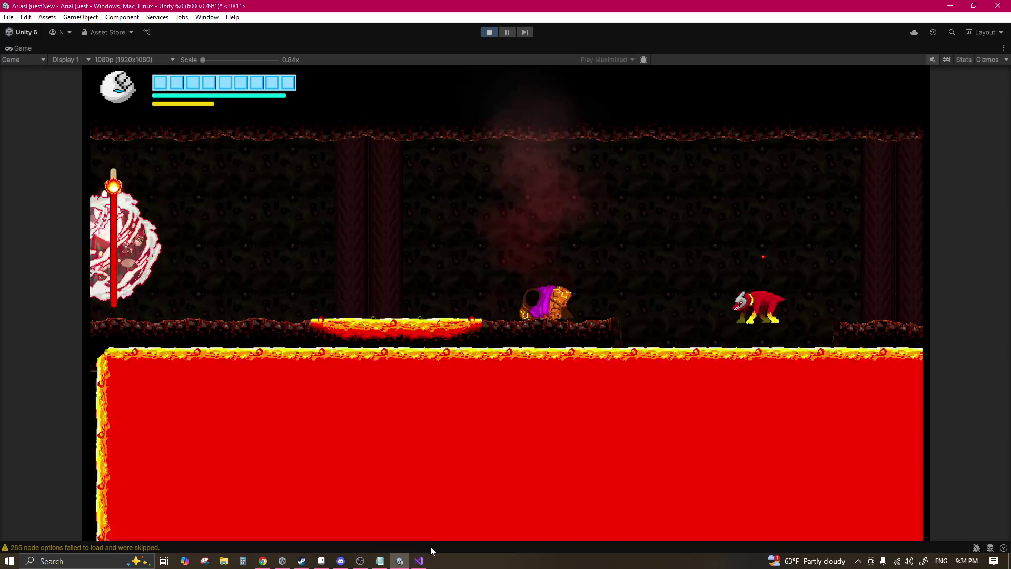
{"action": "key", "text": "Right"}
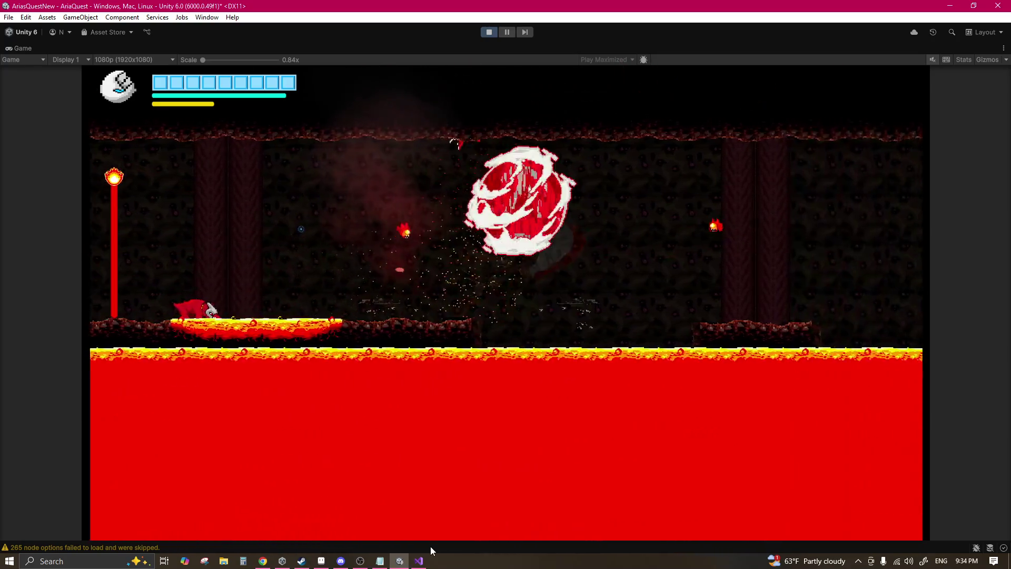
{"action": "key", "text": "Right"}
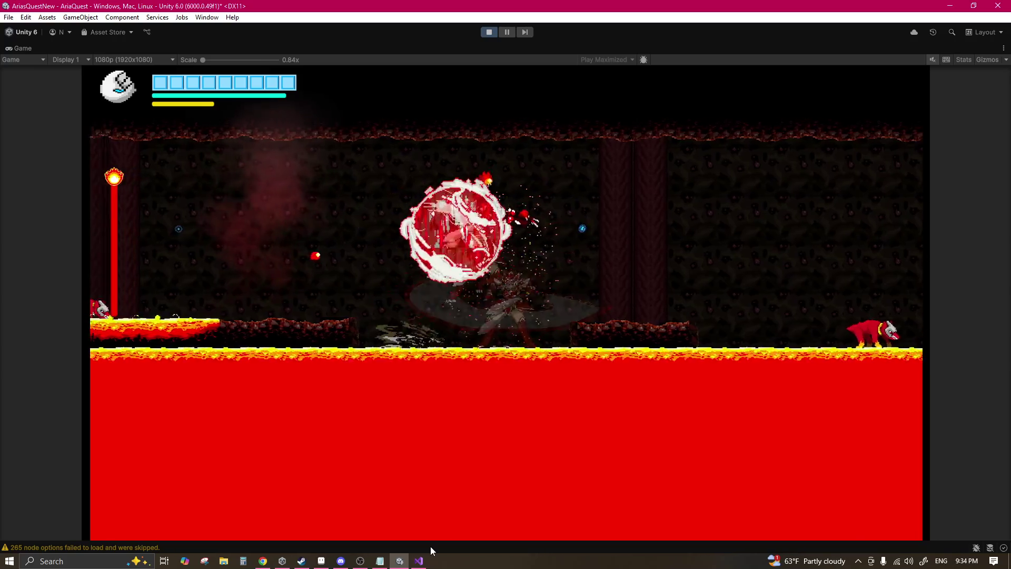
Step: Attack the boss repeatedly and dash left past it onto the lower ledge
{"action": "key", "text": "Left"}
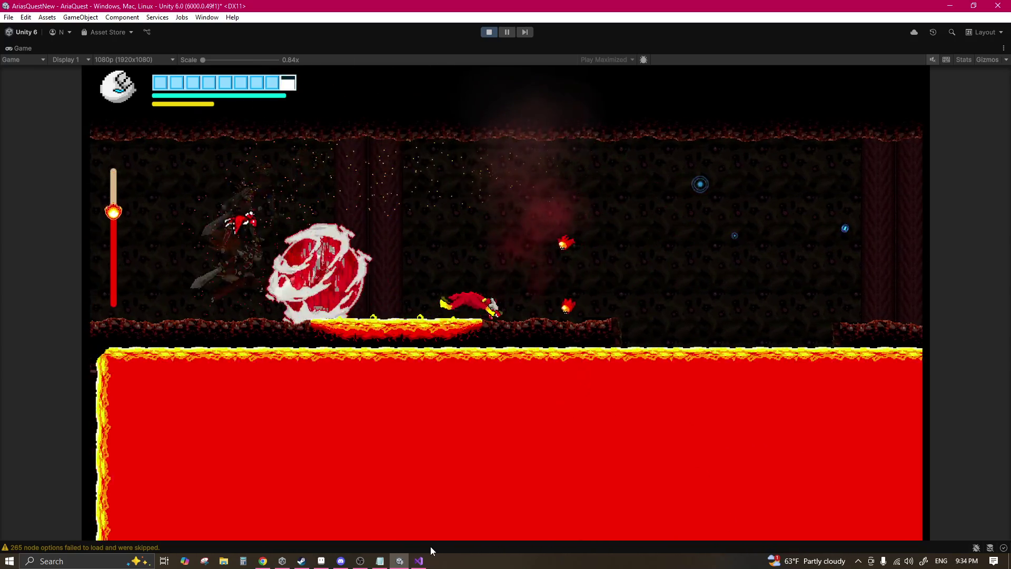
{"action": "key", "text": "Right"}
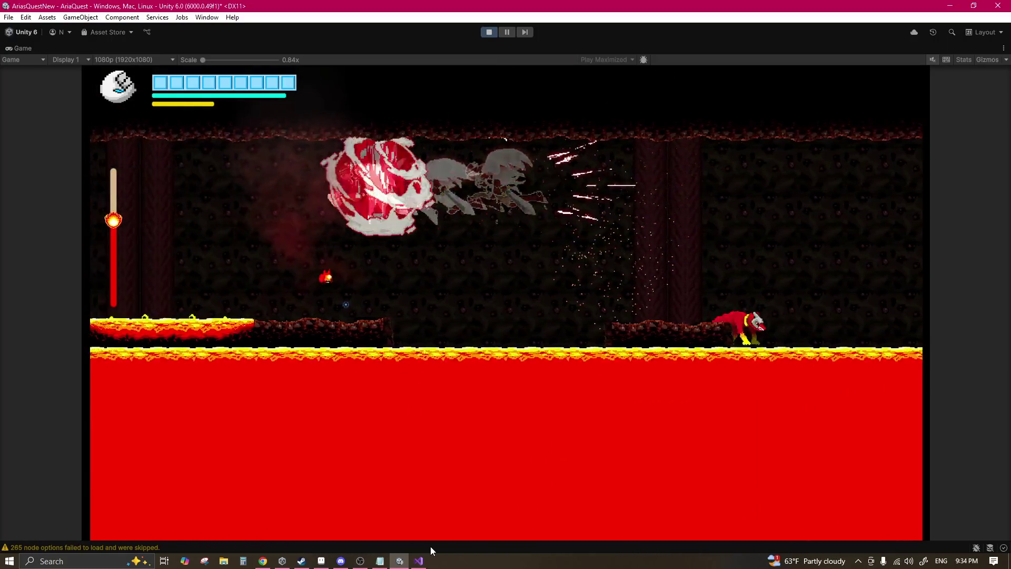
{"action": "key", "text": "Left"}
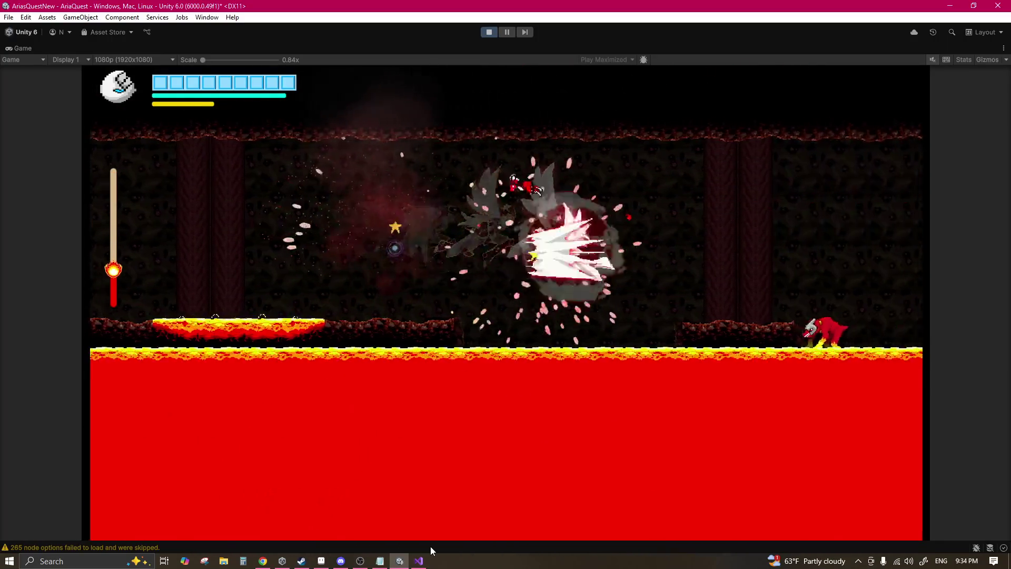
{"action": "key", "text": "Left"}
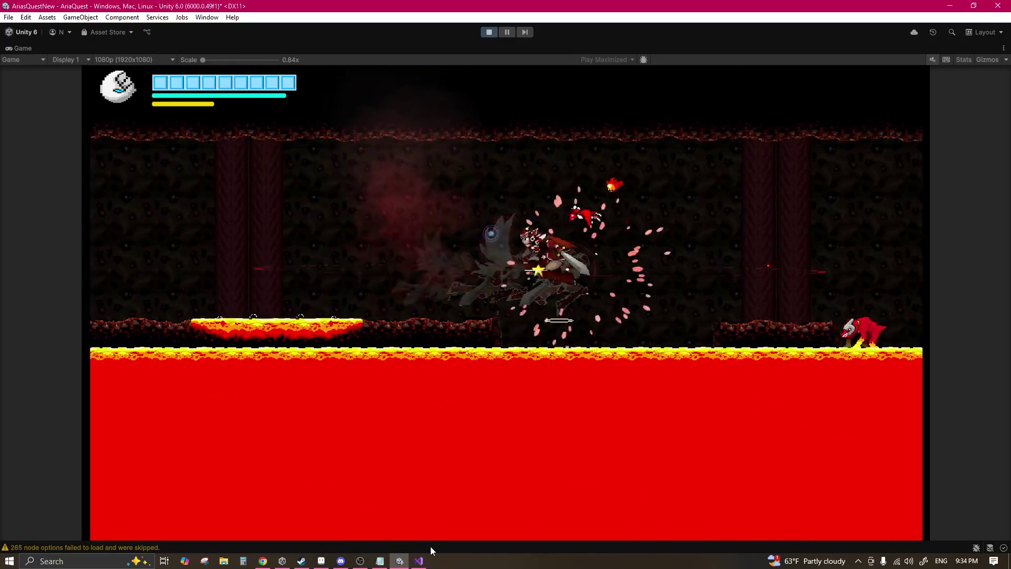
{"action": "key", "text": "Left"}
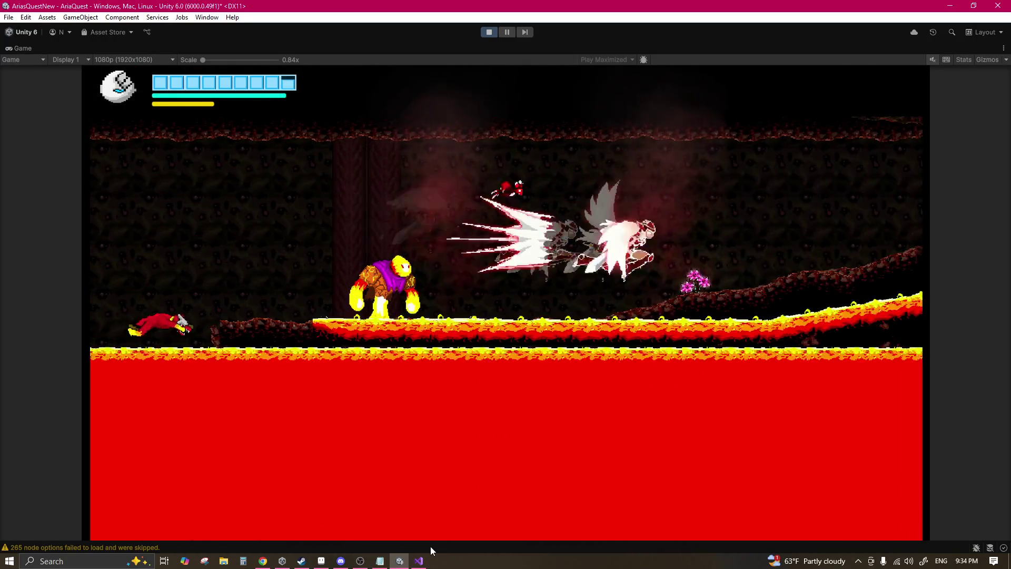
{"action": "key", "text": "Left"}
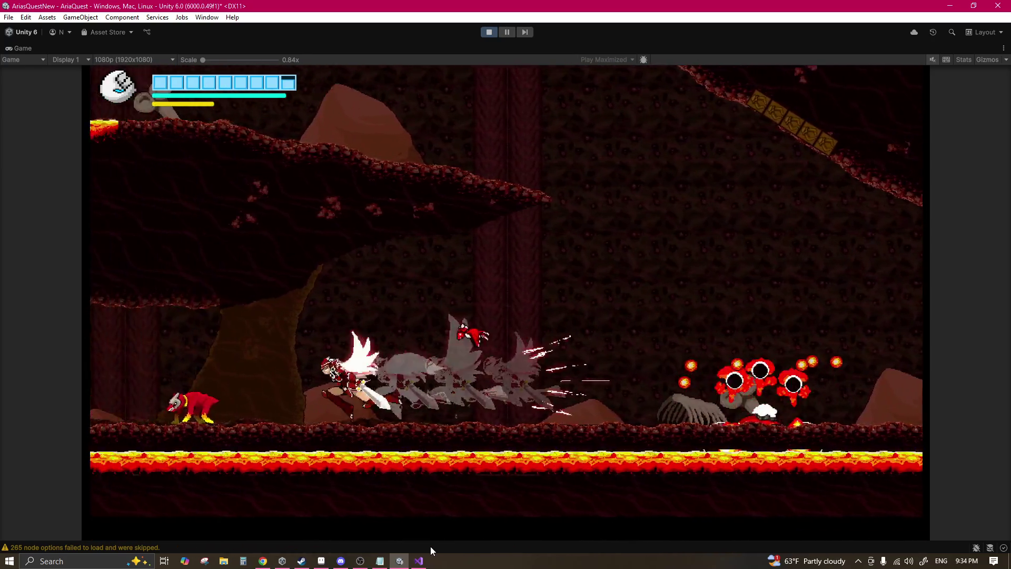
{"action": "key", "text": "Left"}
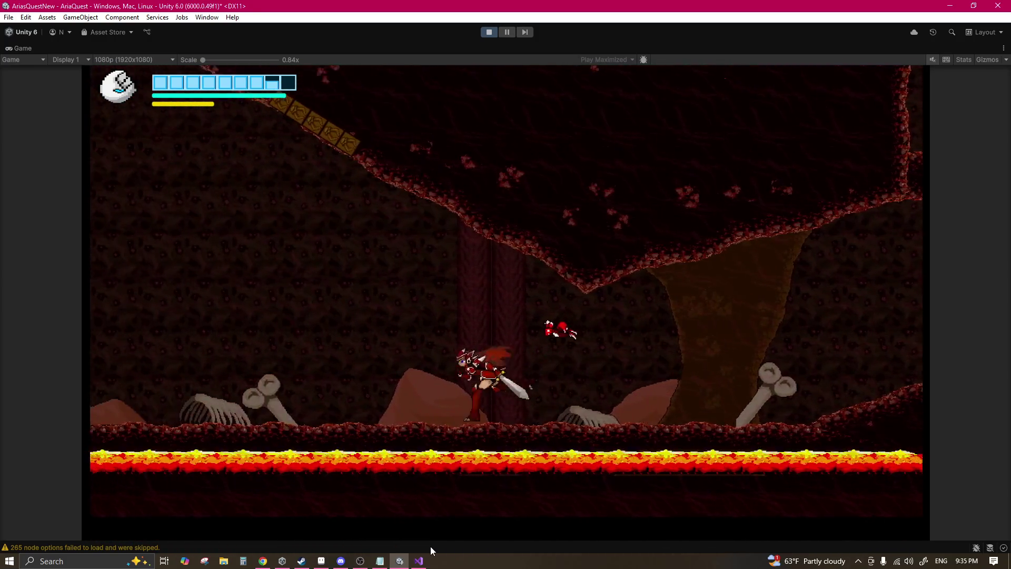
{"action": "left_click", "coordinate": [263, 561]}
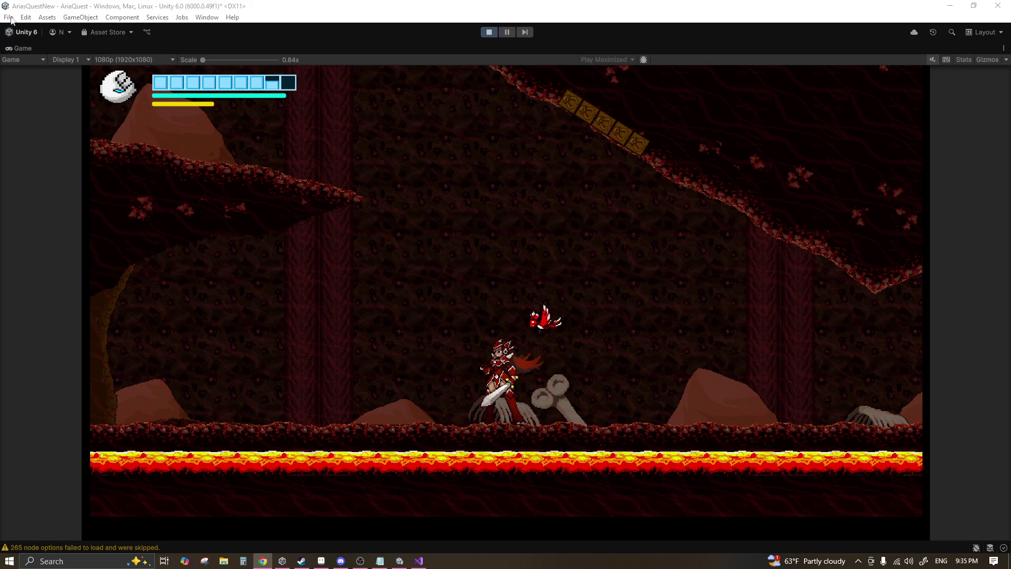
{"action": "left_click", "coordinate": [326, 4]}
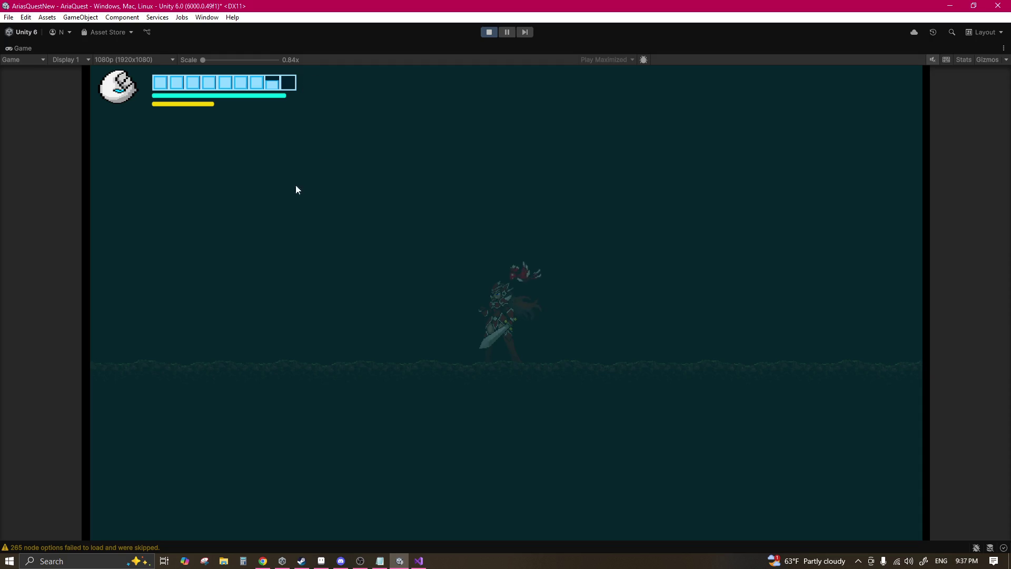
Step: Bring Aseprite to the front, showing Sprite-0003 and its preview window
{"action": "left_click", "coordinate": [330, 558]}
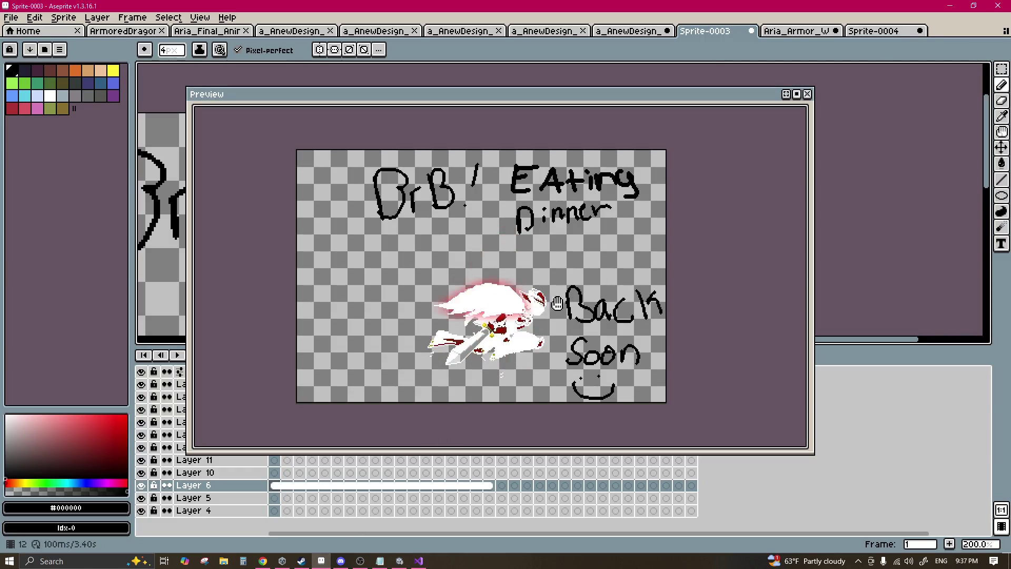
Step: Move the preview aside and check frames 103 and 89 of the armor animation
{"action": "mouse_move", "coordinate": [200, 94]}
{"action": "left_mouse_down"}
{"action": "mouse_move", "coordinate": [423, 87]}
{"action": "mouse_move", "coordinate": [581, 124]}
{"action": "mouse_move", "coordinate": [837, 226]}
{"action": "mouse_move", "coordinate": [693, 98]}
{"action": "left_mouse_up"}
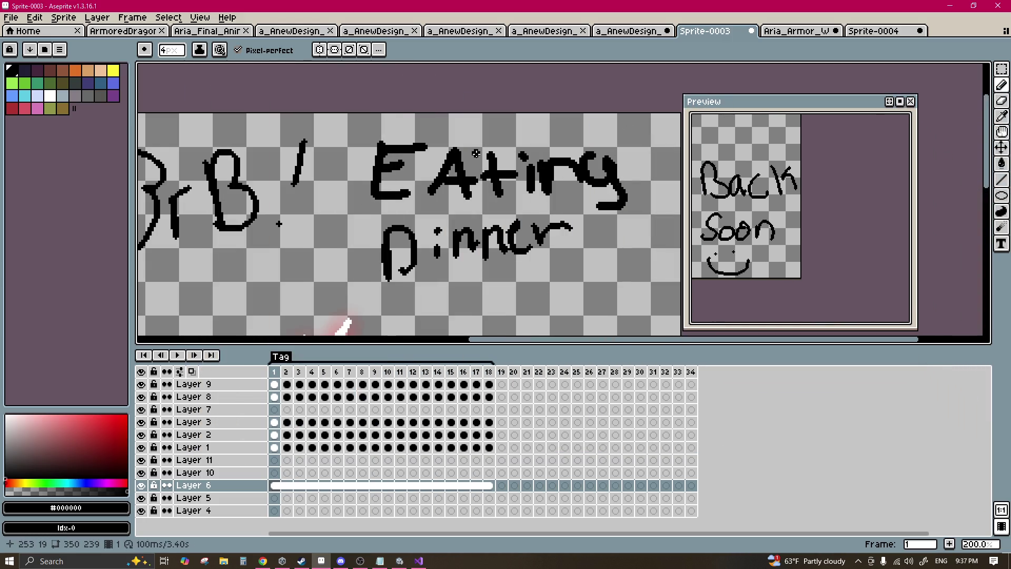
{"action": "scroll", "coordinate": [478, 153], "scroll_direction": "down", "scroll_amount": 1}
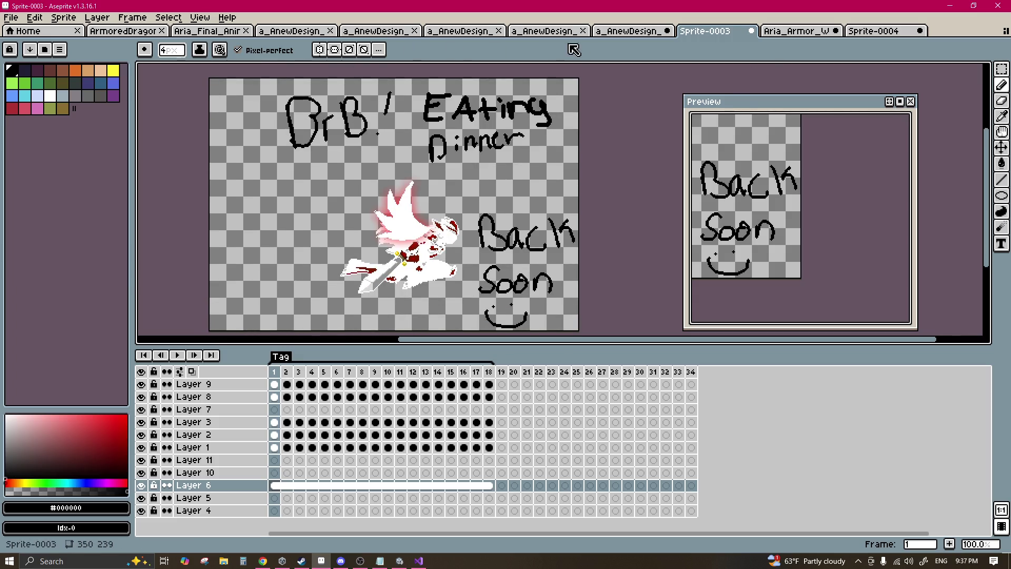
{"action": "left_click", "coordinate": [630, 31]}
{"action": "left_click", "coordinate": [544, 436]}
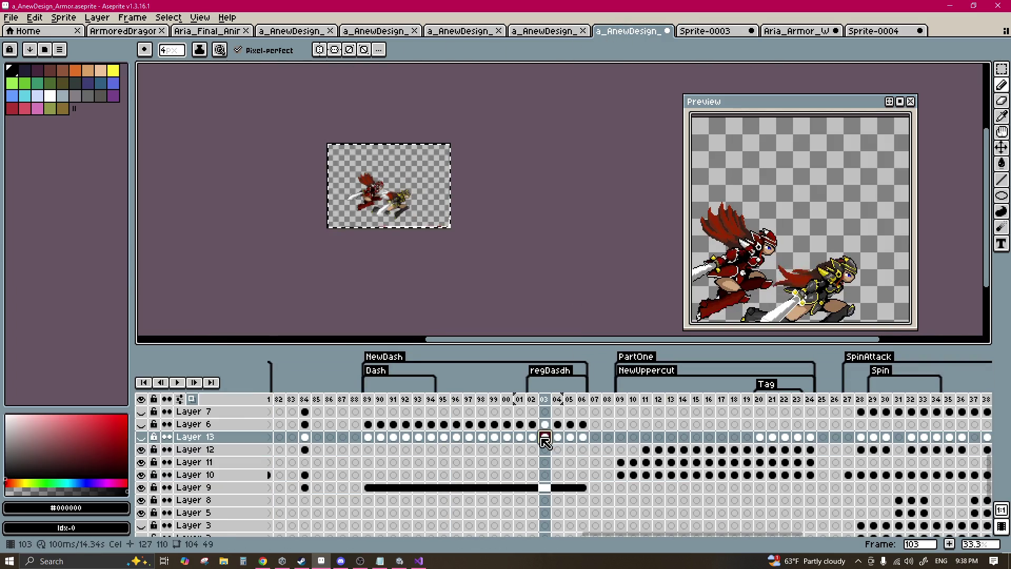
{"action": "left_click", "coordinate": [375, 489]}
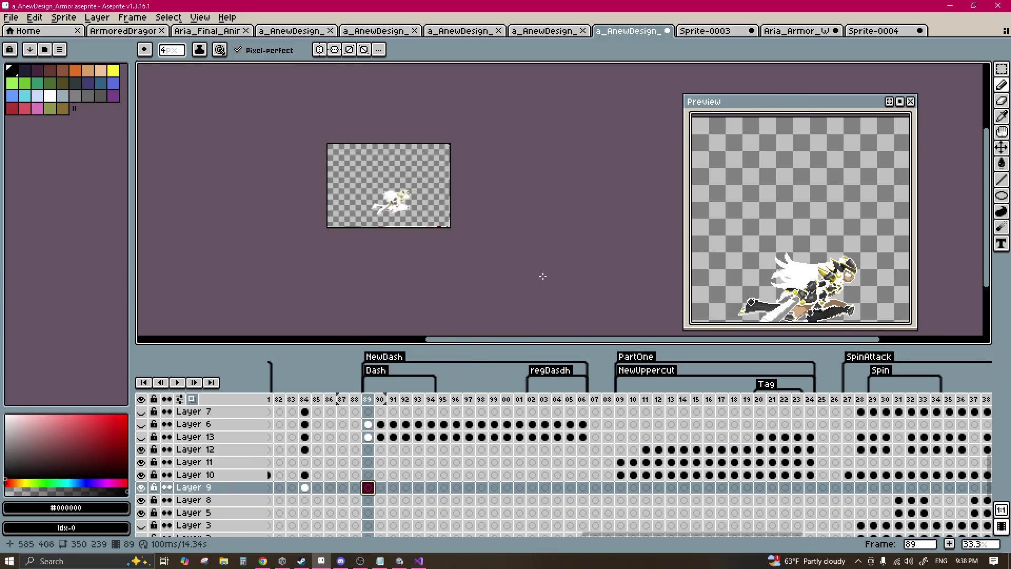
Step: Back in Sprite-0003, drag the break-notice text cel off frame 1
{"action": "left_click", "coordinate": [723, 32]}
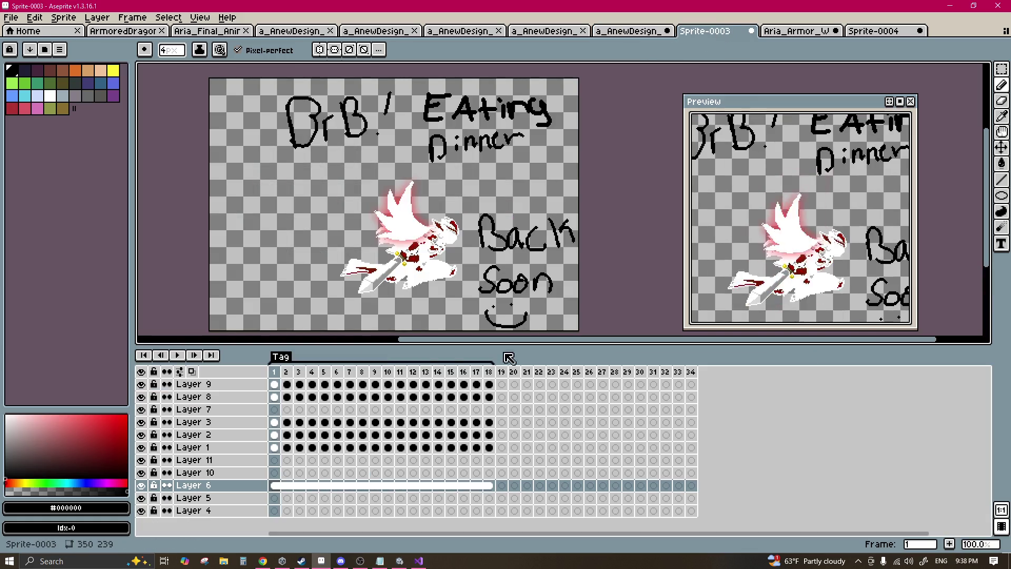
{"action": "mouse_move", "coordinate": [284, 490]}
{"action": "left_mouse_down"}
{"action": "mouse_move", "coordinate": [291, 474]}
{"action": "mouse_move", "coordinate": [327, 484]}
{"action": "mouse_move", "coordinate": [489, 482]}
{"action": "left_mouse_up"}
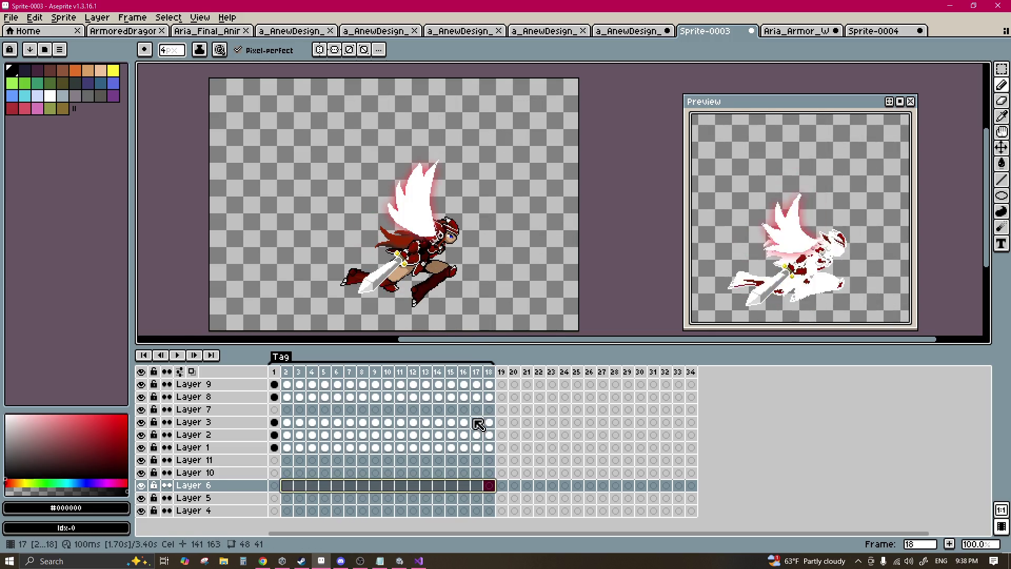
{"action": "left_click", "coordinate": [275, 484]}
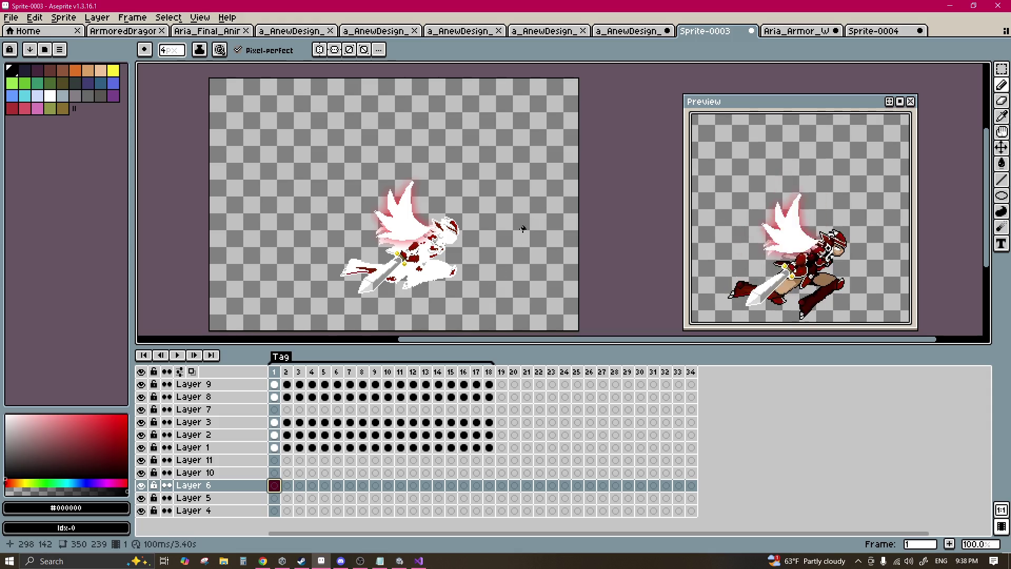
Step: Rename the 18-frame animation tag to Dash and check Layer 2's visibility
{"action": "double_click", "coordinate": [291, 358]}
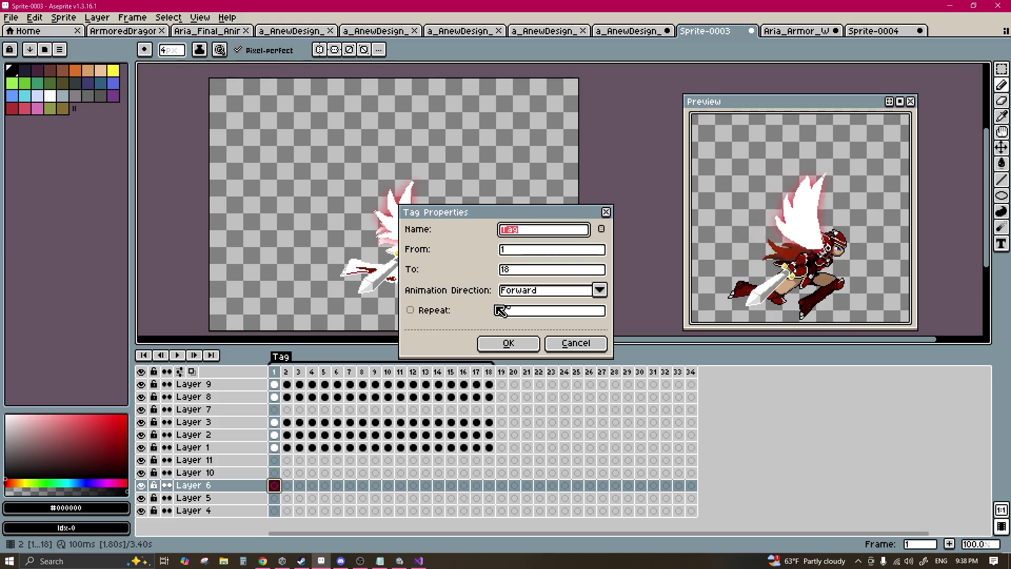
{"action": "type", "text": "Dash"}
{"action": "key", "text": "Return"}
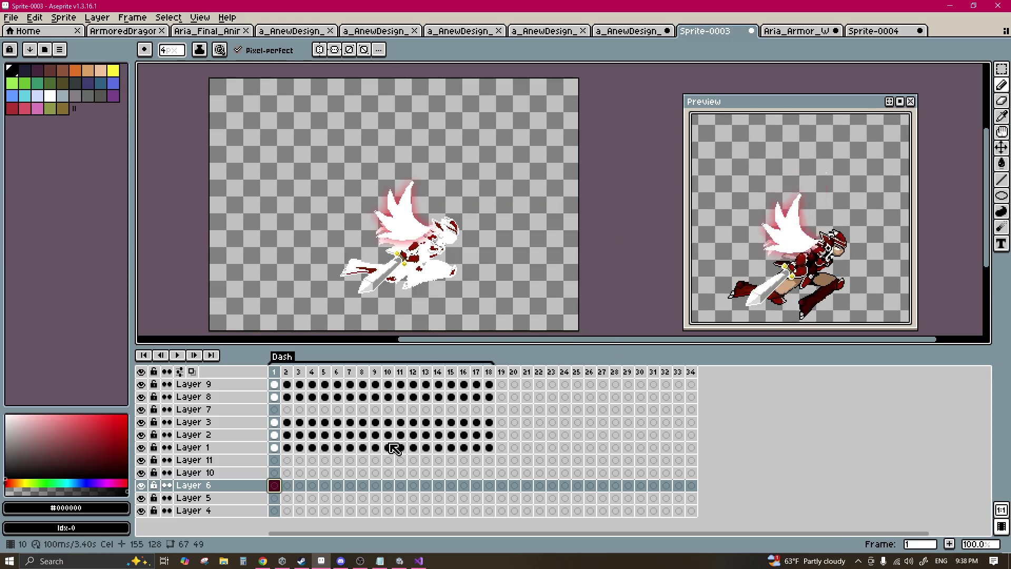
{"action": "left_click", "coordinate": [142, 434]}
{"action": "left_click", "coordinate": [142, 434]}
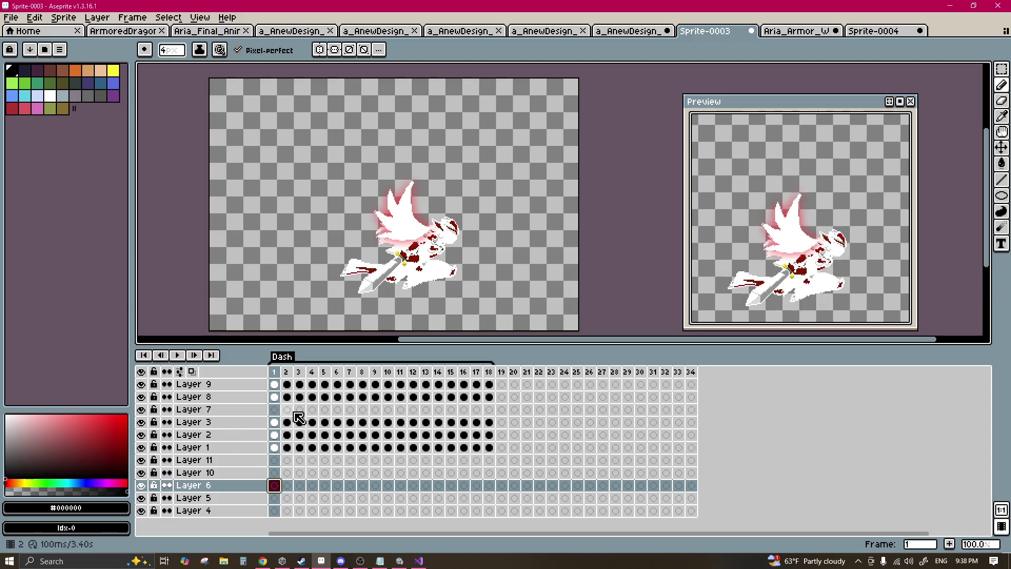
Step: Paste Layers 9–8 frames 1–18 into Layers 10 and 6, shifted 11 pixels right
{"action": "left_click_drag", "start_coordinate": [275, 392], "coordinate": [487, 396]}
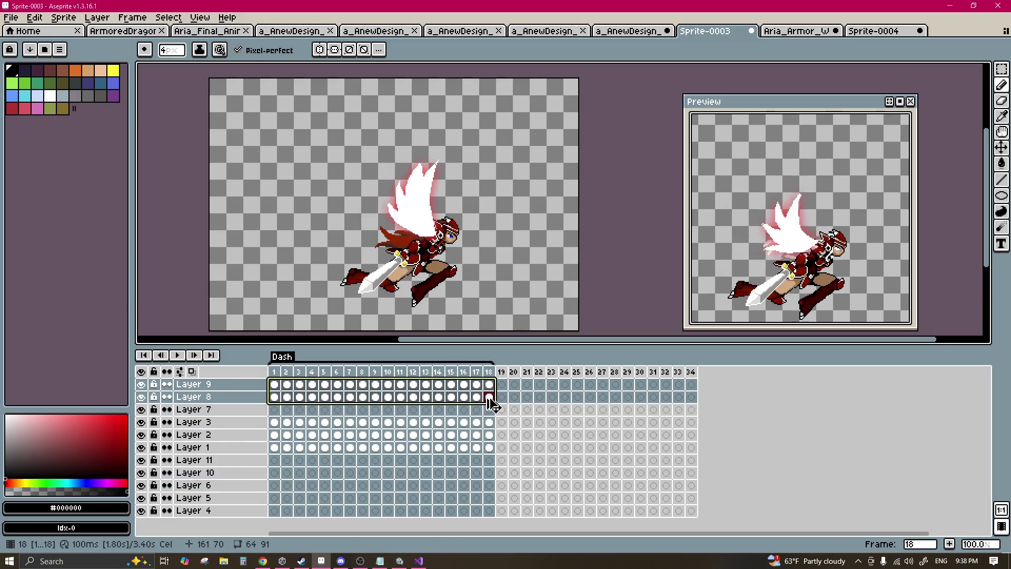
{"action": "left_click", "coordinate": [274, 472]}
{"action": "key", "text": "ctrl+v"}
{"action": "mouse_move", "coordinate": [487, 474]}
{"action": "left_mouse_down"}
{"action": "mouse_move", "coordinate": [458, 486]}
{"action": "mouse_move", "coordinate": [279, 488]}
{"action": "left_mouse_up"}
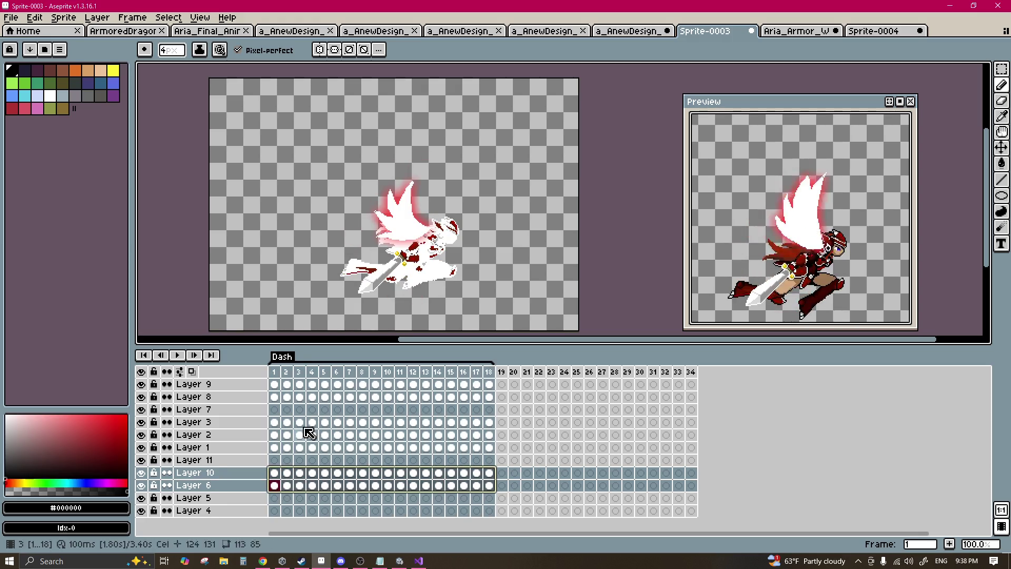
{"action": "key", "text": "v"}
{"action": "scroll", "coordinate": [425, 249], "scroll_direction": "up", "scroll_amount": 1}
{"action": "left_click_drag", "start_coordinate": [426, 248], "coordinate": [451, 250]}
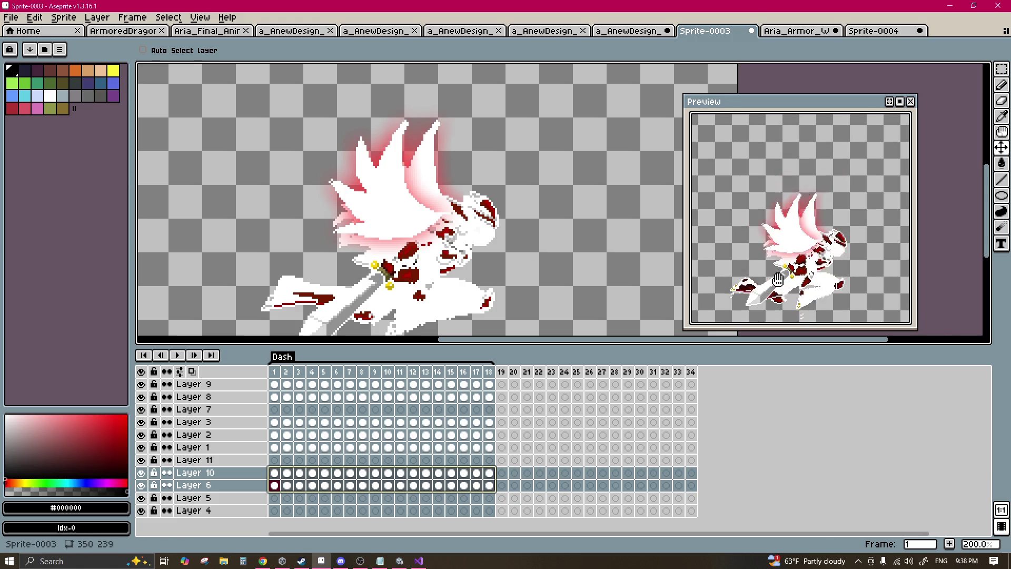
{"action": "scroll", "coordinate": [777, 280], "scroll_direction": "down", "scroll_amount": 2}
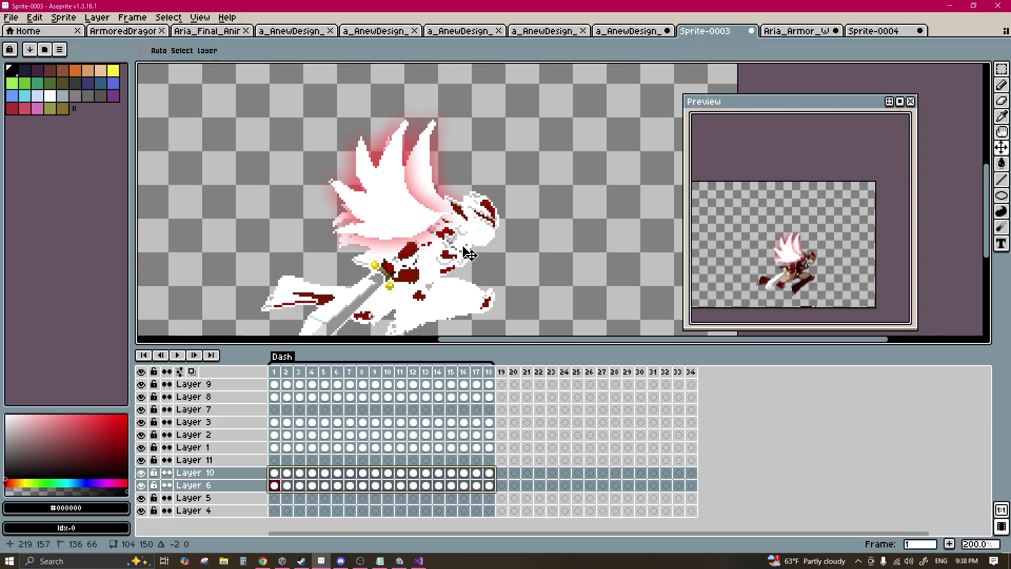
{"action": "left_click", "coordinate": [487, 422]}
{"action": "key", "text": "Right"}
{"action": "key", "text": "Right"}
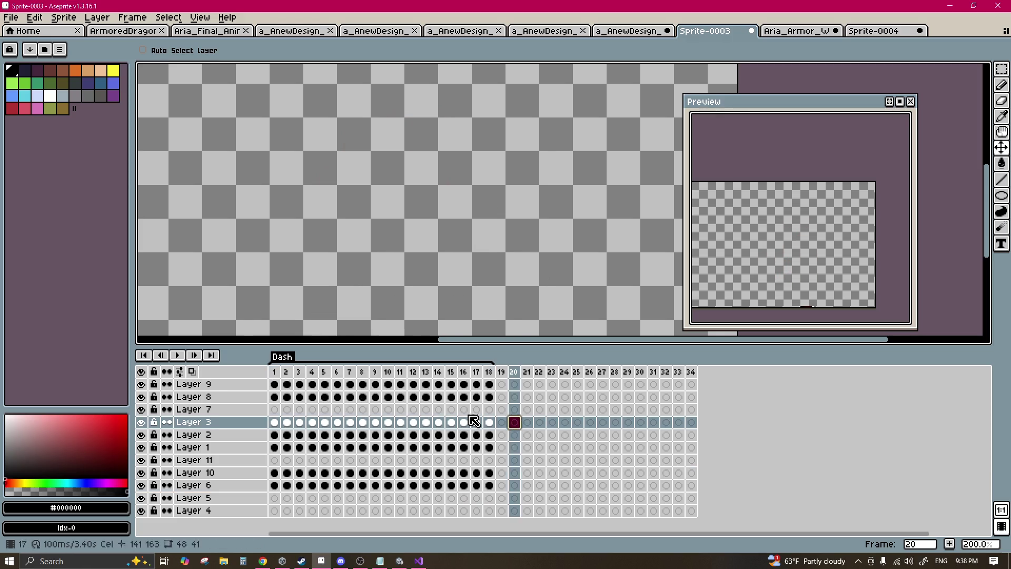
Step: Start a sprite sheet export of the Dash animation and browse for the output file
{"action": "left_click", "coordinate": [438, 409]}
{"action": "left_click", "coordinate": [11, 17]}
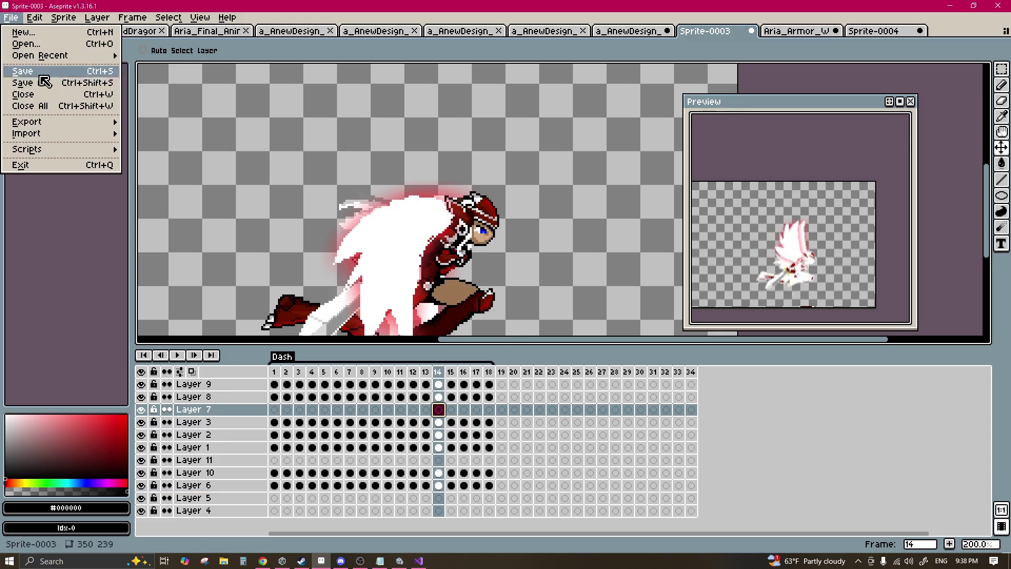
{"action": "mouse_move", "coordinate": [32, 125]}
{"action": "left_click", "coordinate": [153, 134]}
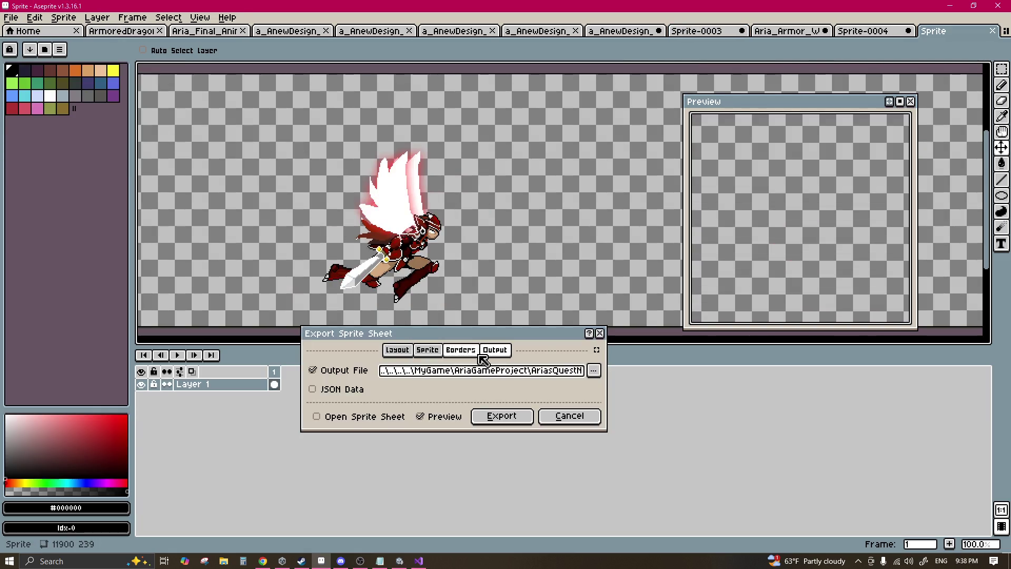
{"action": "left_click", "coordinate": [597, 371]}
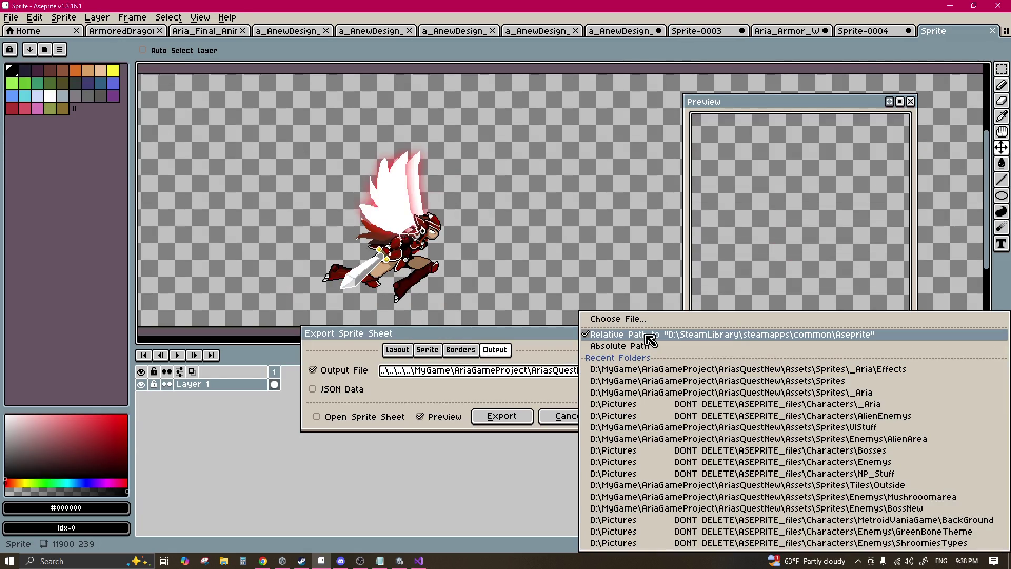
{"action": "left_click", "coordinate": [630, 320]}
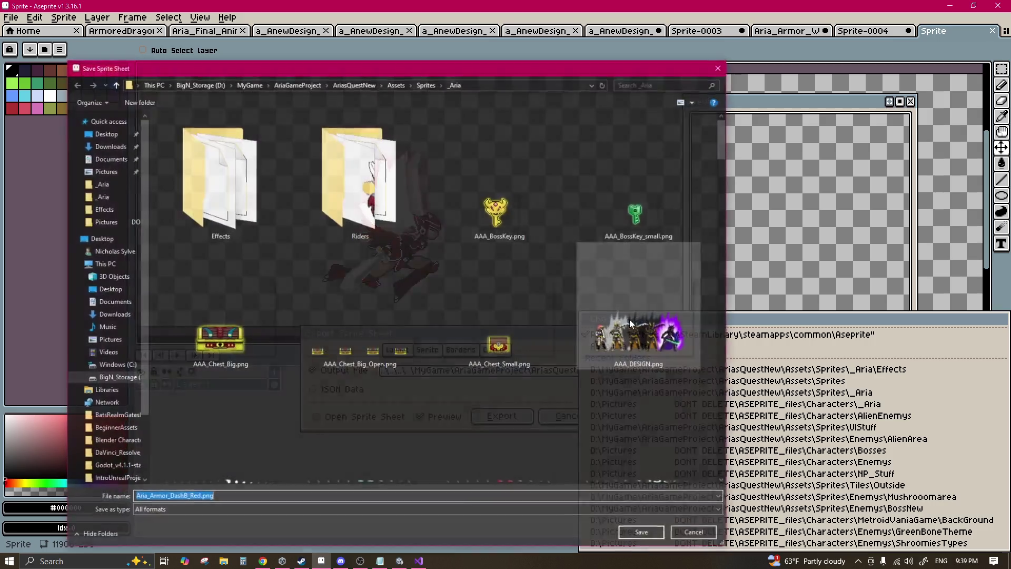
Step: Overwrite Aria_Armor_DashB_Red.png in the _Aria sprites folder and export the sheet
{"action": "scroll", "coordinate": [459, 277], "scroll_direction": "down", "scroll_amount": 5}
{"action": "scroll", "coordinate": [639, 169], "scroll_direction": "down", "scroll_amount": 3}
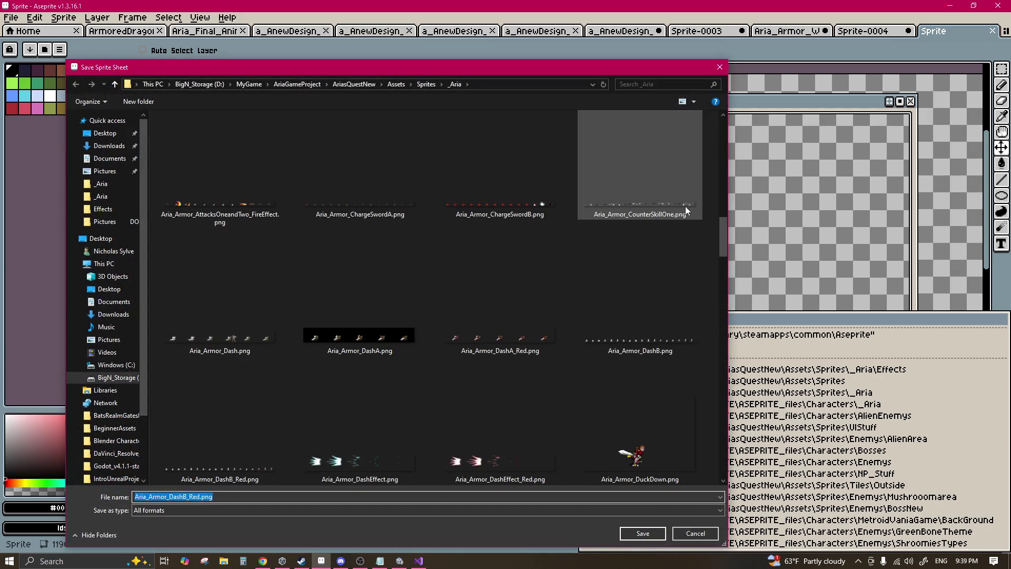
{"action": "mouse_move", "coordinate": [722, 229]}
{"action": "left_mouse_down"}
{"action": "mouse_move", "coordinate": [714, 463]}
{"action": "mouse_move", "coordinate": [693, 205]}
{"action": "mouse_move", "coordinate": [709, 170]}
{"action": "mouse_move", "coordinate": [710, 181]}
{"action": "left_mouse_up"}
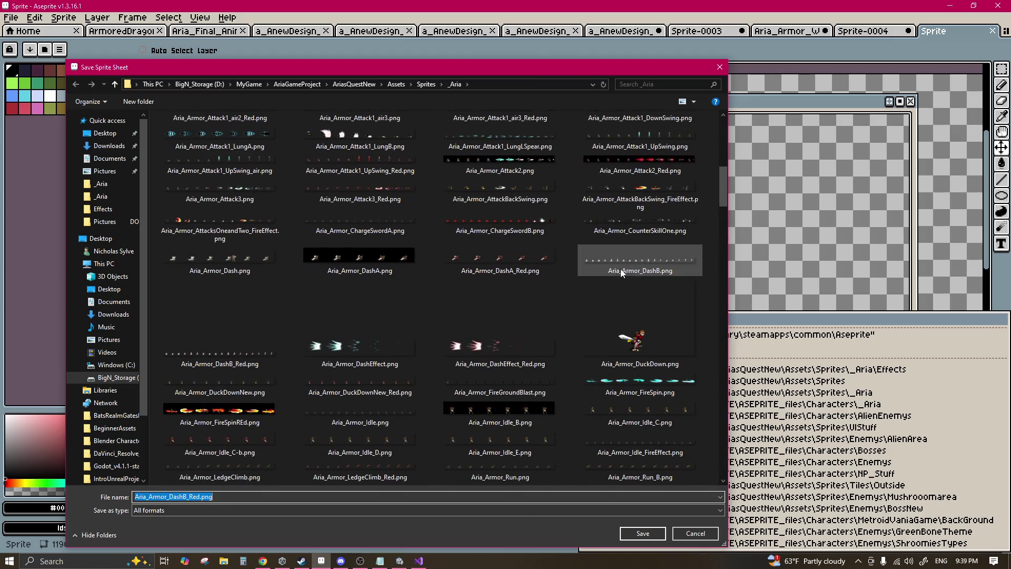
{"action": "left_click", "coordinate": [252, 352]}
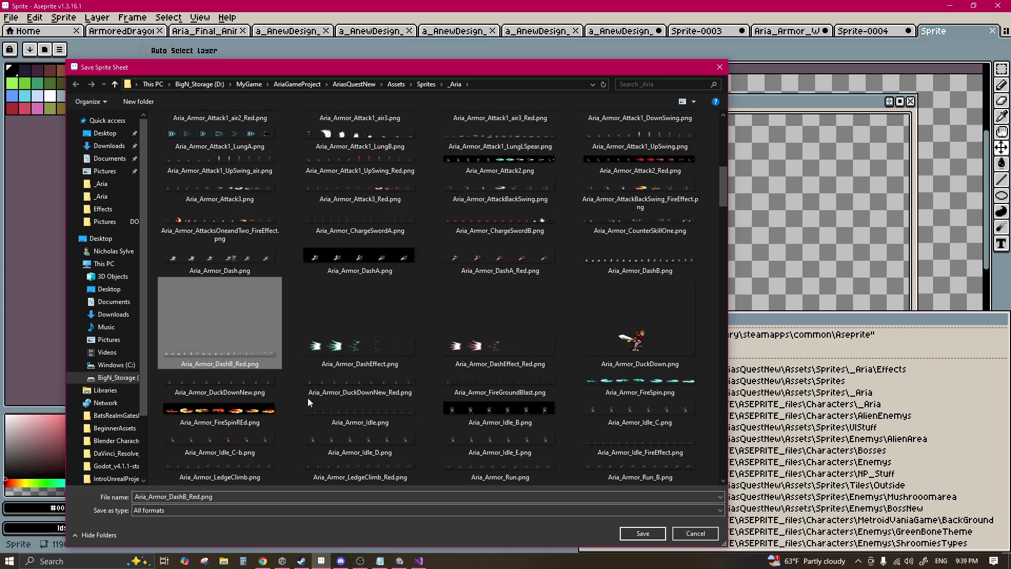
{"action": "left_click", "coordinate": [641, 533]}
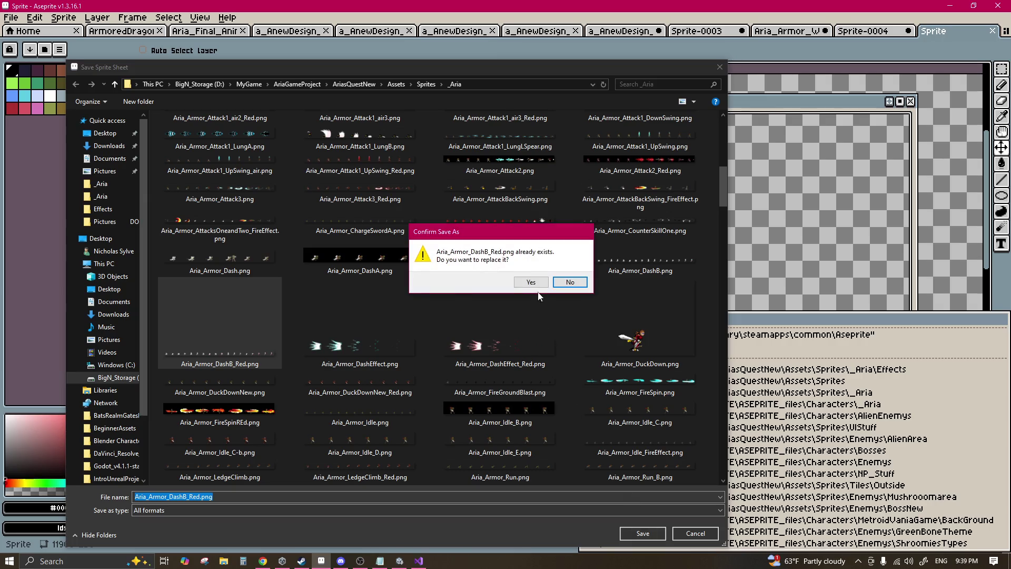
{"action": "key", "text": "Return"}
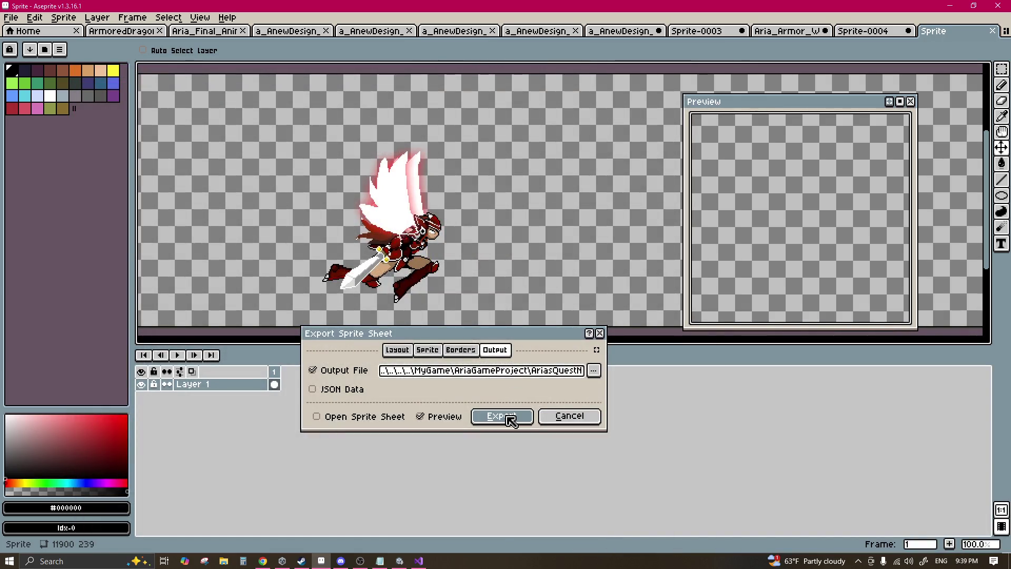
{"action": "left_click", "coordinate": [508, 416]}
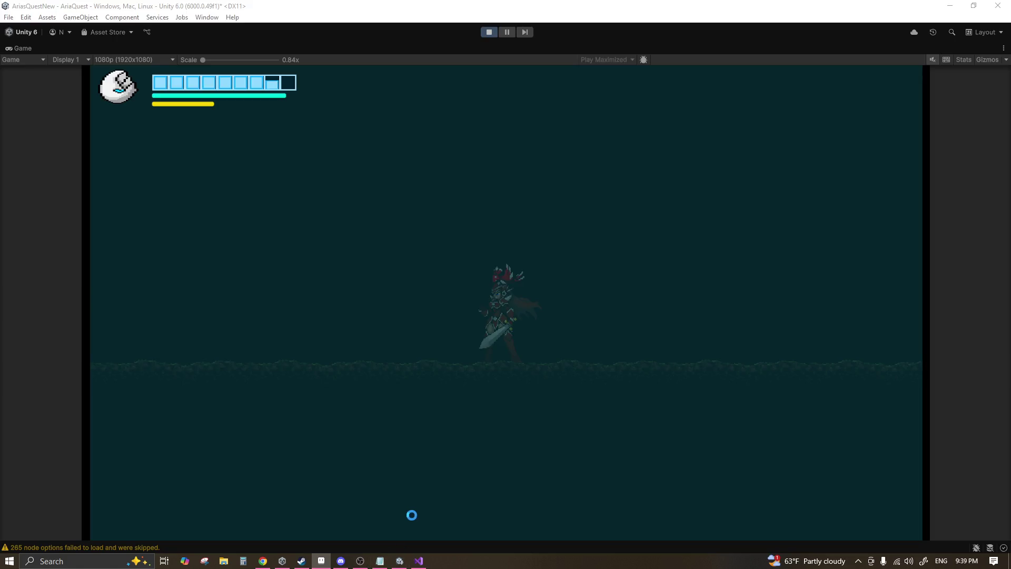
{"action": "left_click", "coordinate": [411, 515]}
Step: Test the new dash animation by dashing the character left and right
{"action": "key", "text": "Right"}
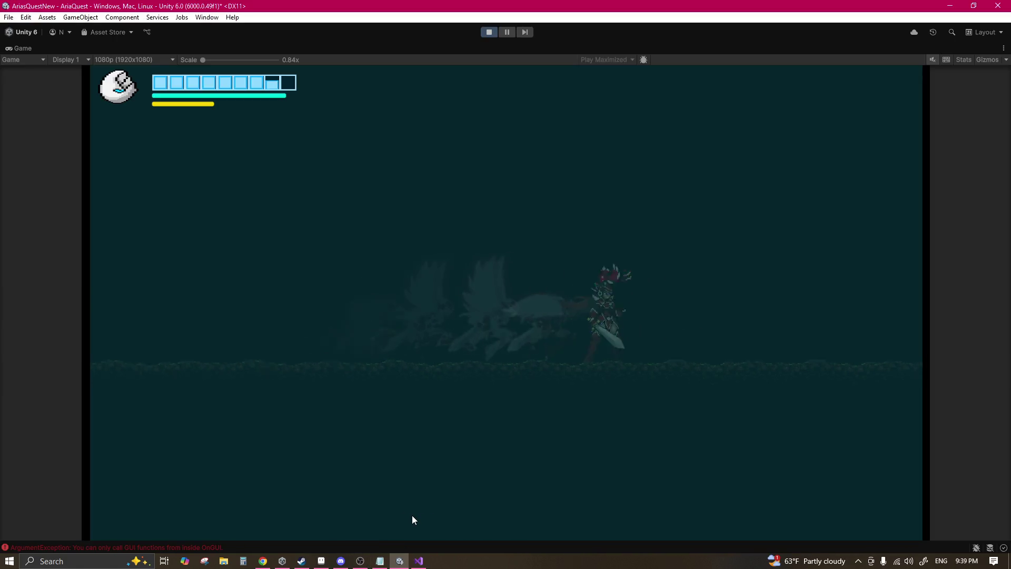
{"action": "key", "text": "Left"}
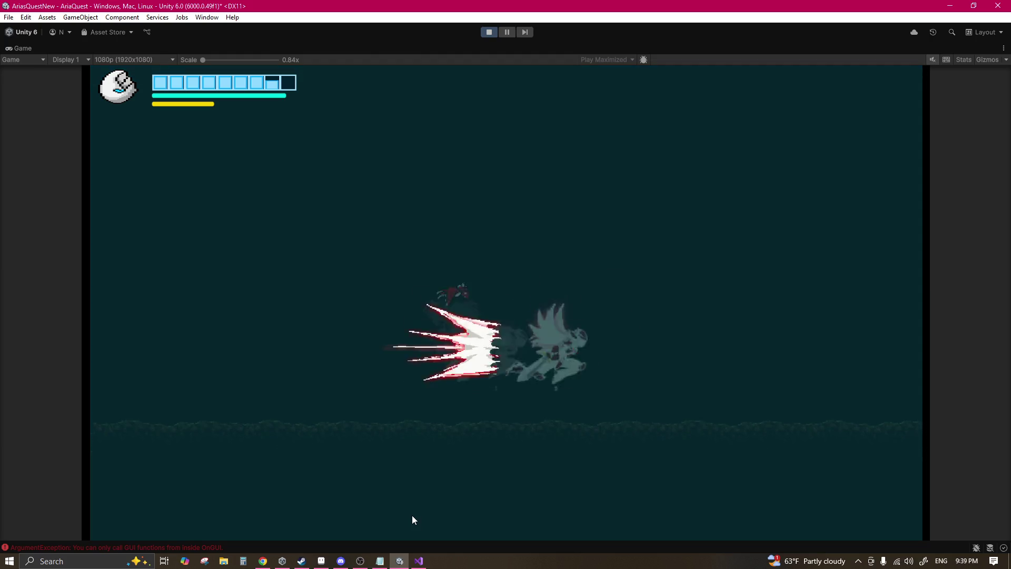
{"action": "key", "text": "Left"}
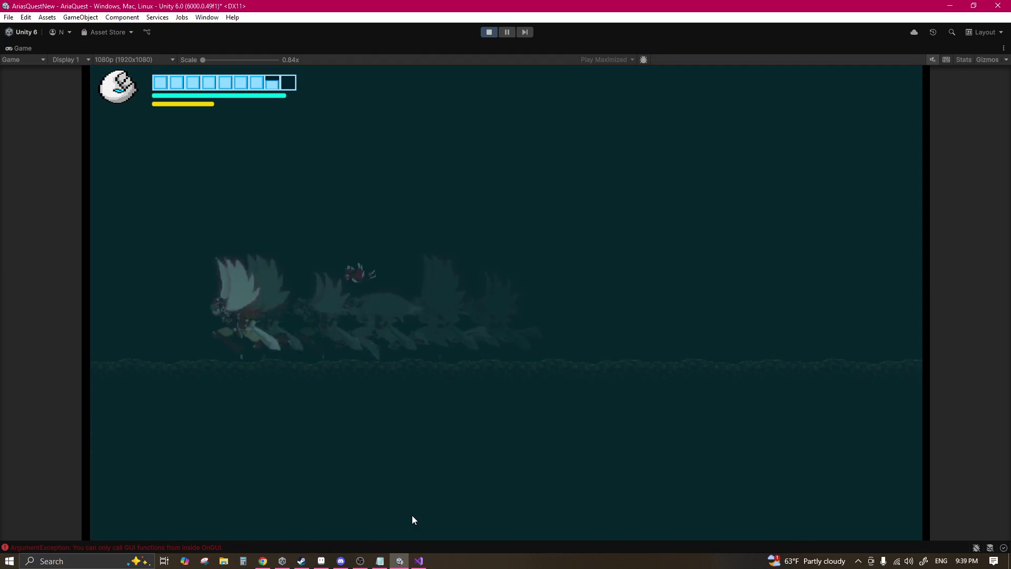
{"action": "key", "text": "Right"}
{"action": "key", "text": "Left"}
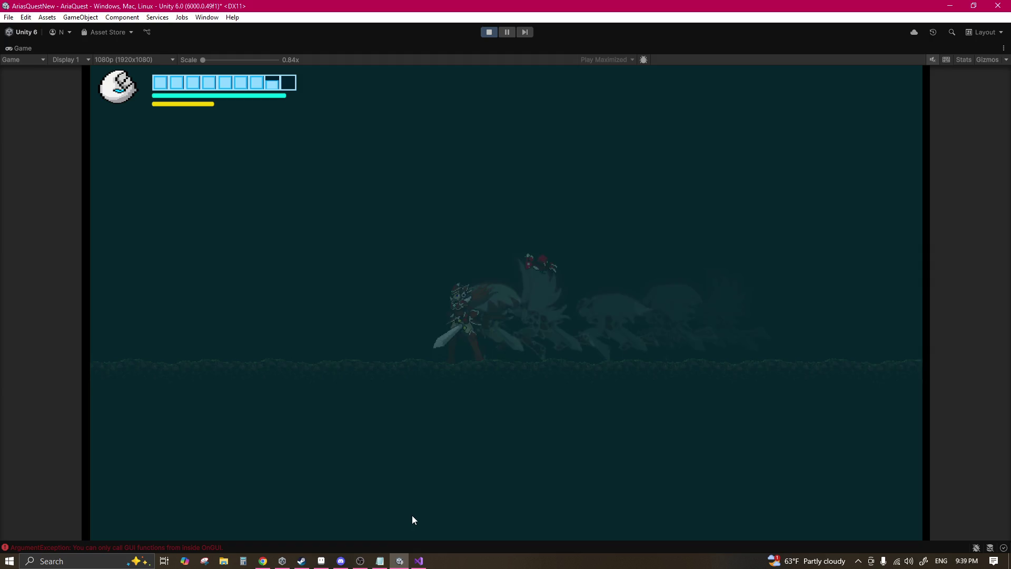
{"action": "key", "text": "Right"}
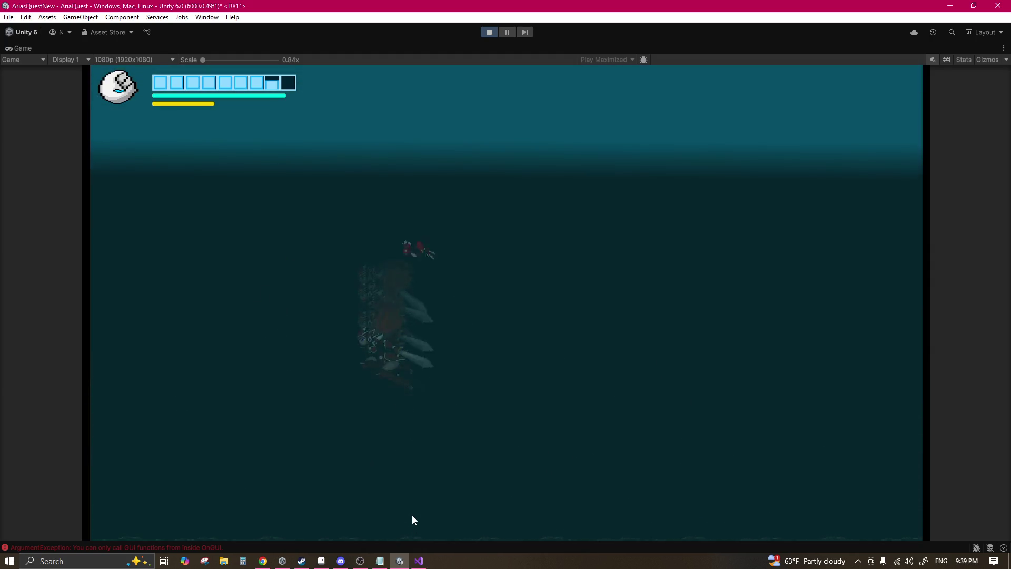
Step: Jump, grapple the anchor above, swing and land on the floating platform
{"action": "key", "text": "Right"}
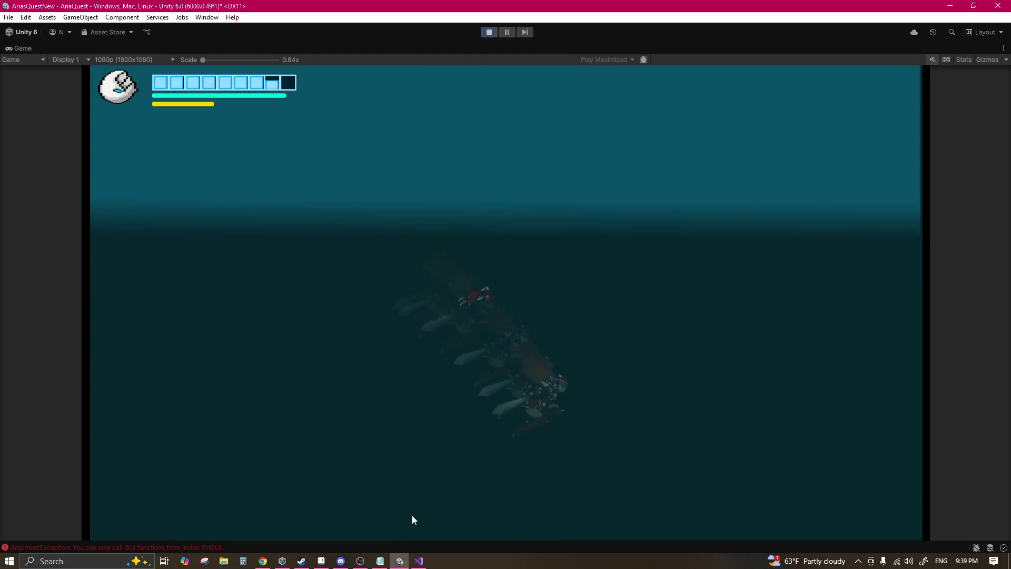
{"action": "key", "text": "space"}
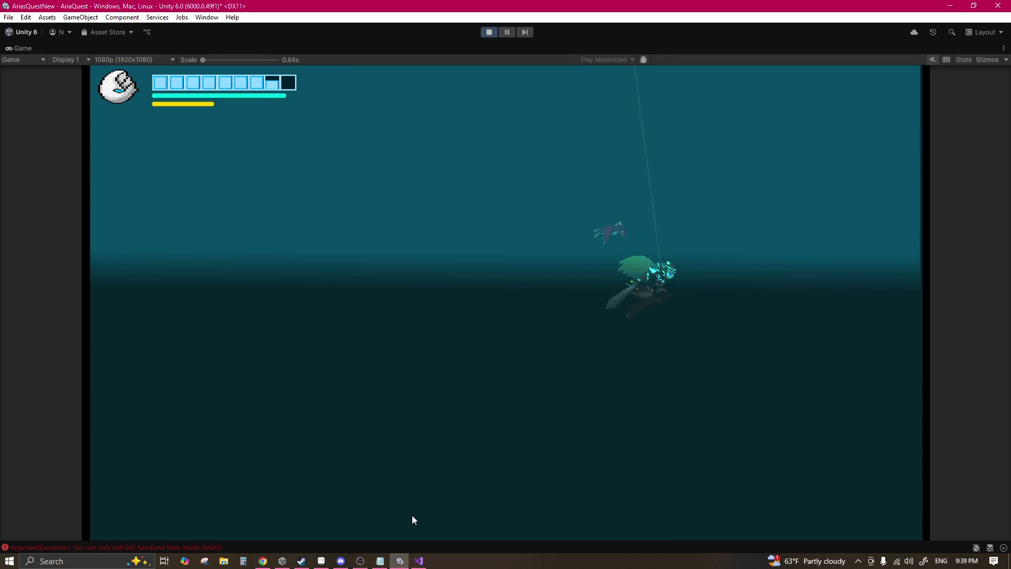
{"action": "key", "text": "Left"}
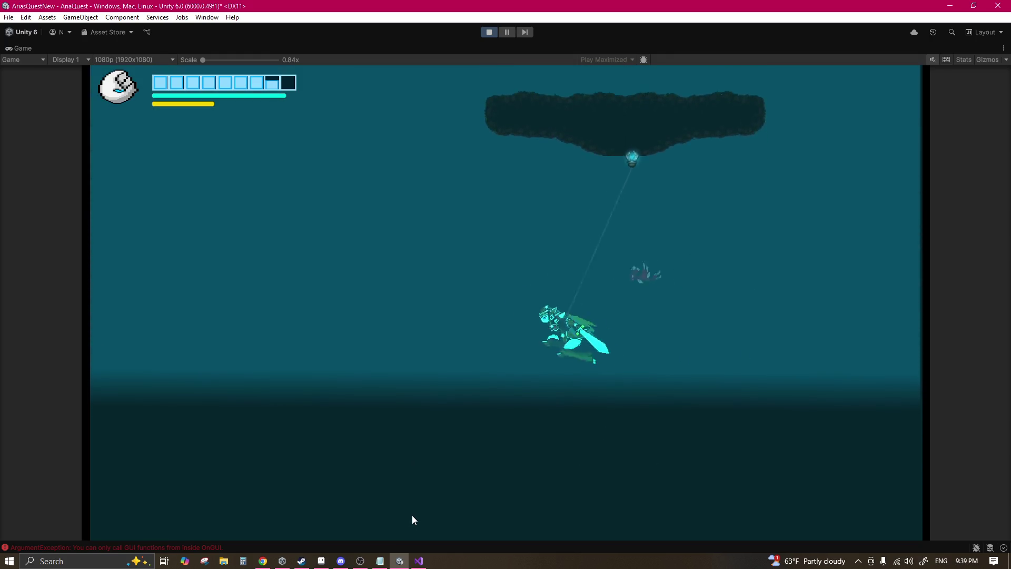
{"action": "key", "text": "space"}
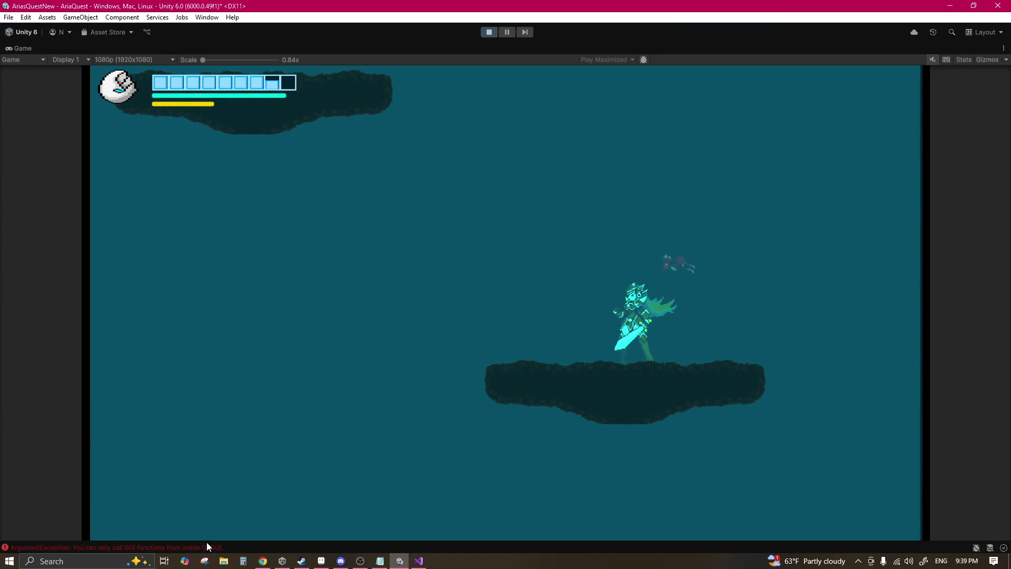
{"action": "left_click", "coordinate": [144, 548]}
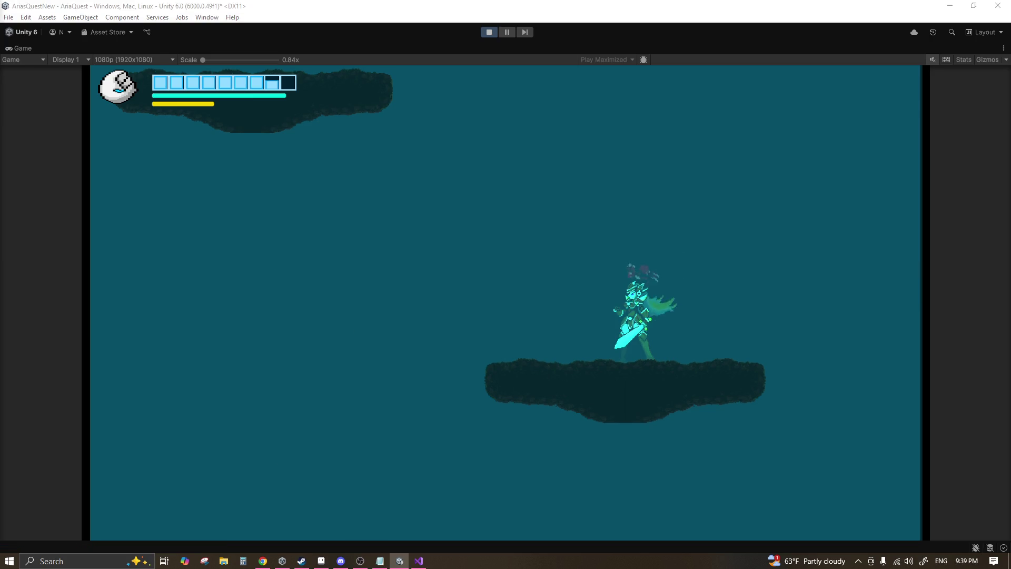
Step: Restart at the main menu and load the first save slot via Load Game
{"action": "left_click", "coordinate": [504, 32]}
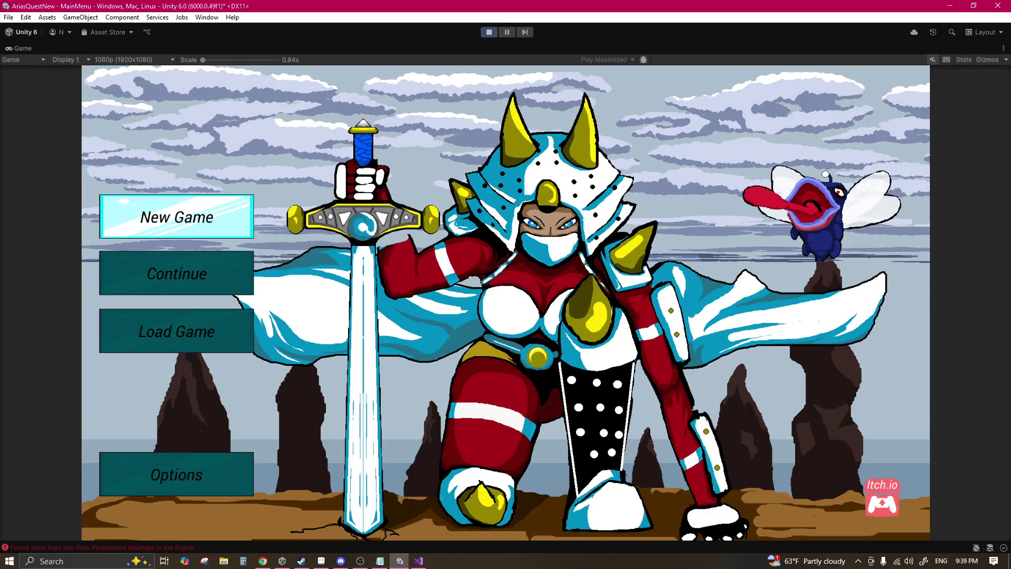
{"action": "key", "text": "Down"}
{"action": "key", "text": "Down"}
{"action": "key", "text": "Return"}
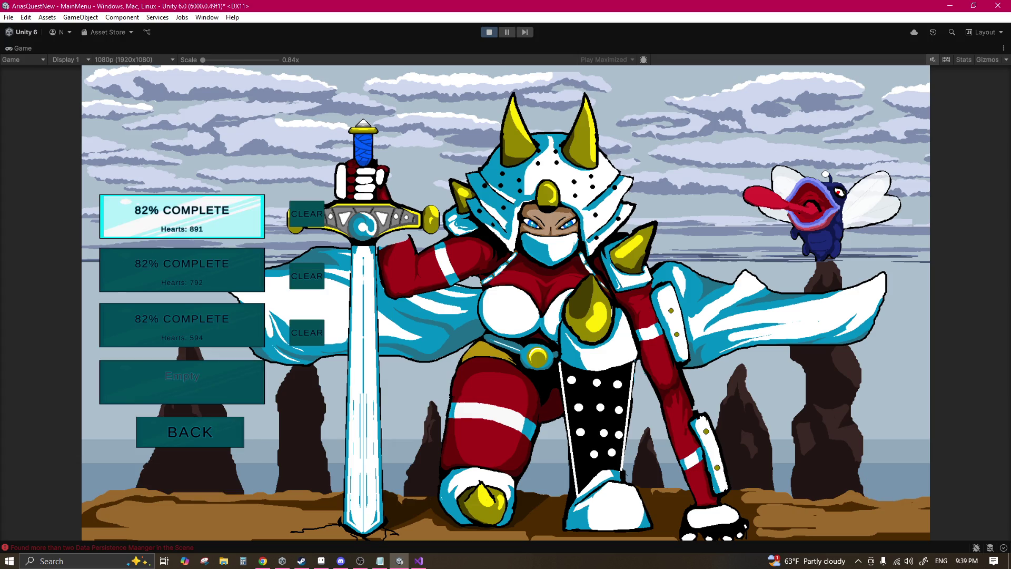
{"action": "key", "text": "Return"}
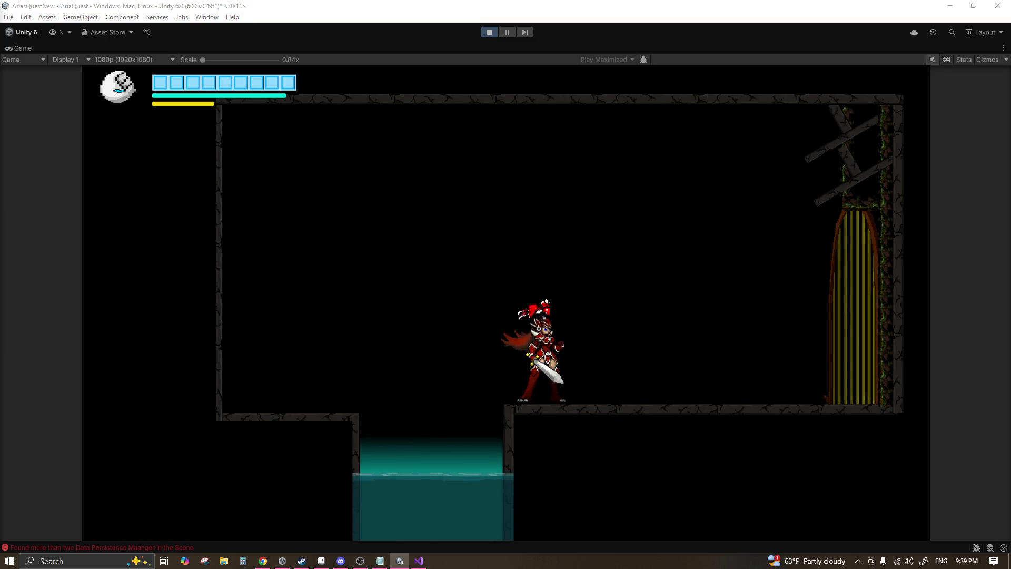
Step: Jump-slash the flying enemy, stop Play mode, and return to Aseprite
{"action": "left_click", "coordinate": [478, 4]}
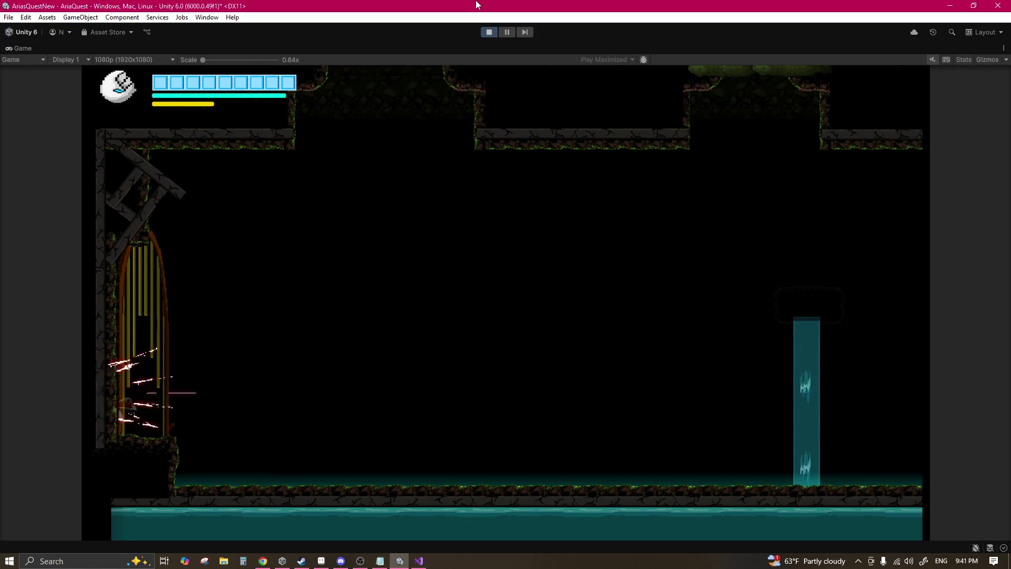
{"action": "key", "text": "space"}
{"action": "left_click", "coordinate": [489, 30]}
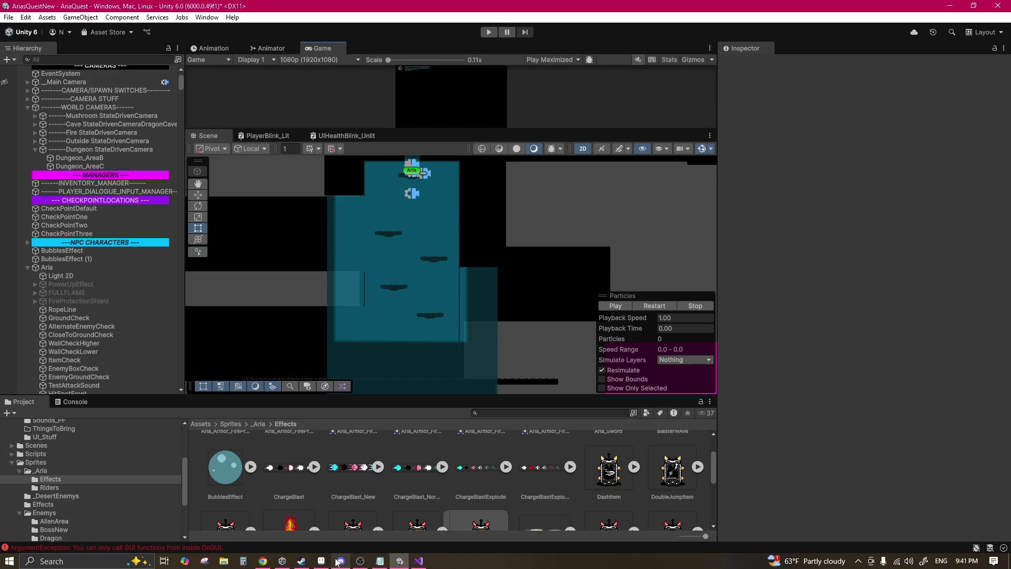
{"action": "left_click", "coordinate": [322, 561]}
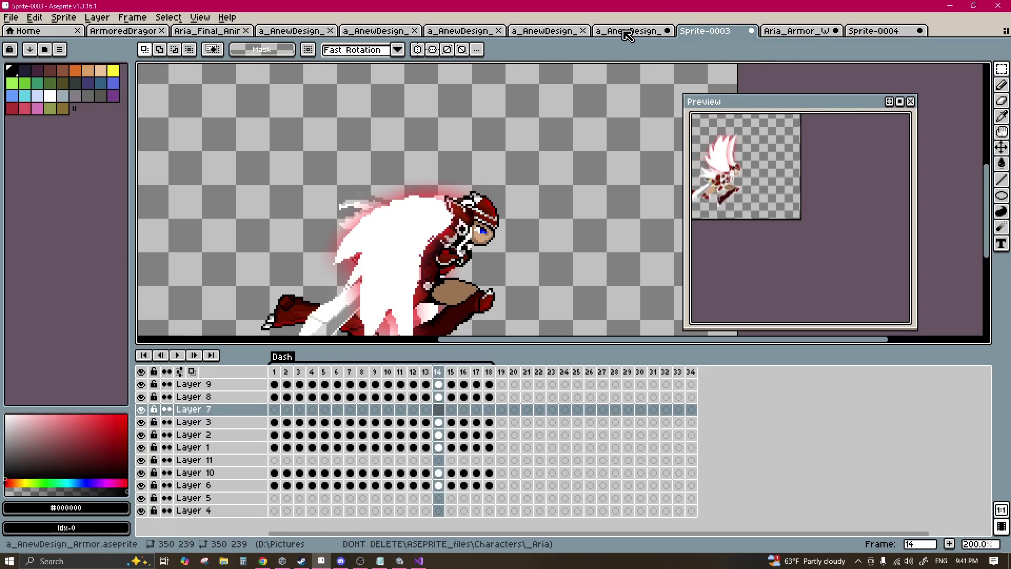
Step: Close the Aria_Armor_WallGrab and Sprite-0004 files without saving their changes
{"action": "left_click", "coordinate": [794, 30]}
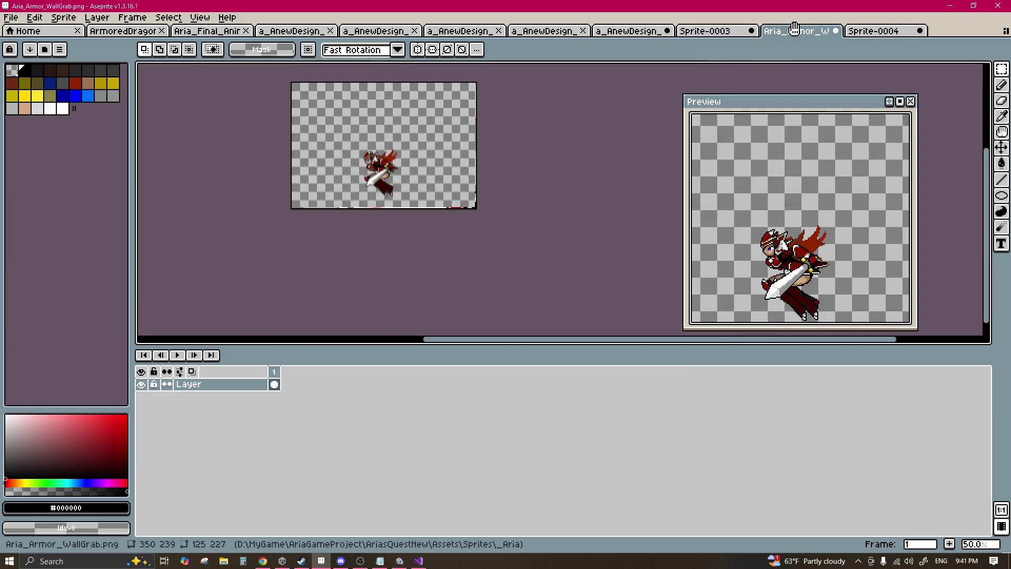
{"action": "left_click", "coordinate": [836, 31]}
{"action": "left_click", "coordinate": [521, 309]}
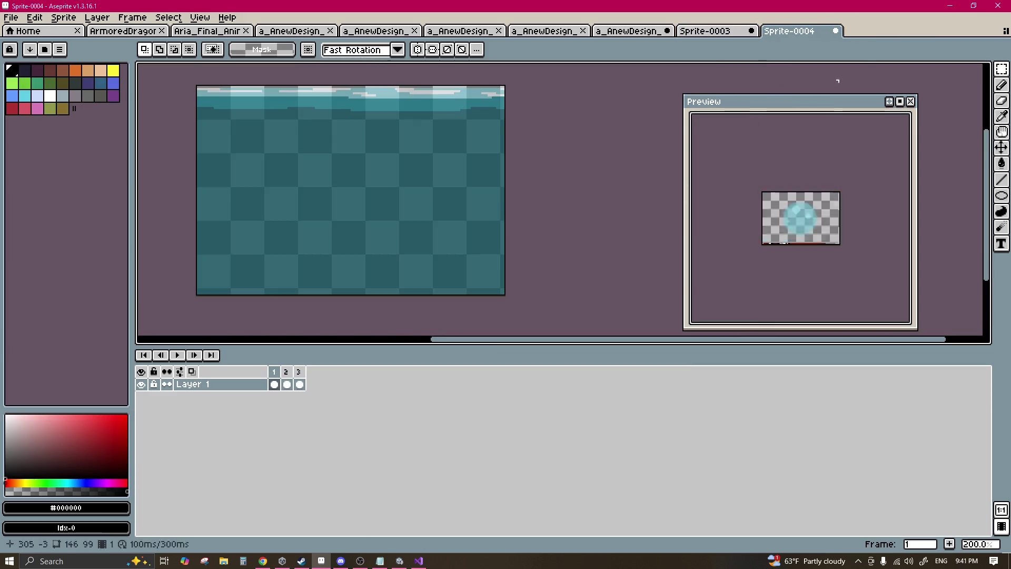
{"action": "left_click", "coordinate": [836, 31]}
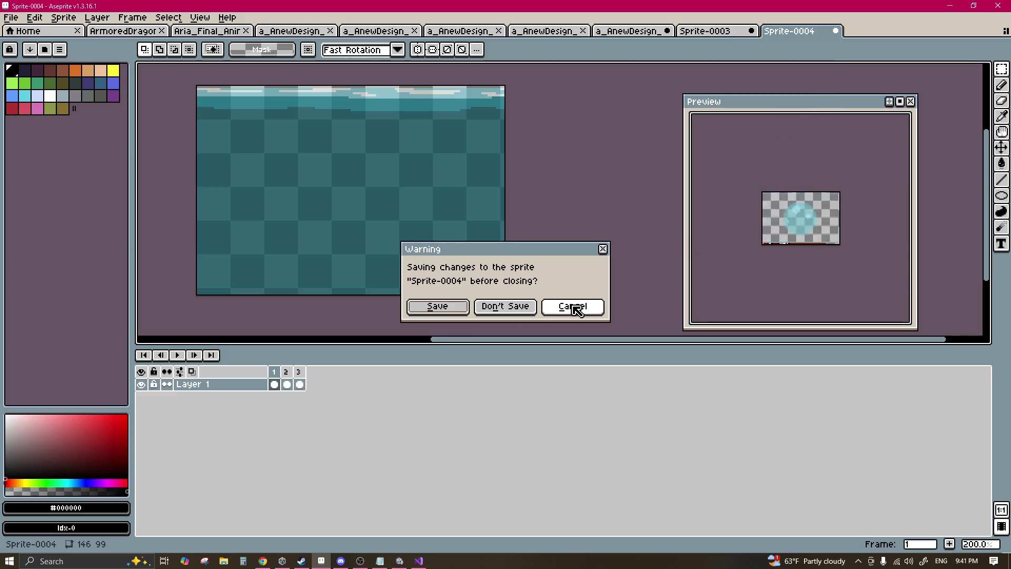
{"action": "left_click", "coordinate": [523, 310]}
Step: Check layer visibility in the Armor_Dash sprite, then close it and return to Armor_Jump
{"action": "left_click", "coordinate": [645, 34]}
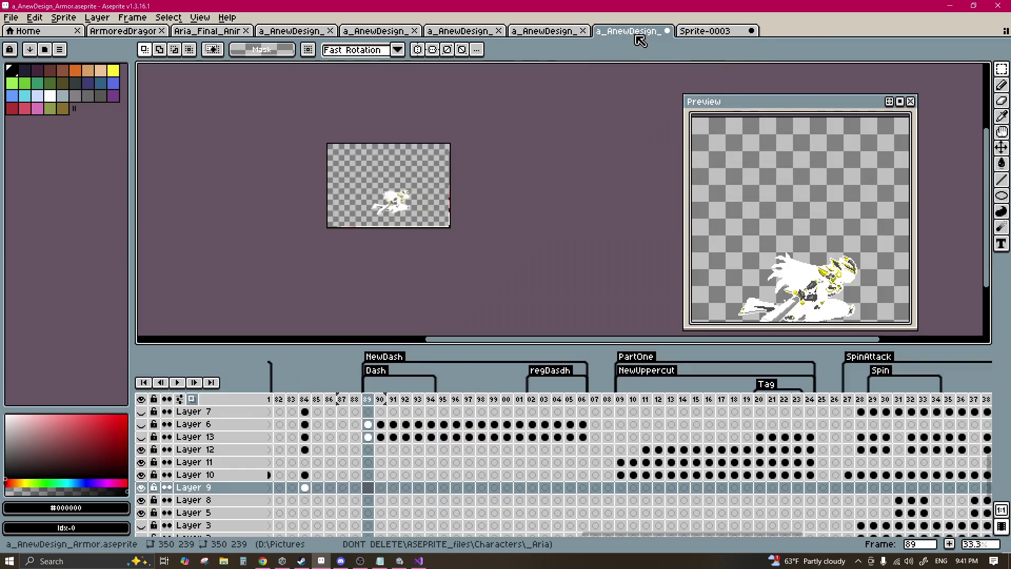
{"action": "left_click", "coordinate": [520, 34]}
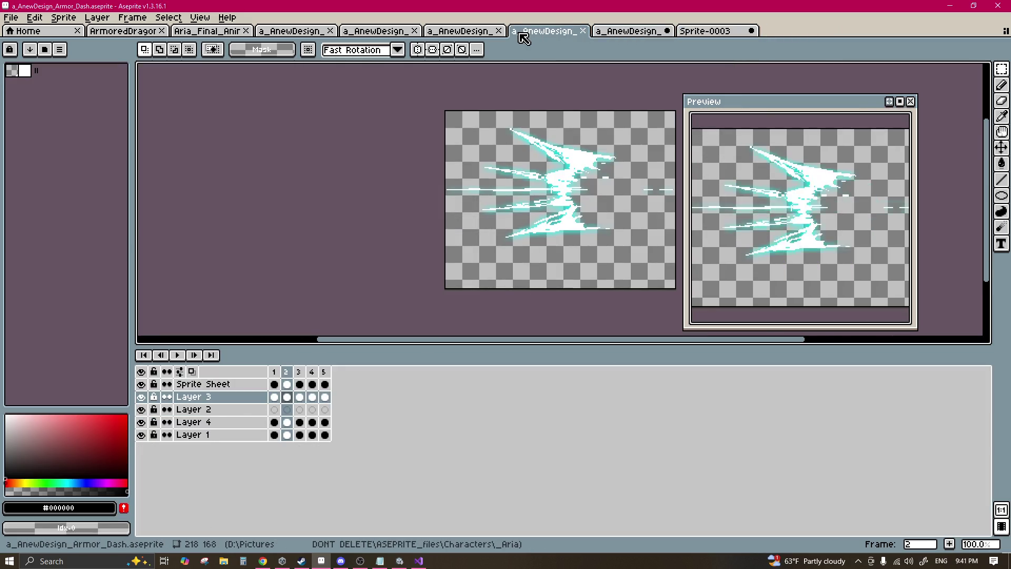
{"action": "left_click", "coordinate": [141, 387]}
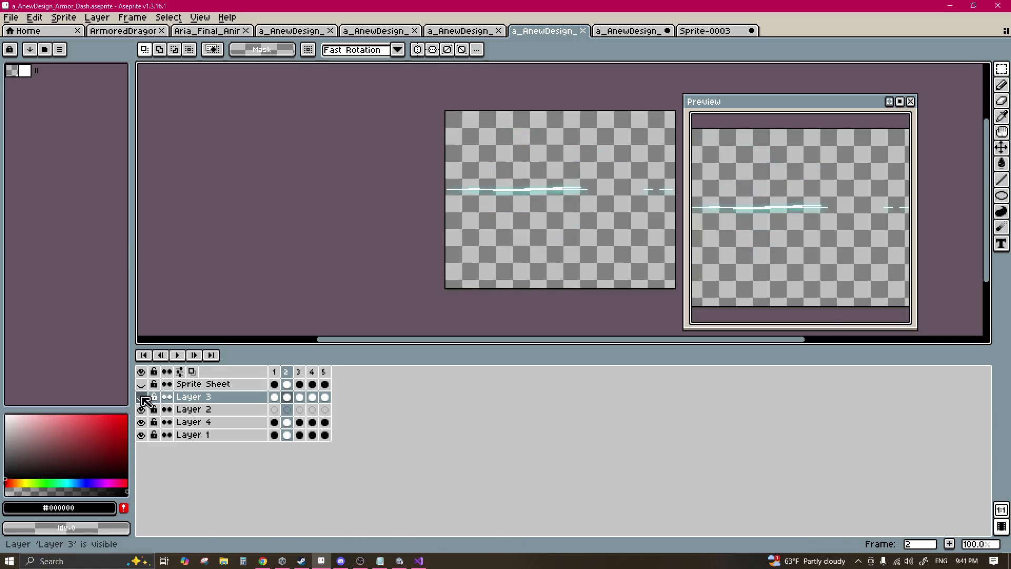
{"action": "left_click", "coordinate": [141, 397]}
{"action": "left_click", "coordinate": [141, 385]}
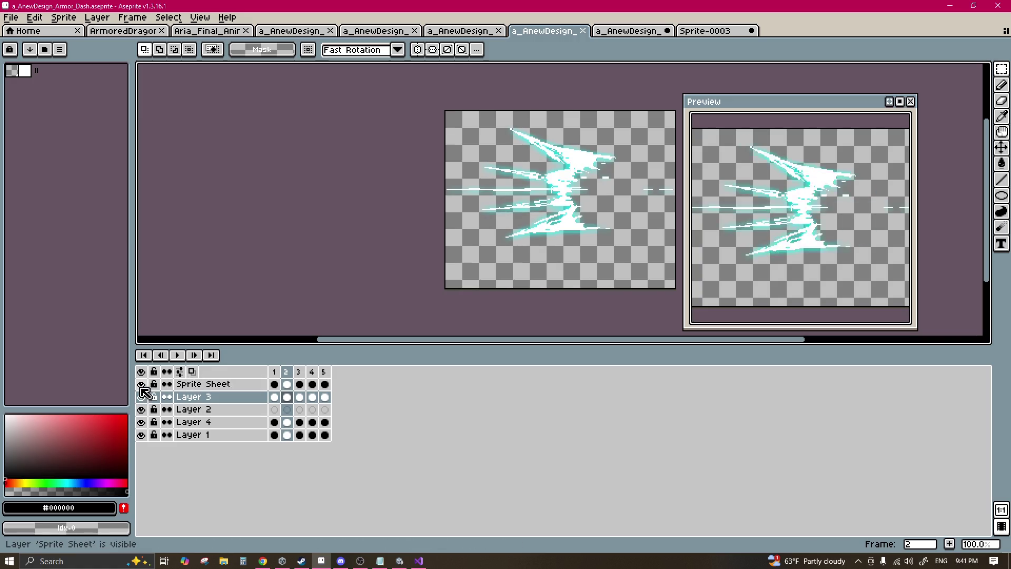
{"action": "left_click", "coordinate": [583, 30]}
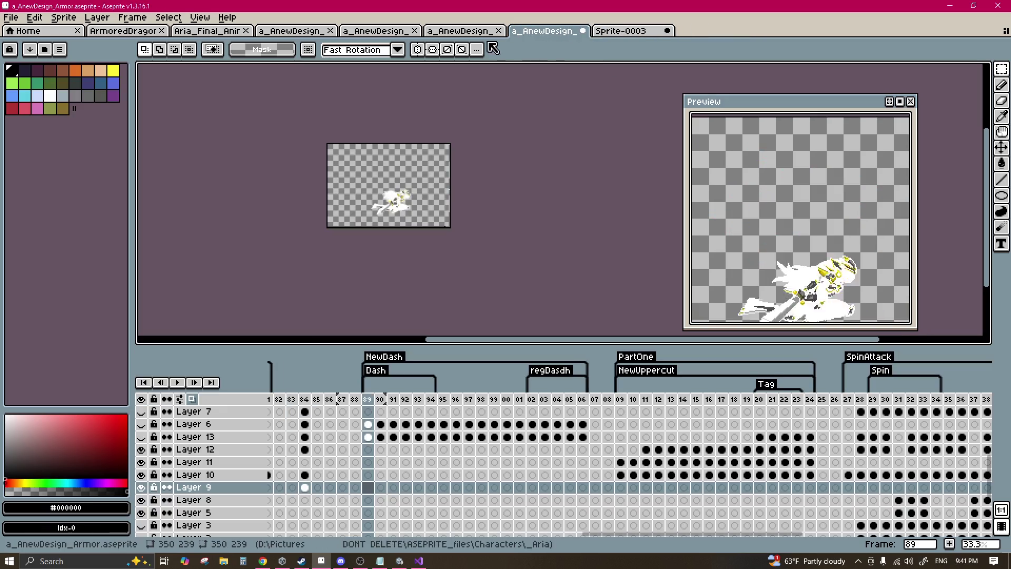
{"action": "left_click", "coordinate": [460, 31]}
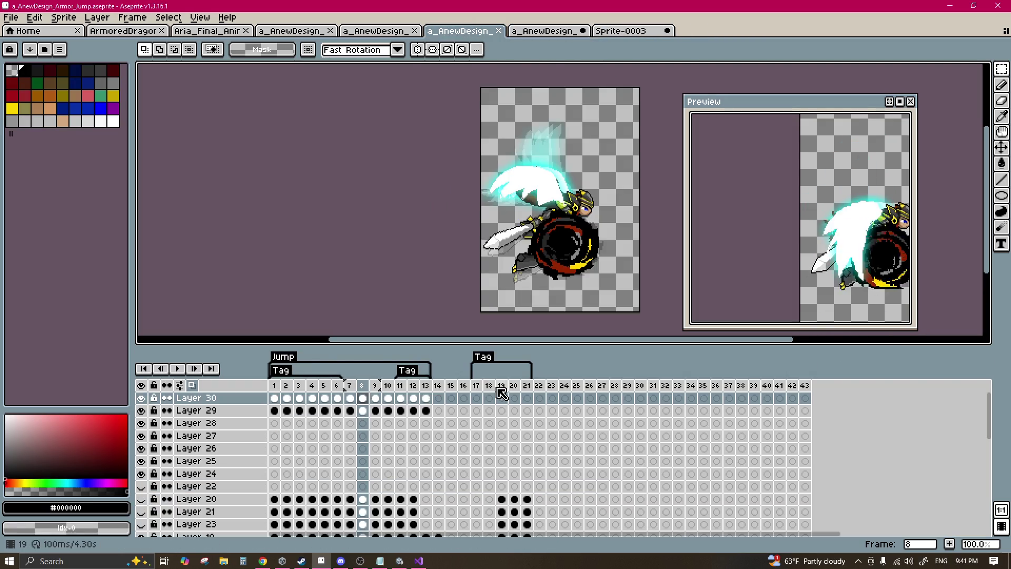
Step: Browse back to frame 8 and make the Preview window taller
{"action": "left_click", "coordinate": [386, 405]}
{"action": "left_click", "coordinate": [337, 405]}
{"action": "left_click", "coordinate": [368, 400]}
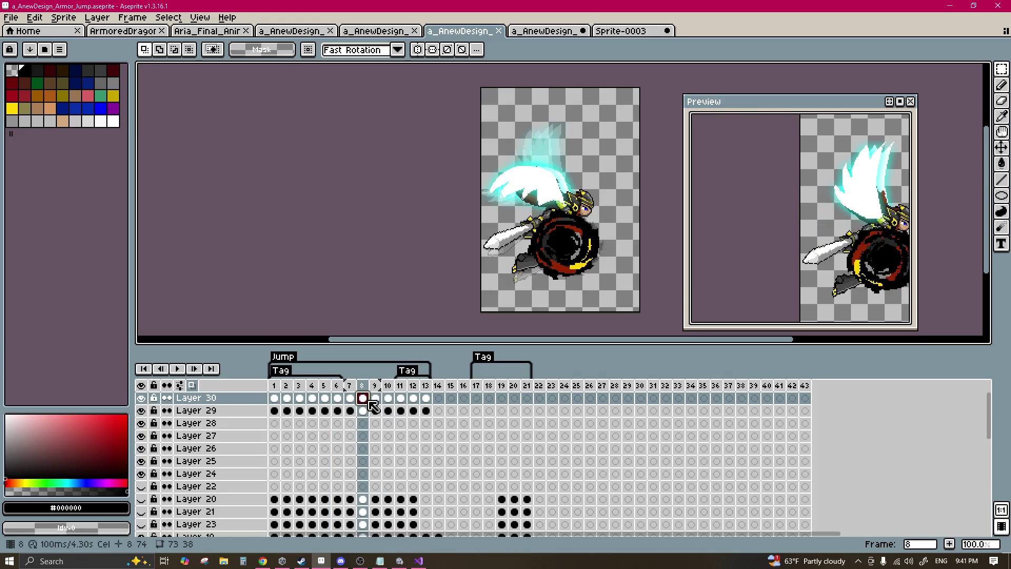
{"action": "scroll", "coordinate": [832, 237], "scroll_direction": "down", "scroll_amount": 3}
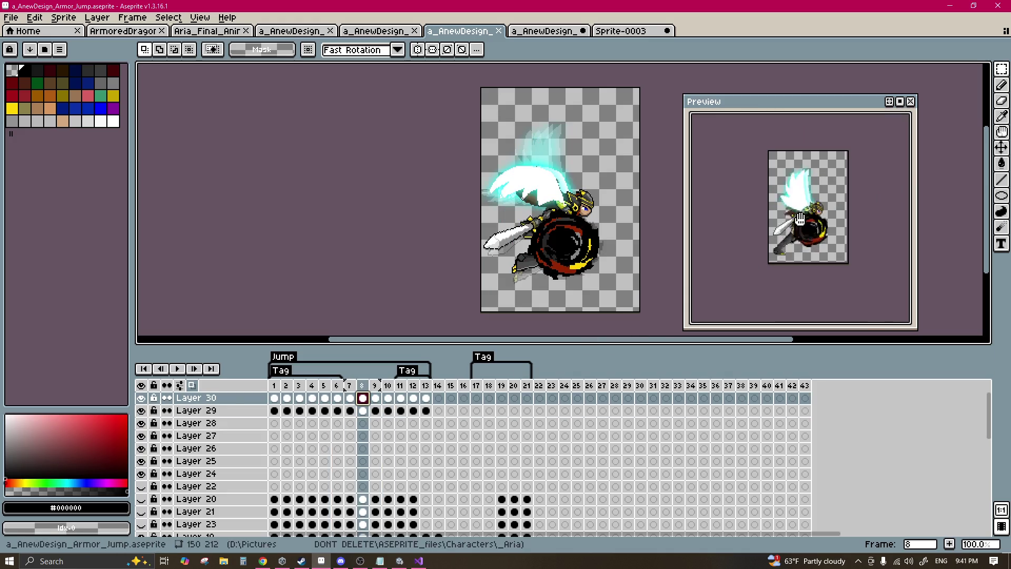
{"action": "scroll", "coordinate": [801, 219], "scroll_direction": "up", "scroll_amount": 2}
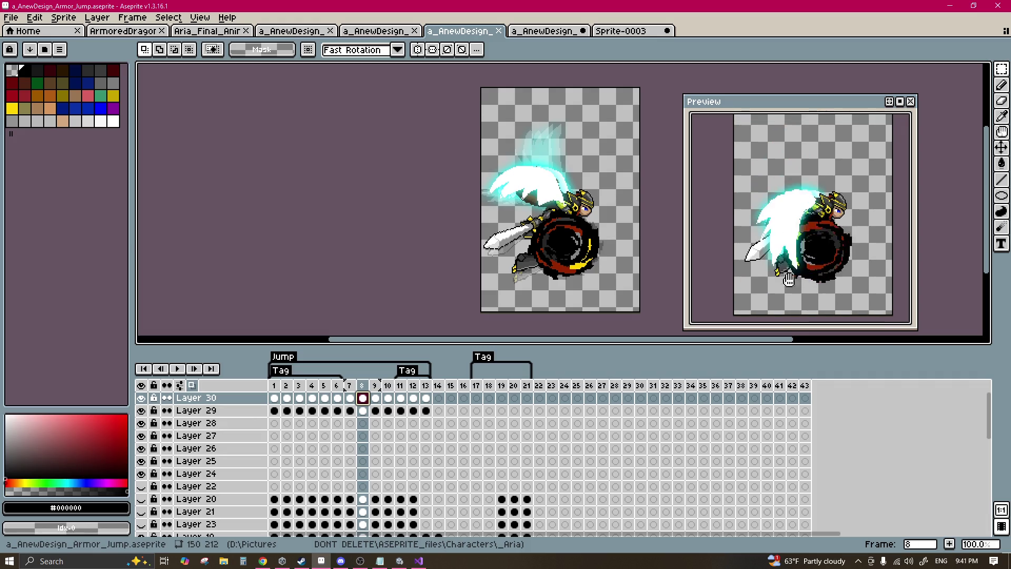
{"action": "left_click_drag", "start_coordinate": [803, 110], "coordinate": [803, 88]}
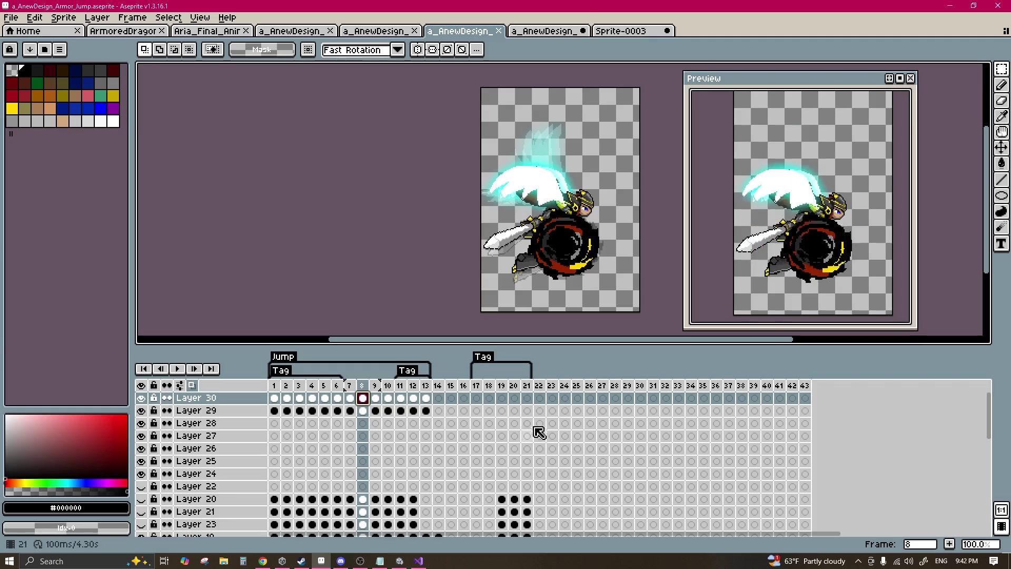
Step: Hide Layers 30, 29 and 2, then go to frame 2 on Layer 4
{"action": "left_click", "coordinate": [141, 410]}
{"action": "left_click", "coordinate": [141, 397]}
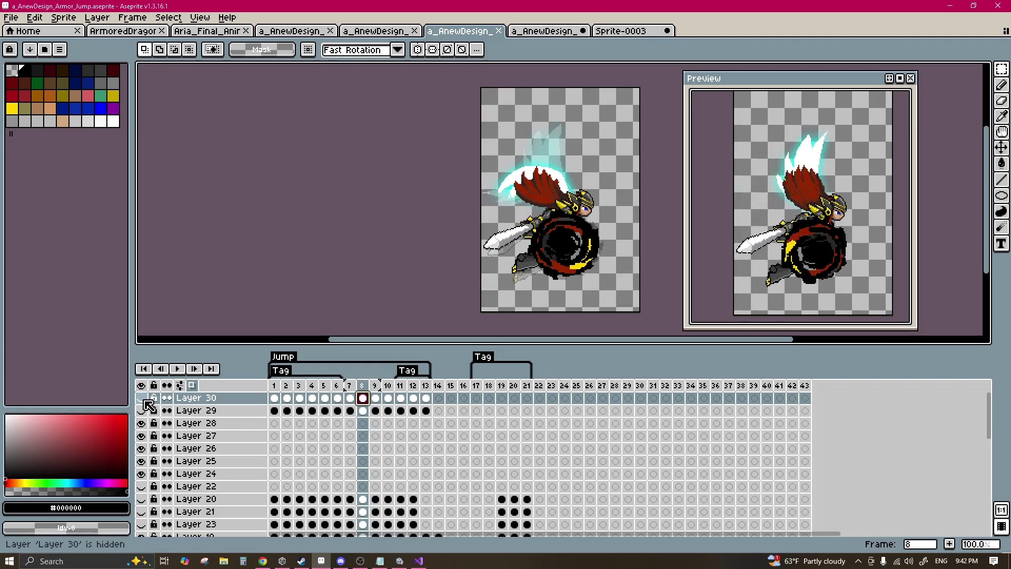
{"action": "scroll", "coordinate": [253, 446], "scroll_direction": "down", "scroll_amount": 5}
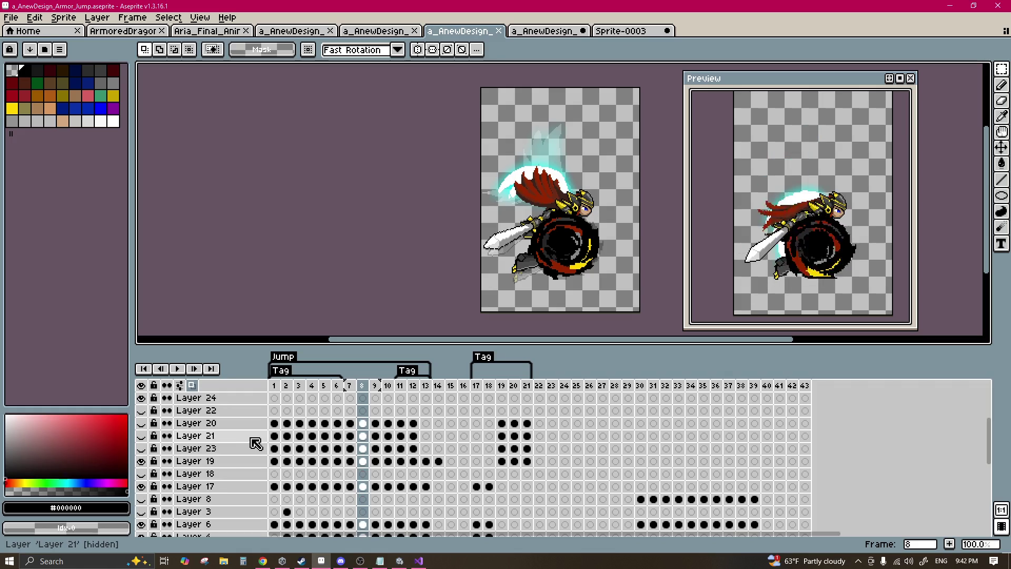
{"action": "scroll", "coordinate": [229, 460], "scroll_direction": "down", "scroll_amount": 2}
{"action": "left_click", "coordinate": [141, 473]}
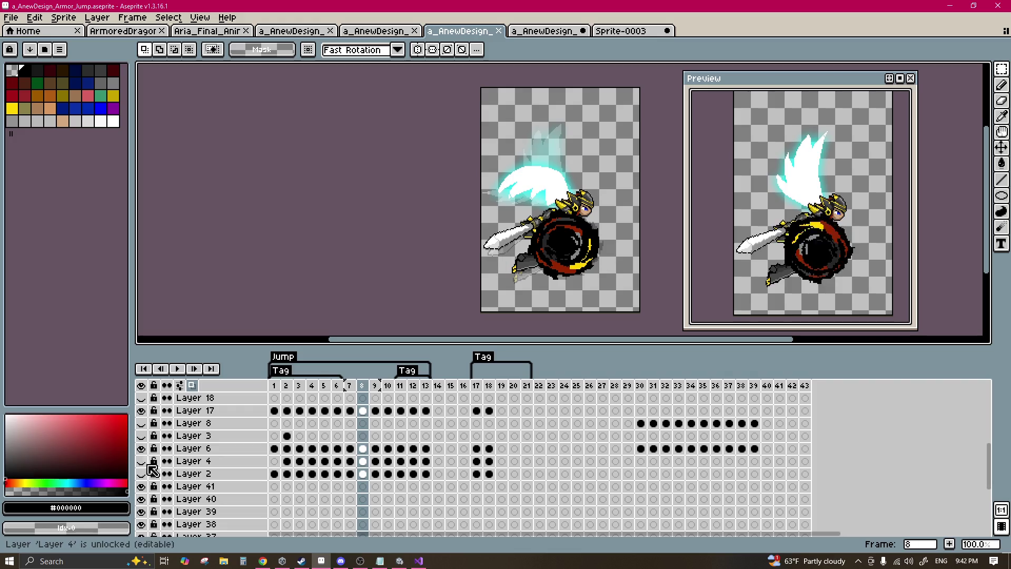
{"action": "left_click", "coordinate": [282, 461]}
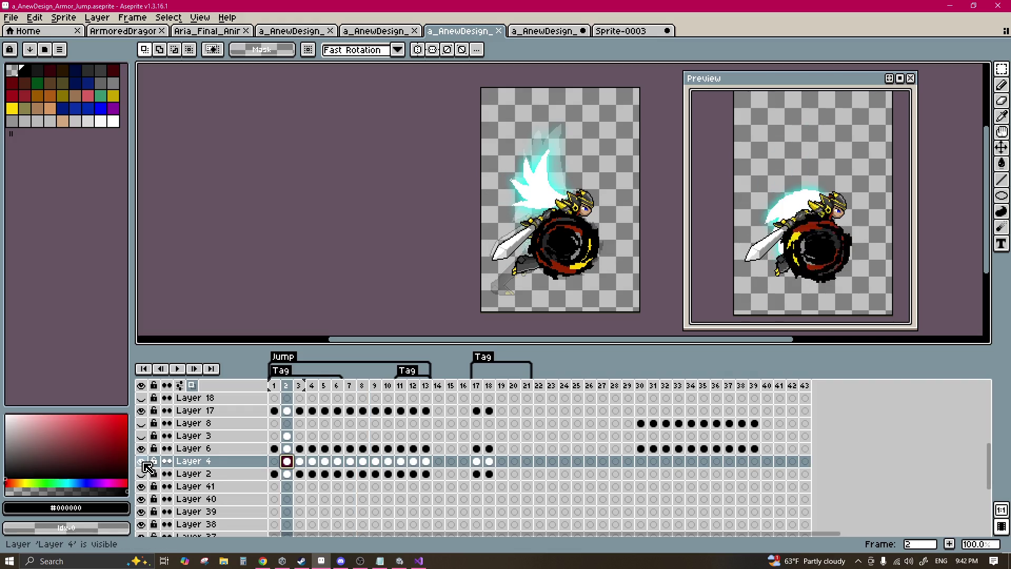
Step: Hide the wings on Layers 35 and 34, keeping the Layer 19 vortex visible
{"action": "scroll", "coordinate": [148, 465], "scroll_direction": "down", "scroll_amount": 3}
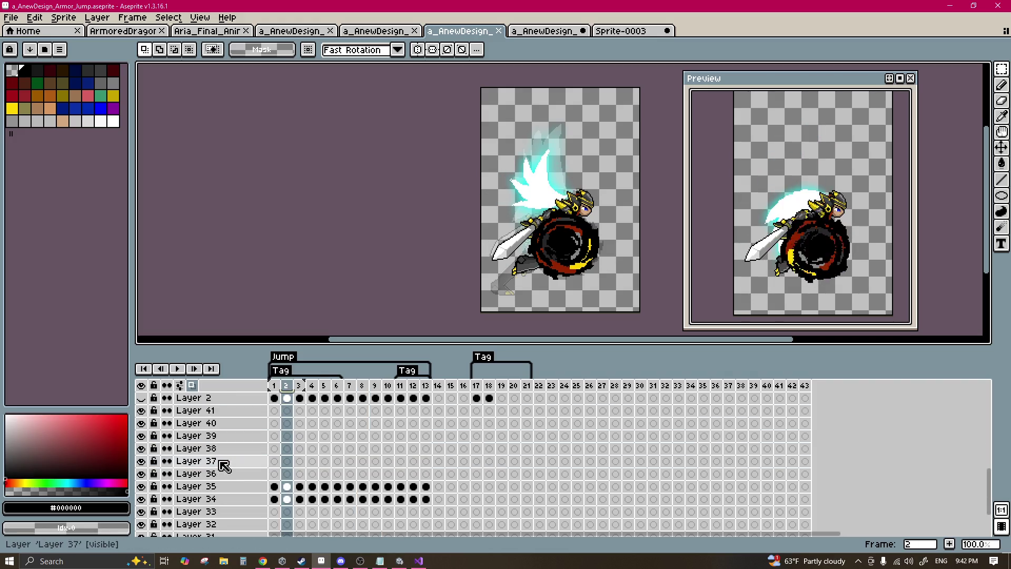
{"action": "left_click", "coordinate": [141, 486]}
{"action": "left_click", "coordinate": [142, 499]}
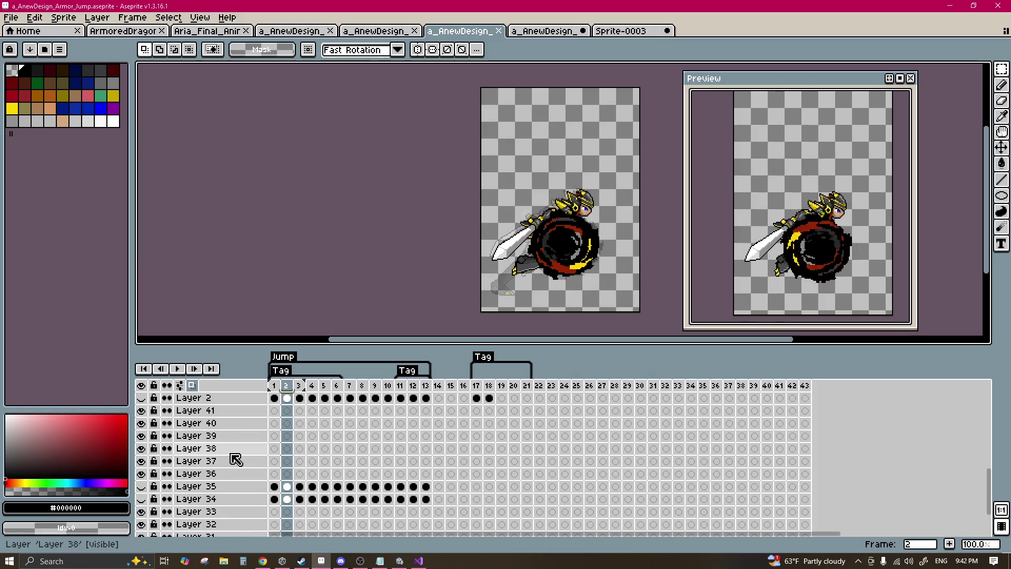
{"action": "scroll", "coordinate": [232, 458], "scroll_direction": "down", "scroll_amount": 8}
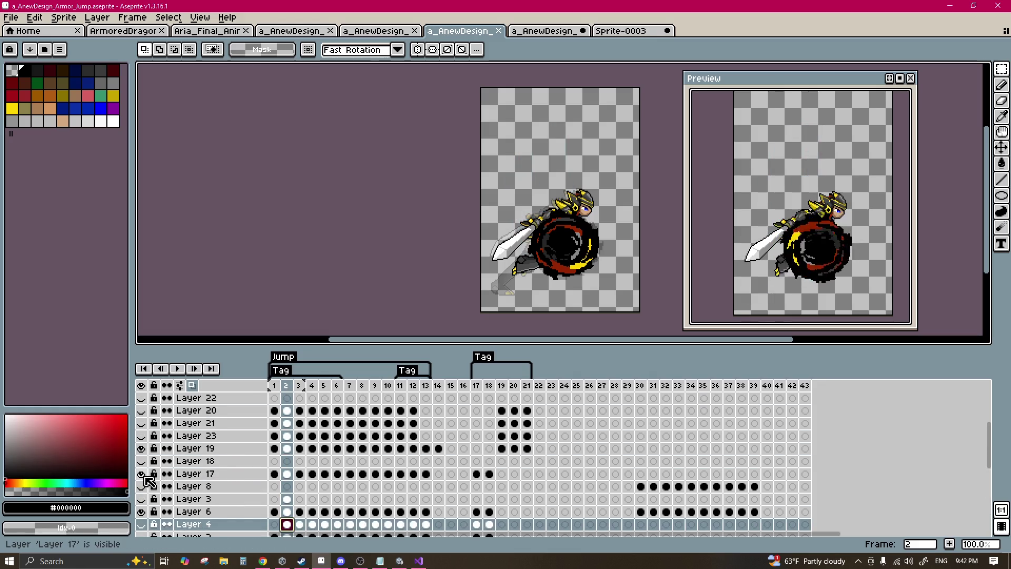
{"action": "scroll", "coordinate": [146, 477], "scroll_direction": "up", "scroll_amount": 1}
{"action": "left_click", "coordinate": [142, 473]}
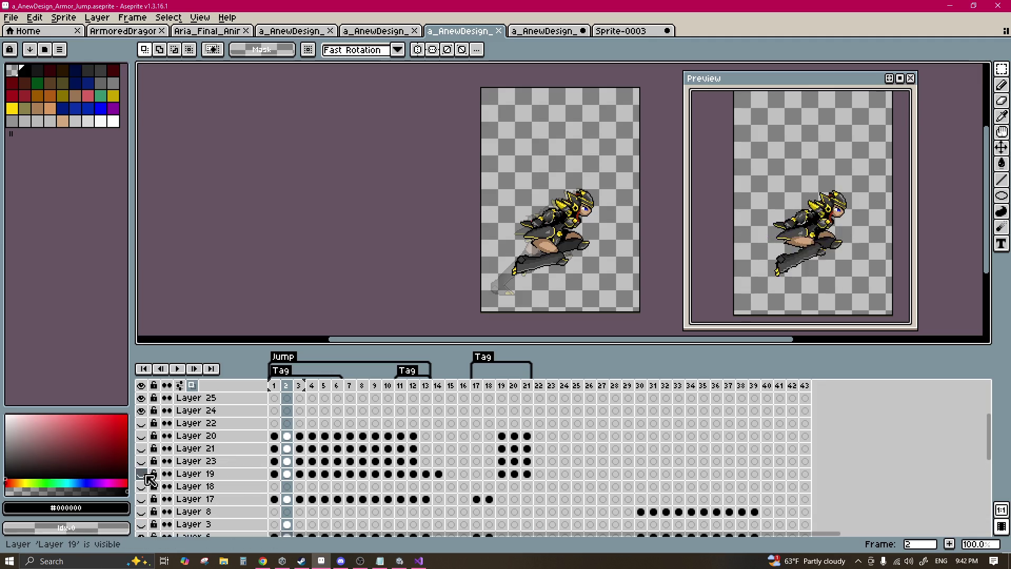
{"action": "left_click", "coordinate": [143, 474]}
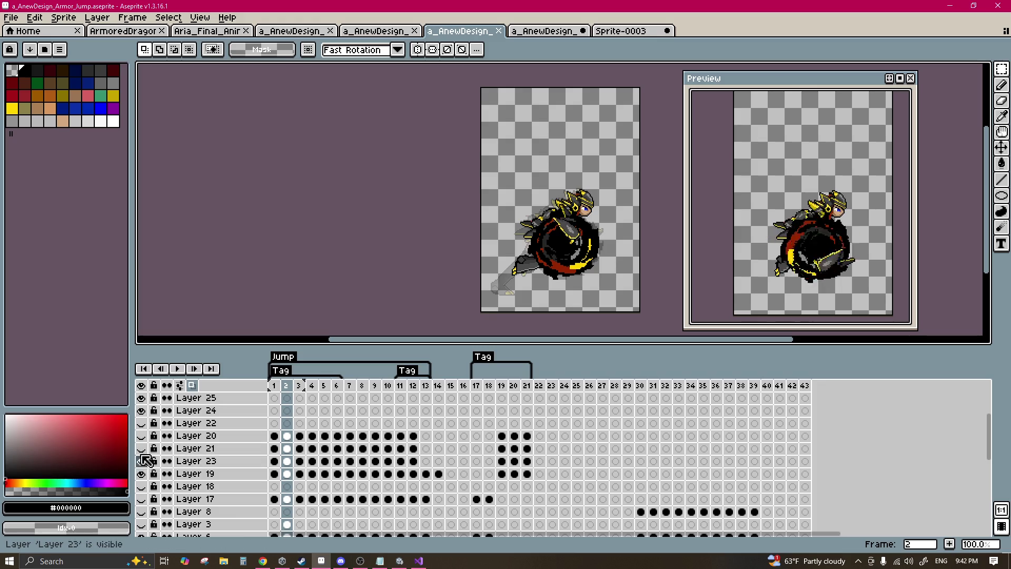
Step: Keep Layers 20 and 21 hidden, hide Layer 6, and go to frame 8 on Layer 17
{"action": "left_click_drag", "start_coordinate": [144, 448], "coordinate": [148, 444]}
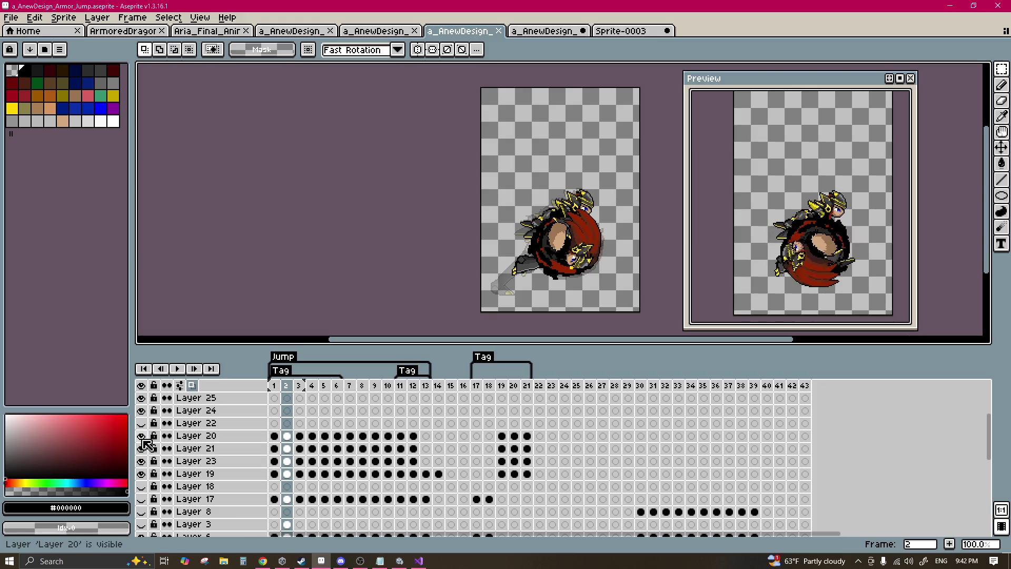
{"action": "left_click_drag", "start_coordinate": [142, 435], "coordinate": [142, 448]}
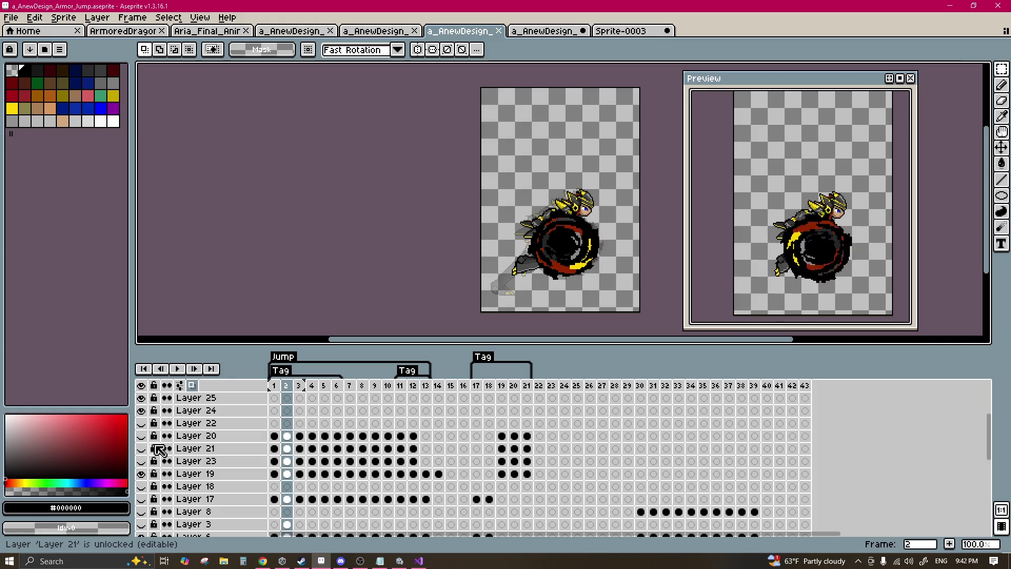
{"action": "scroll", "coordinate": [238, 449], "scroll_direction": "up", "scroll_amount": 2}
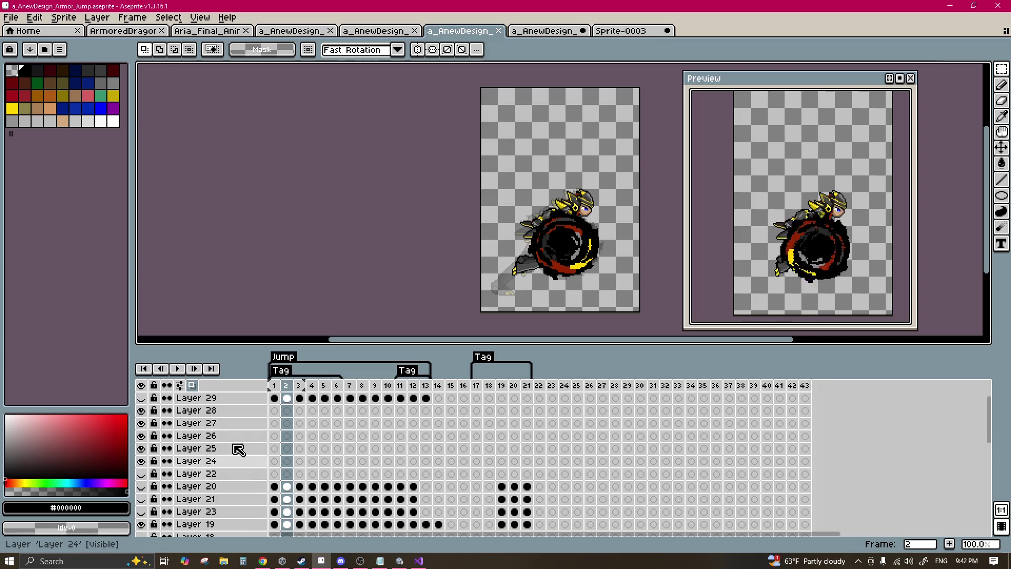
{"action": "scroll", "coordinate": [238, 449], "scroll_direction": "down", "scroll_amount": 5}
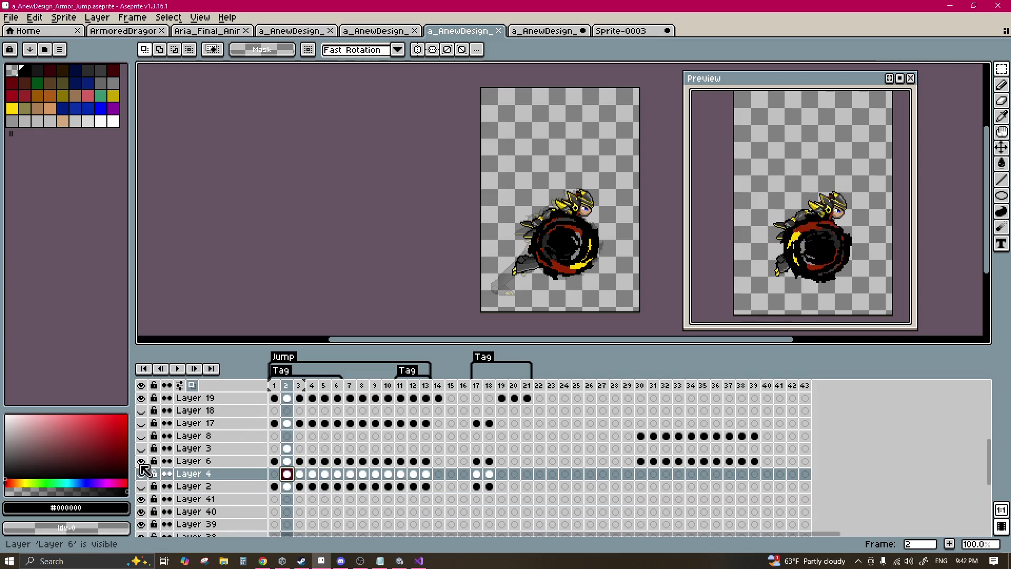
{"action": "left_click", "coordinate": [142, 462]}
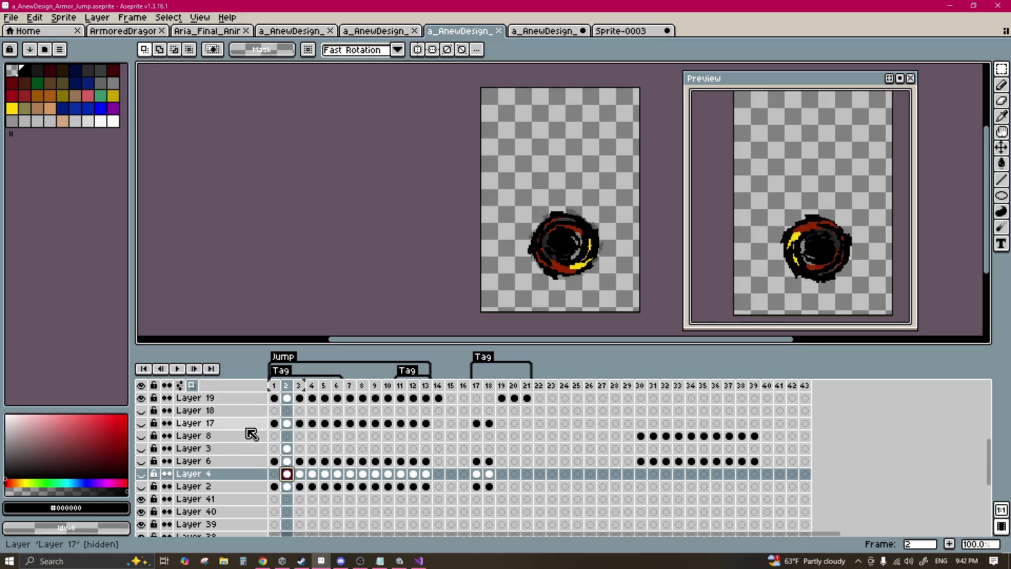
{"action": "left_click", "coordinate": [364, 424]}
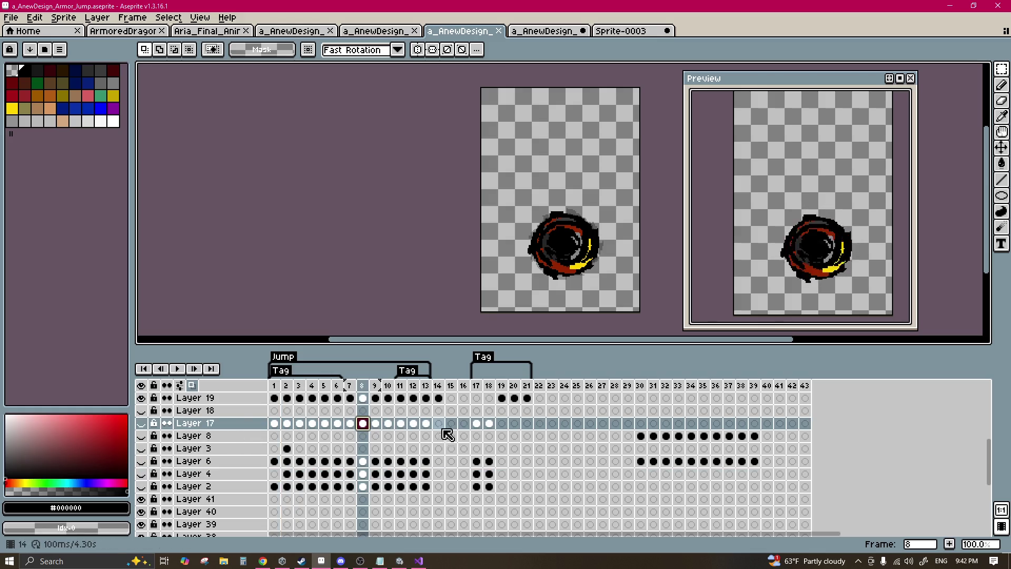
Step: At frame 30, hide Layers 8 and 6 of Armor_Jump, then view the Armor2 document
{"action": "left_click", "coordinate": [477, 420]}
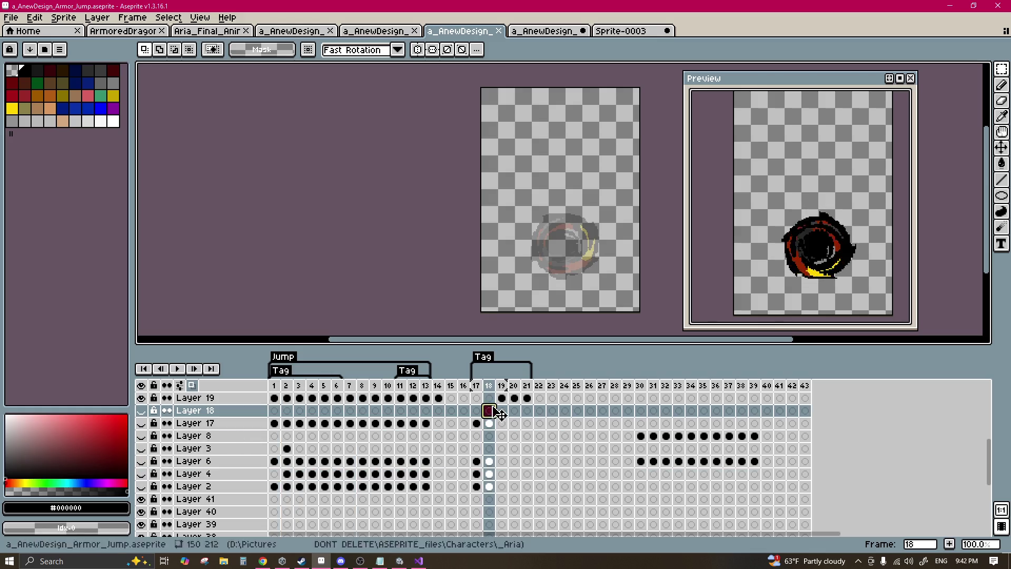
{"action": "left_click", "coordinate": [351, 423]}
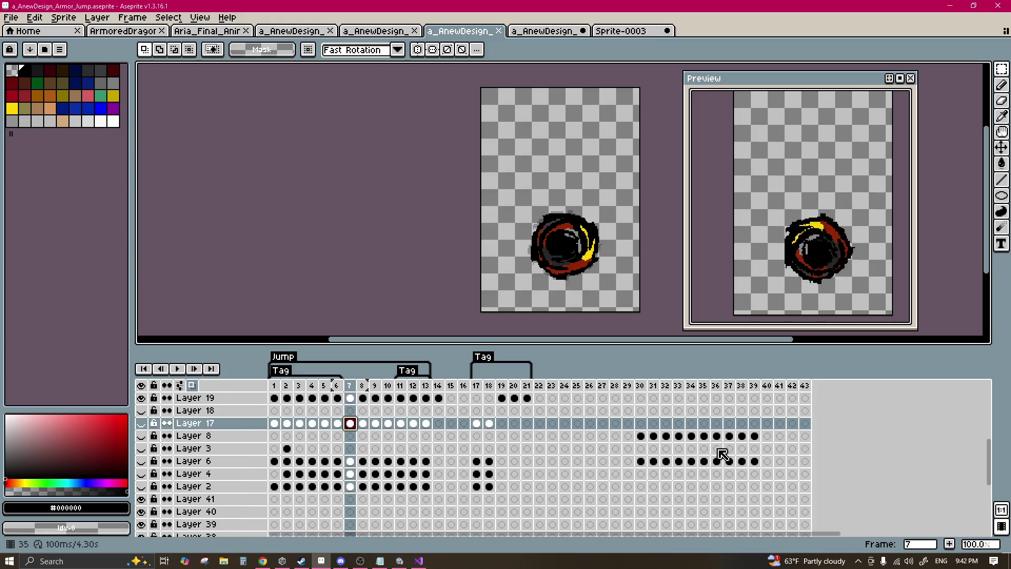
{"action": "left_click", "coordinate": [641, 435]}
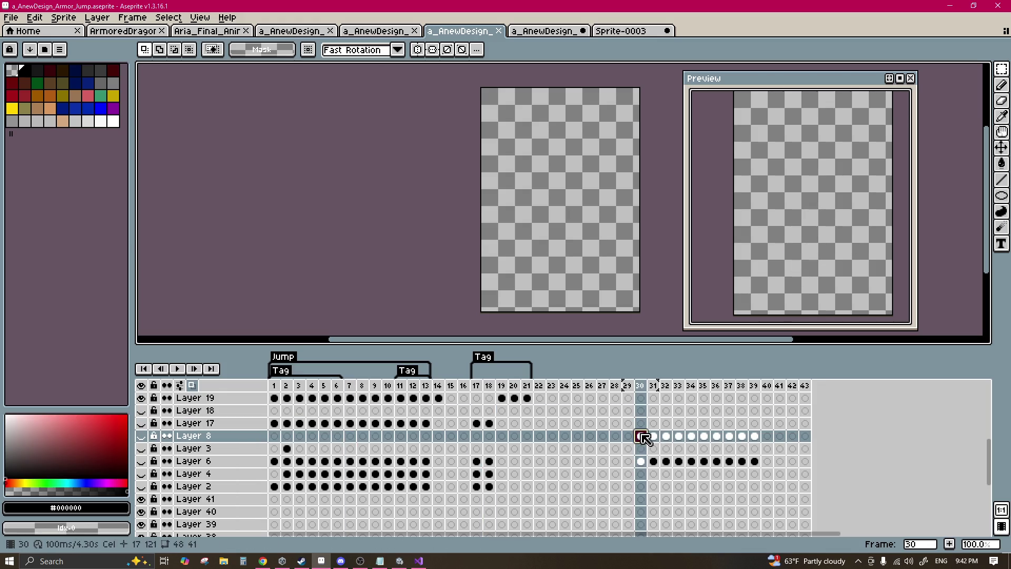
{"action": "left_click", "coordinate": [141, 435]}
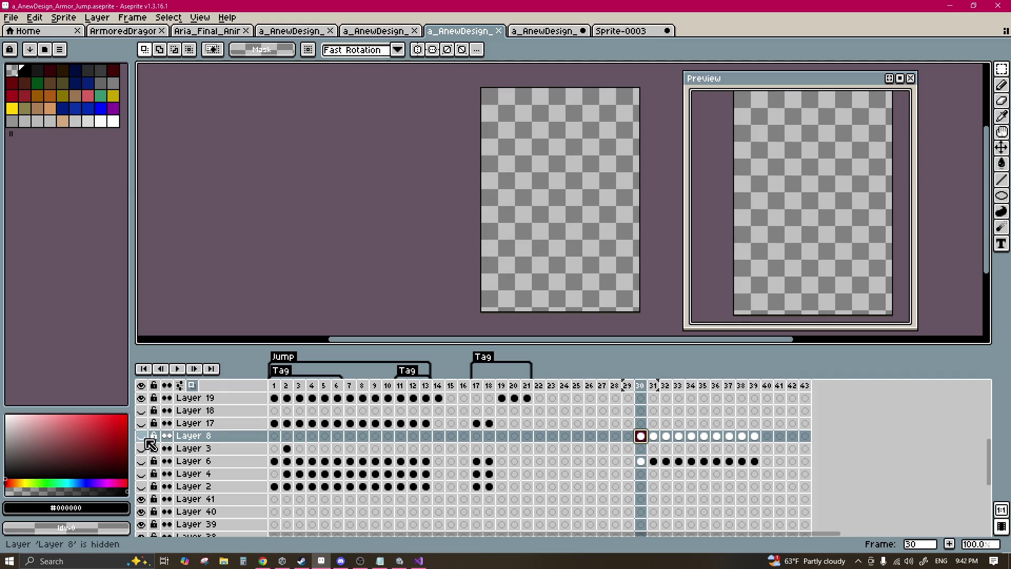
{"action": "left_click", "coordinate": [641, 461]}
{"action": "left_click", "coordinate": [141, 461]}
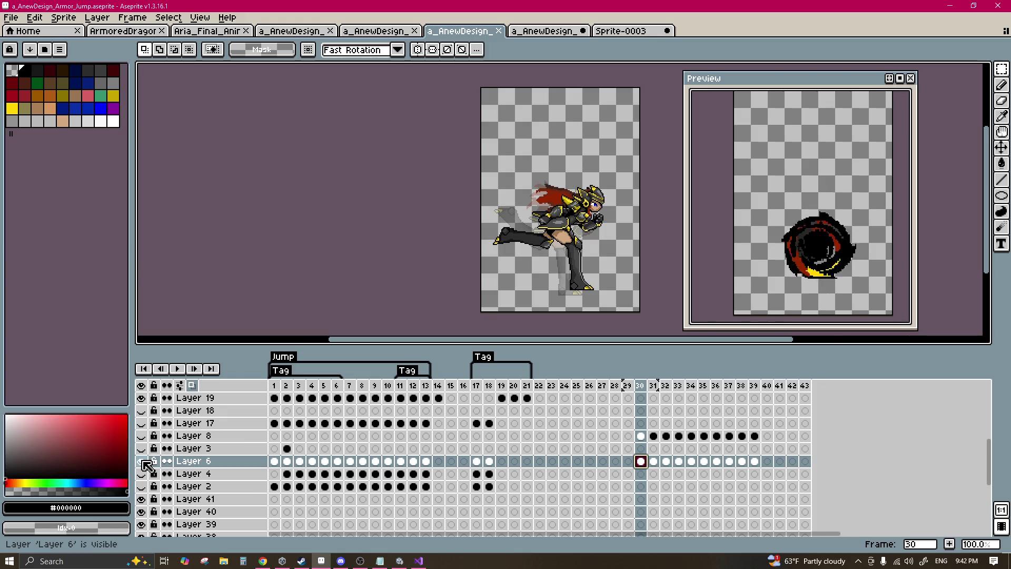
{"action": "left_click", "coordinate": [141, 462]}
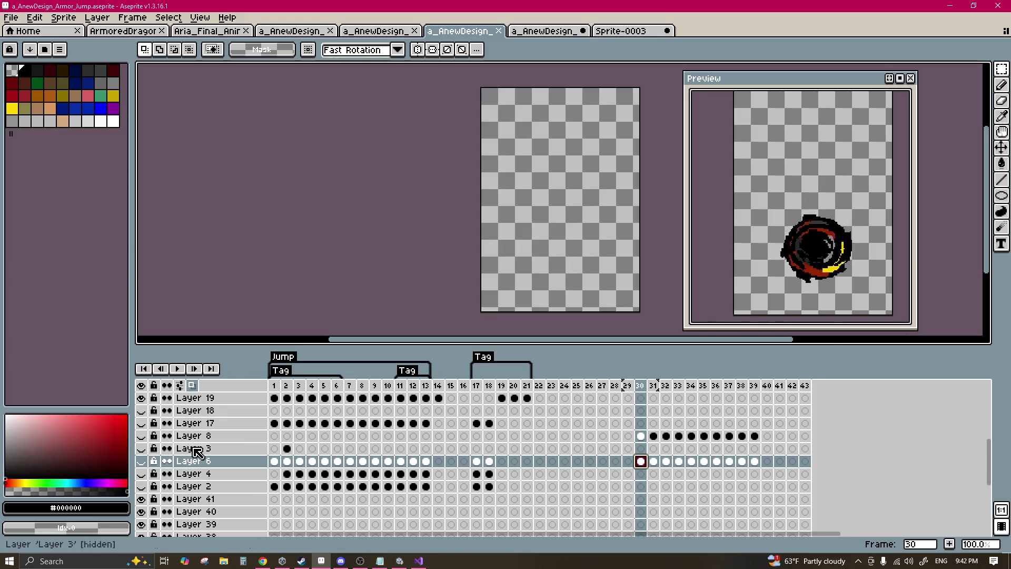
{"action": "left_click", "coordinate": [363, 32]}
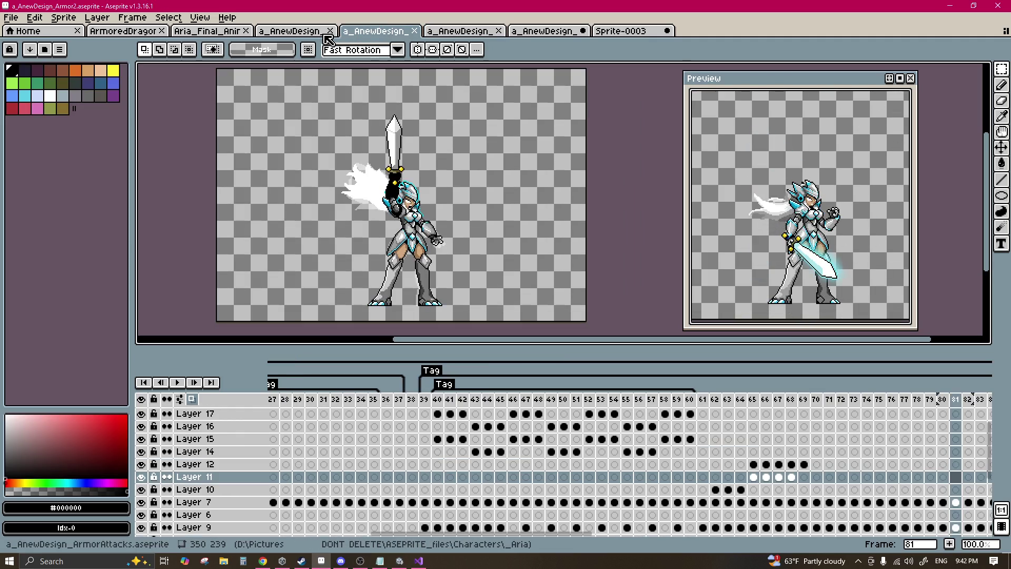
Step: Browse the ArmoredDragon, Aria_Final_Animations and Sprite-0003 documents, ending on ArmorAttacks
{"action": "left_click", "coordinate": [299, 31]}
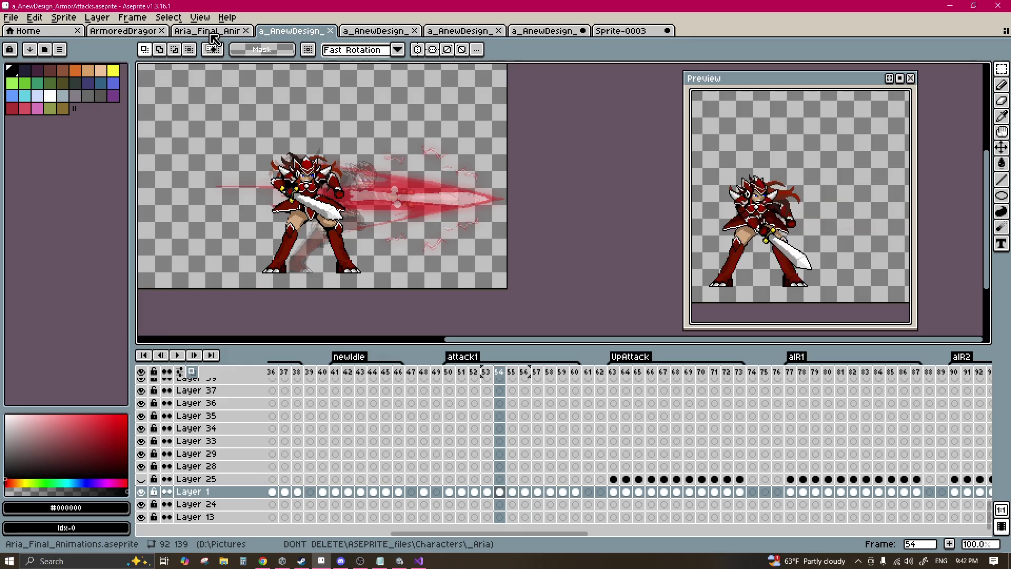
{"action": "left_click", "coordinate": [141, 33]}
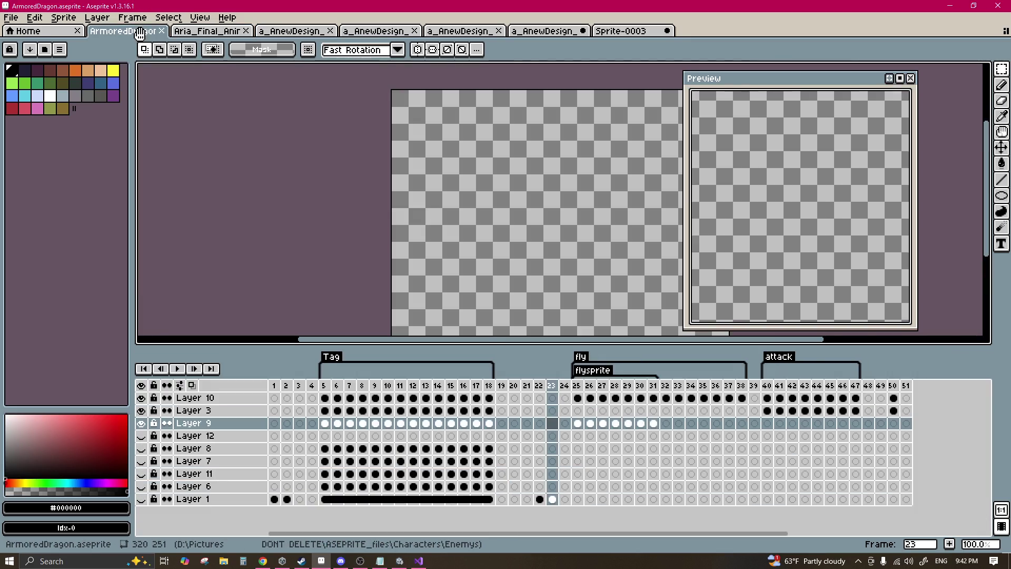
{"action": "left_click", "coordinate": [216, 33]}
{"action": "left_click", "coordinate": [613, 32]}
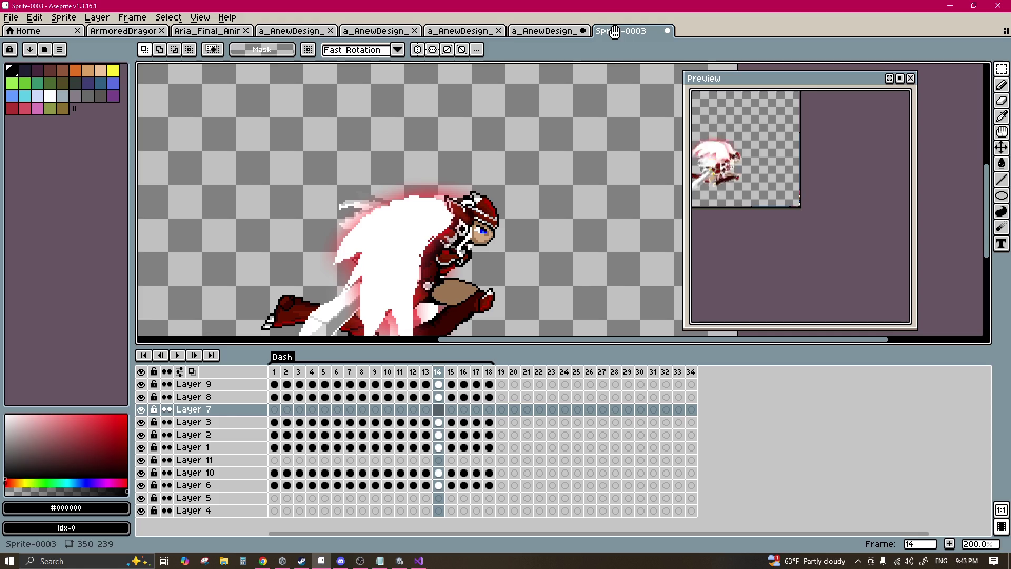
{"action": "left_click", "coordinate": [211, 32]}
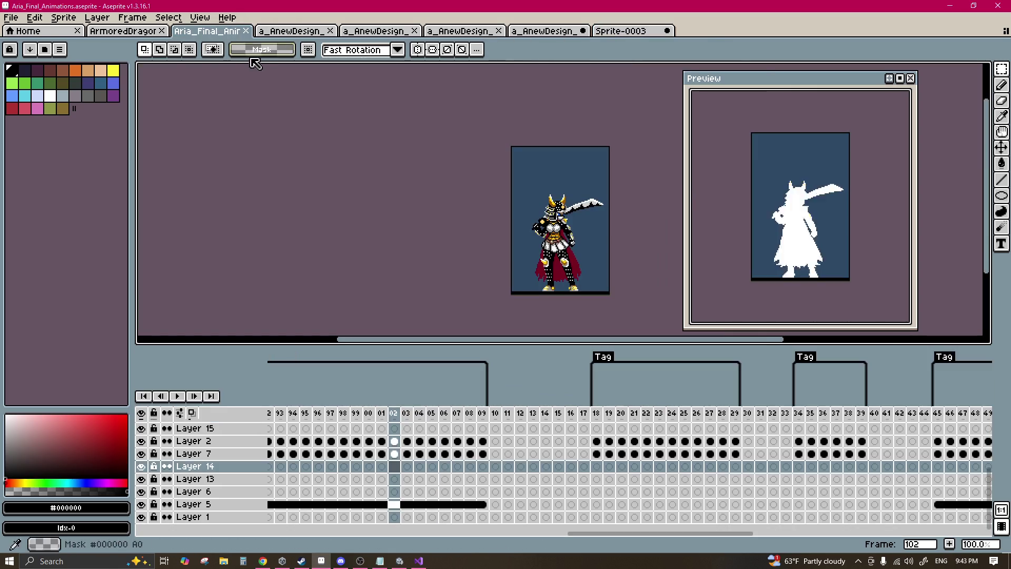
{"action": "left_click", "coordinate": [294, 32]}
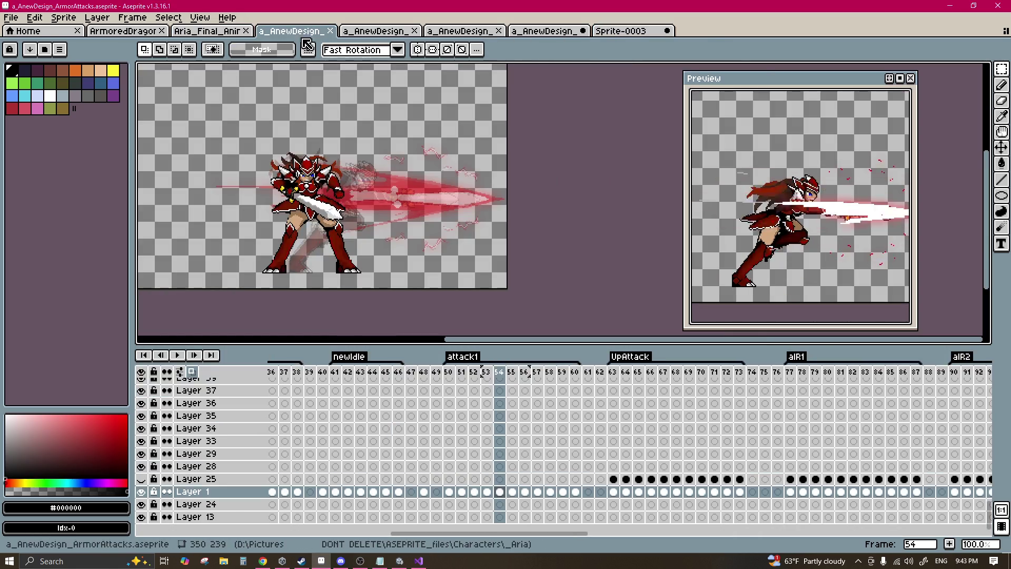
Step: Scrub the ArmorAttacks timeline from frame 41 through frames 77 and 105
{"action": "left_click", "coordinate": [474, 444]}
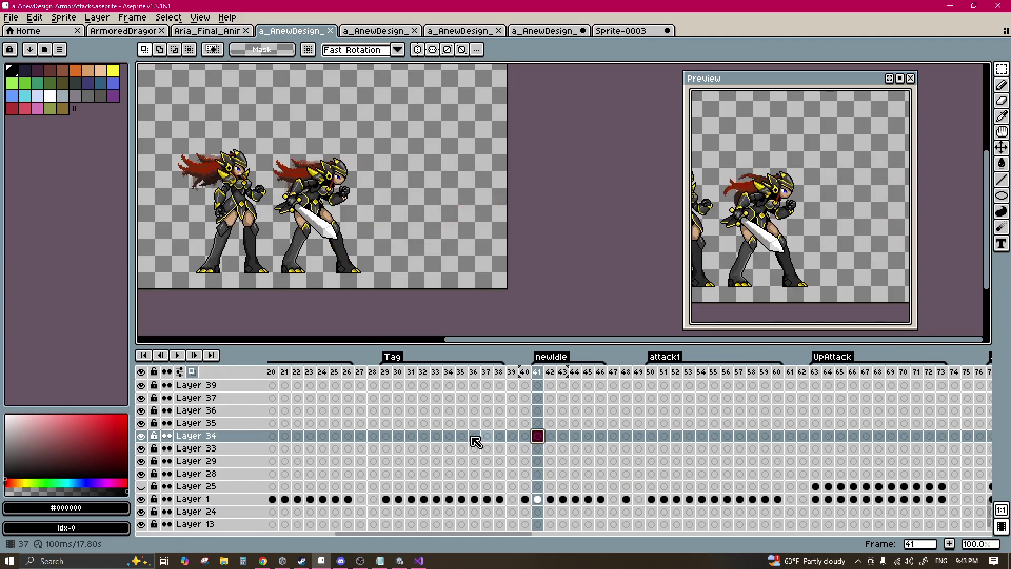
{"action": "scroll", "coordinate": [526, 448], "scroll_direction": "left", "scroll_amount": 3}
{"action": "left_click", "coordinate": [676, 448]}
{"action": "left_click", "coordinate": [777, 448]}
{"action": "scroll", "coordinate": [780, 448], "scroll_direction": "right", "scroll_amount": 3}
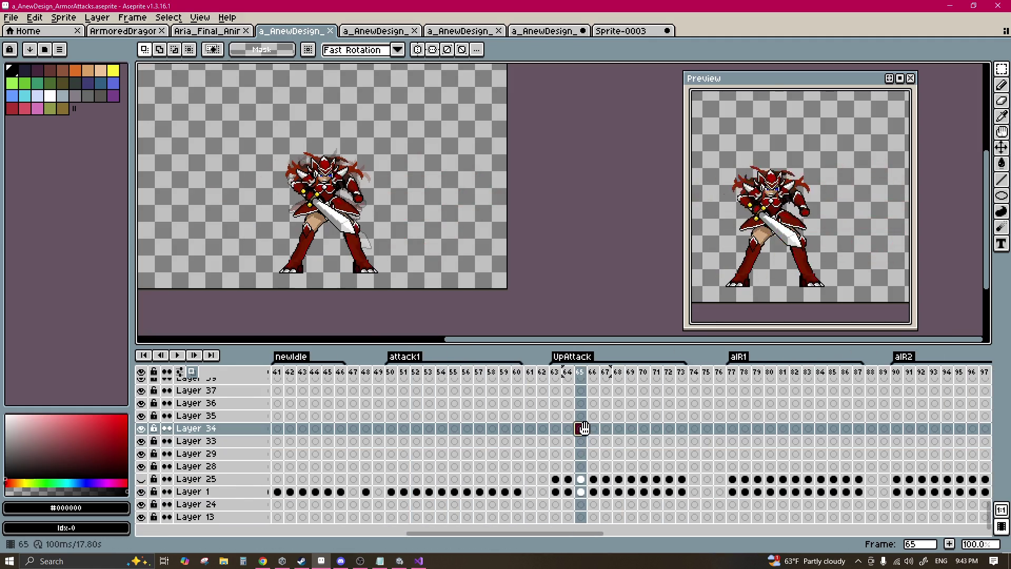
{"action": "left_click", "coordinate": [646, 427]}
{"action": "scroll", "coordinate": [579, 426], "scroll_direction": "right", "scroll_amount": 3}
{"action": "left_click", "coordinate": [581, 415]}
{"action": "left_click", "coordinate": [775, 418]}
{"action": "scroll", "coordinate": [579, 422], "scroll_direction": "right", "scroll_amount": 5}
{"action": "scroll", "coordinate": [526, 416], "scroll_direction": "right", "scroll_amount": 3}
{"action": "left_click", "coordinate": [600, 413]}
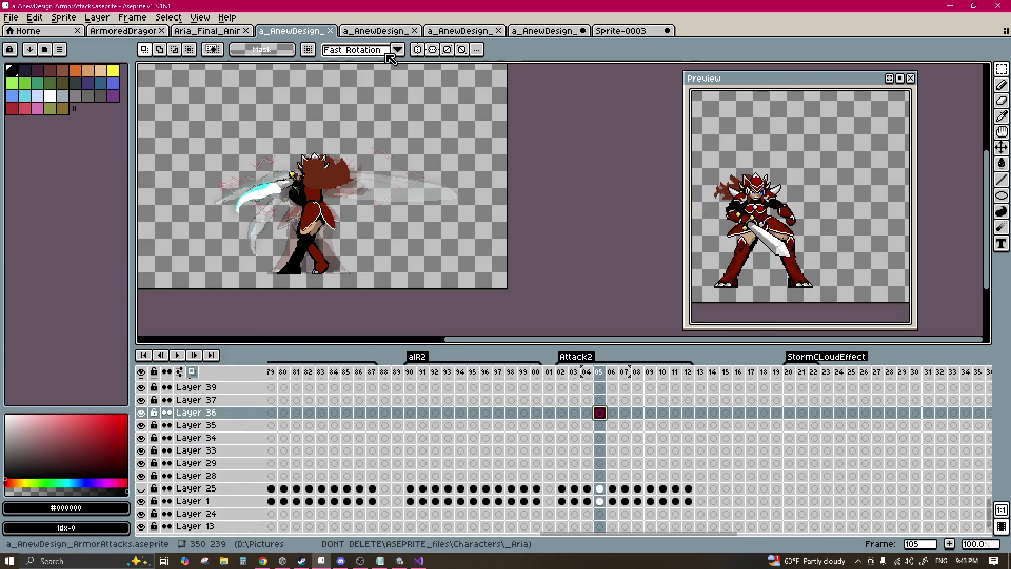
Step: Step through earlier Armor2 frames to frame 17, then return to Armor_Jump
{"action": "left_click", "coordinate": [377, 31]}
{"action": "scroll", "coordinate": [341, 438], "scroll_direction": "left", "scroll_amount": 10}
{"action": "left_click", "coordinate": [553, 436]}
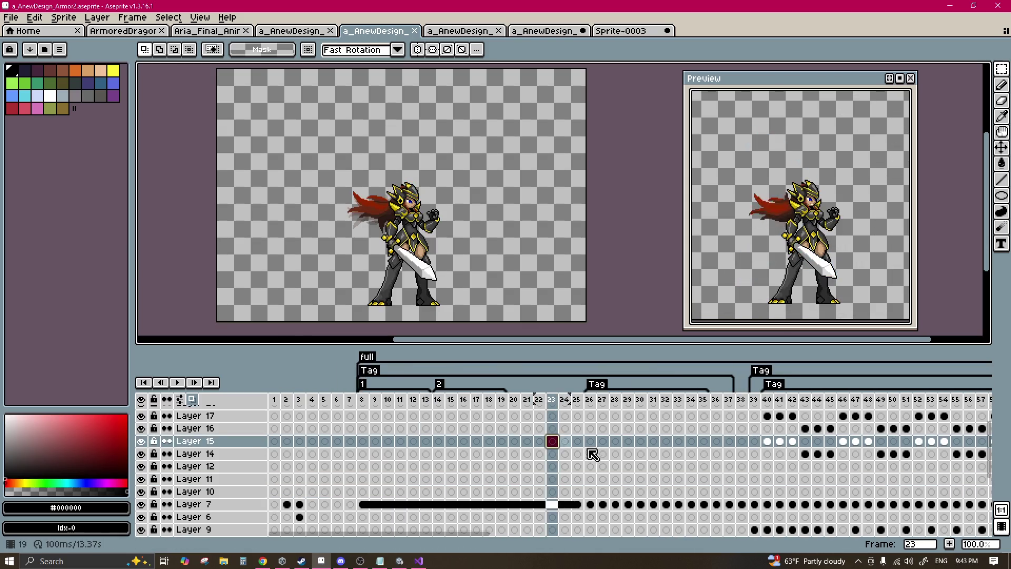
{"action": "left_click", "coordinate": [449, 453]}
{"action": "key", "text": "Left"}
{"action": "key", "text": "Left"}
{"action": "key", "text": "Left"}
{"action": "left_click", "coordinate": [475, 454]}
{"action": "scroll", "coordinate": [461, 456], "scroll_direction": "down", "scroll_amount": 5}
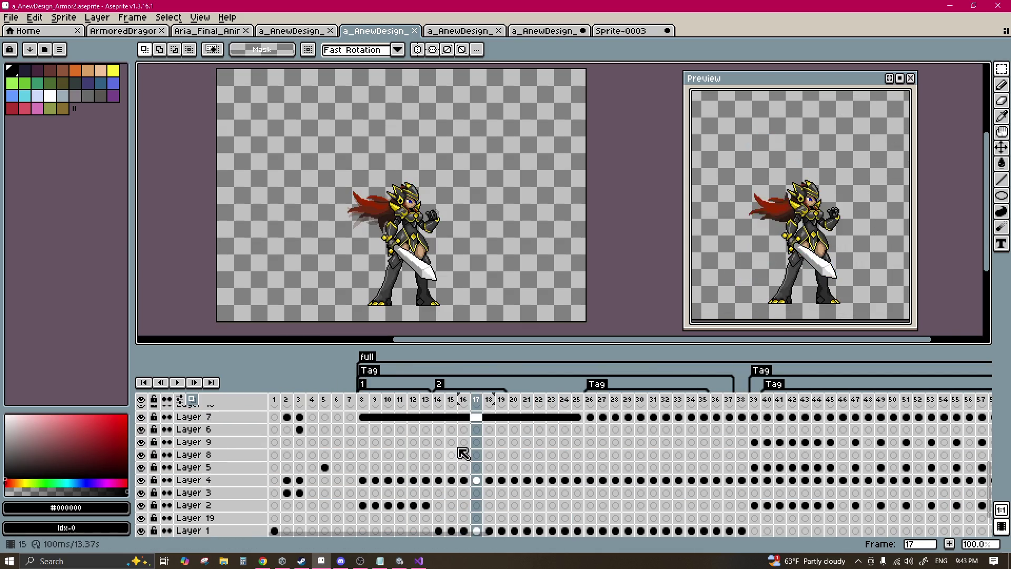
{"action": "scroll", "coordinate": [445, 460], "scroll_direction": "up", "scroll_amount": 5}
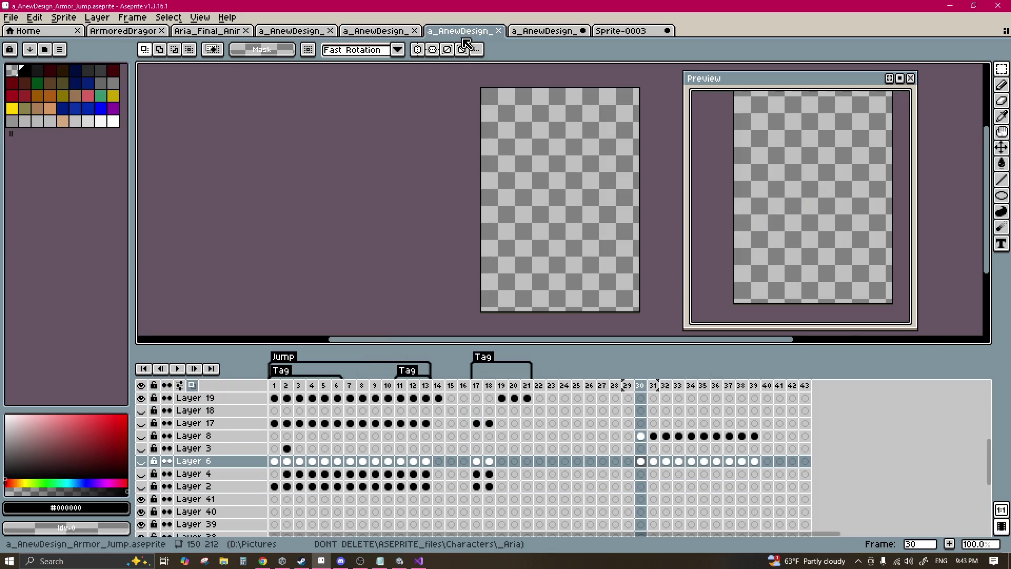
{"action": "left_click", "coordinate": [462, 31]}
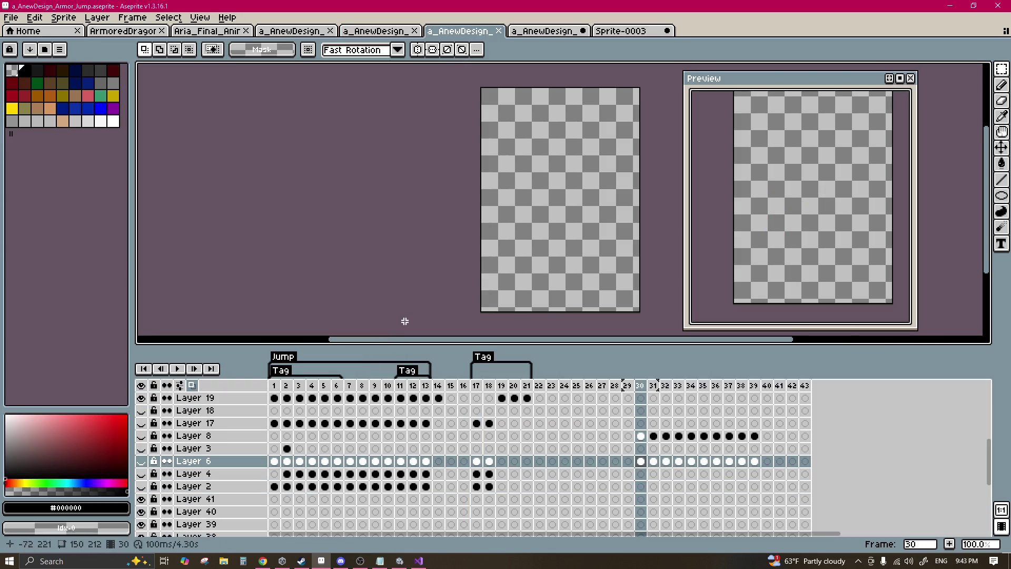
Step: Open Aria_Armor_Idle_FireEffect.png, then close it again
{"action": "left_click", "coordinate": [10, 18]}
{"action": "left_click", "coordinate": [32, 44]}
{"action": "left_click_drag", "start_coordinate": [722, 132], "coordinate": [713, 316]}
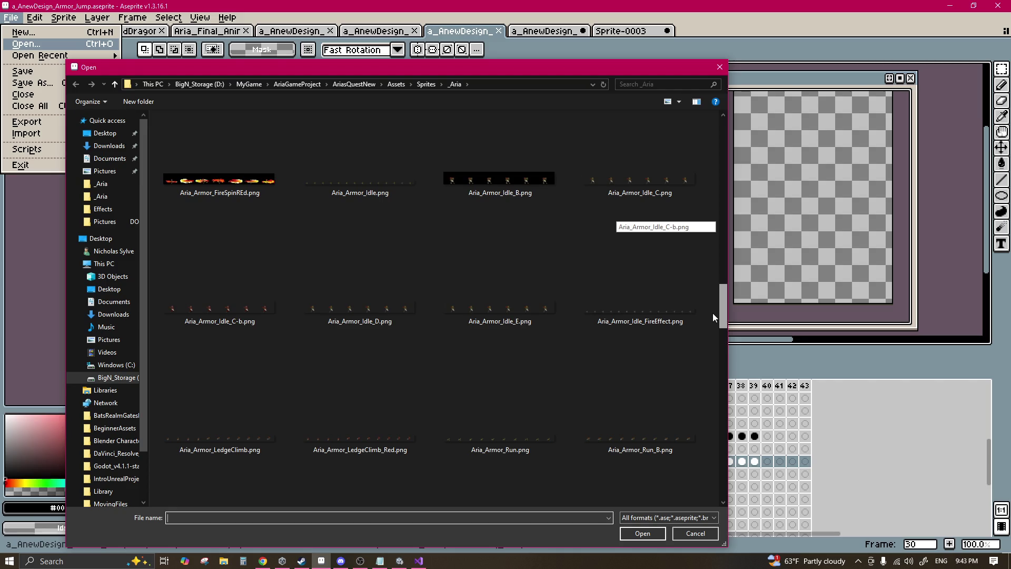
{"action": "left_click", "coordinate": [661, 311]}
{"action": "left_click", "coordinate": [639, 533]}
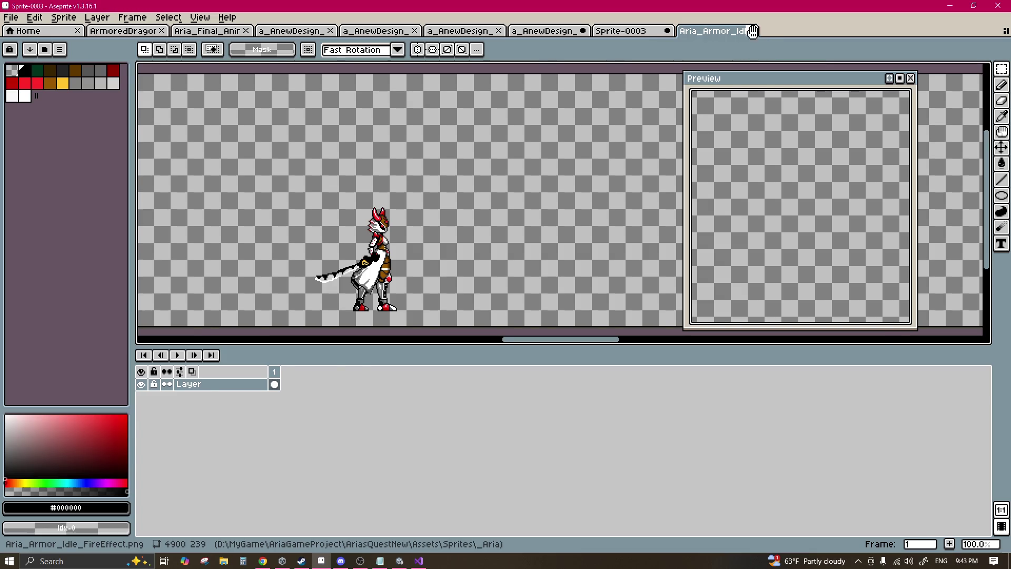
{"action": "left_click", "coordinate": [752, 31]}
Step: Open the Aria_Armor_Idle_C-b.png sprite strip
{"action": "left_click", "coordinate": [10, 18]}
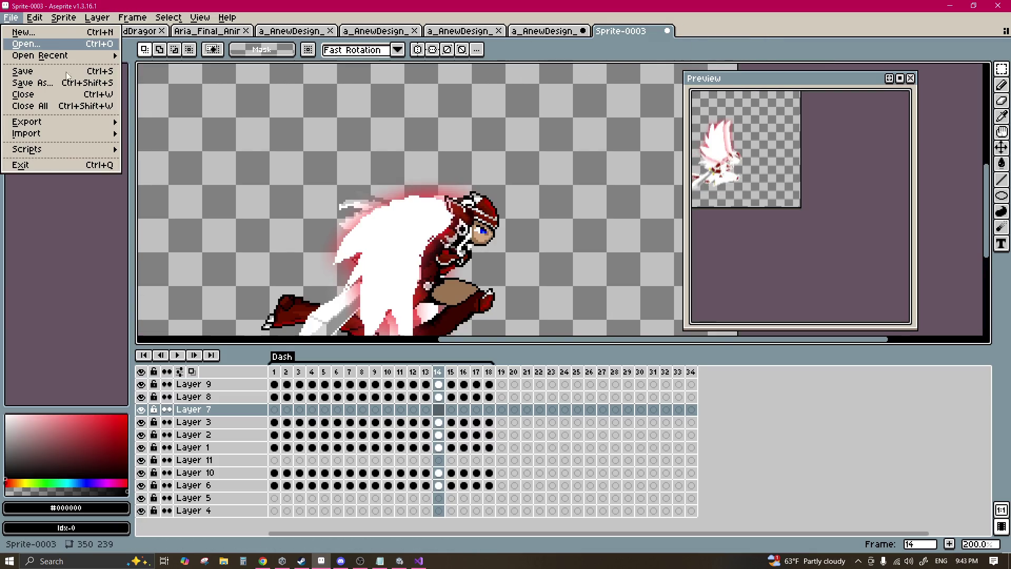
{"action": "scroll", "coordinate": [558, 421], "scroll_direction": "down", "scroll_amount": 10}
{"action": "scroll", "coordinate": [564, 411], "scroll_direction": "up", "scroll_amount": 5}
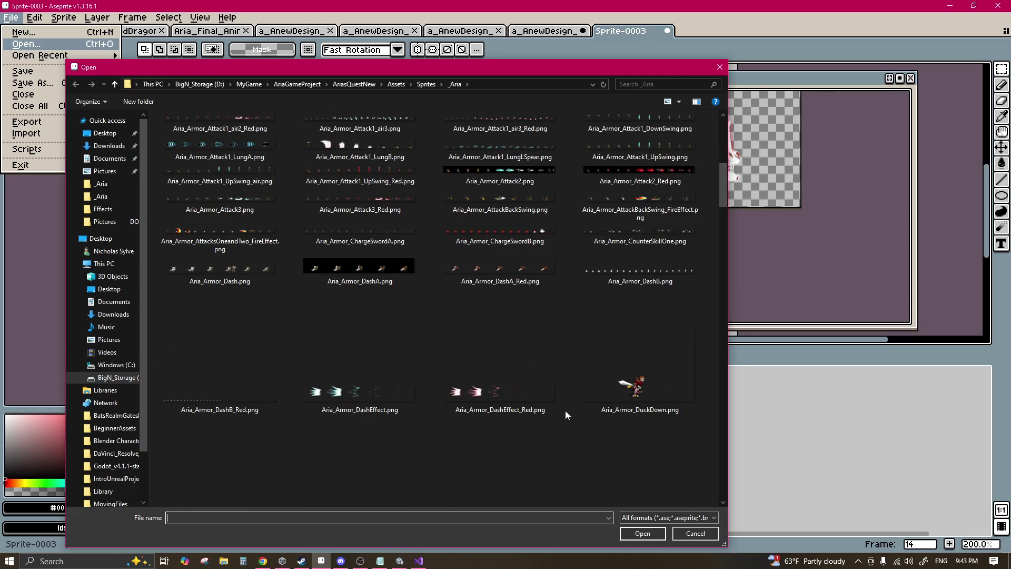
{"action": "scroll", "coordinate": [564, 409], "scroll_direction": "up", "scroll_amount": 5}
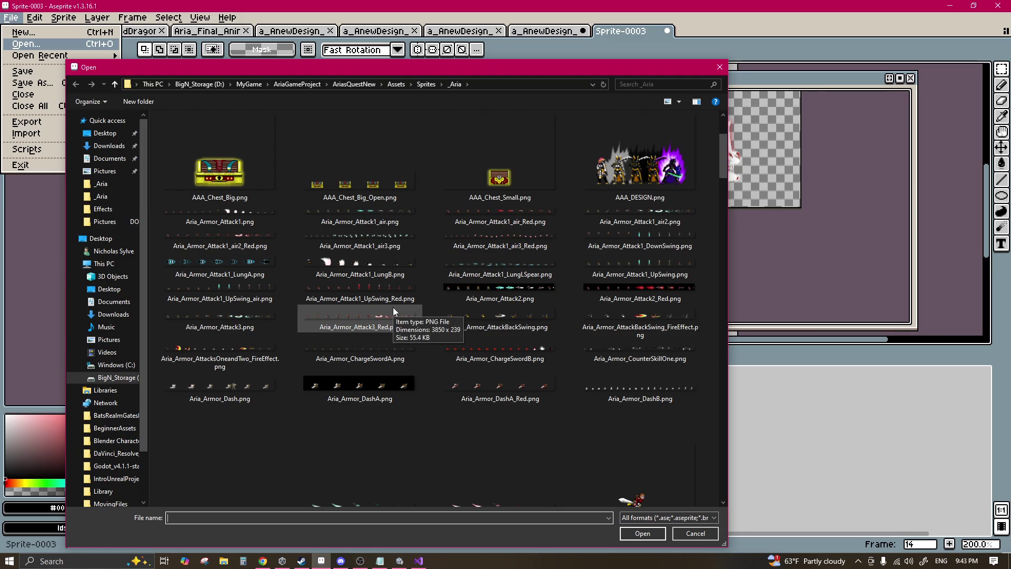
{"action": "scroll", "coordinate": [393, 308], "scroll_direction": "down", "scroll_amount": 5}
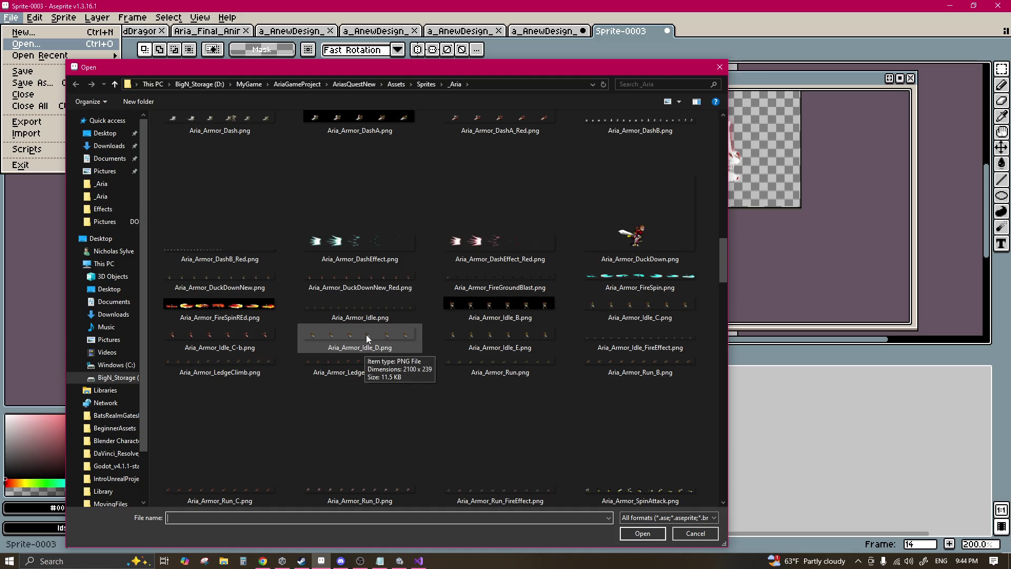
{"action": "left_click", "coordinate": [248, 330]}
{"action": "left_click", "coordinate": [638, 531]}
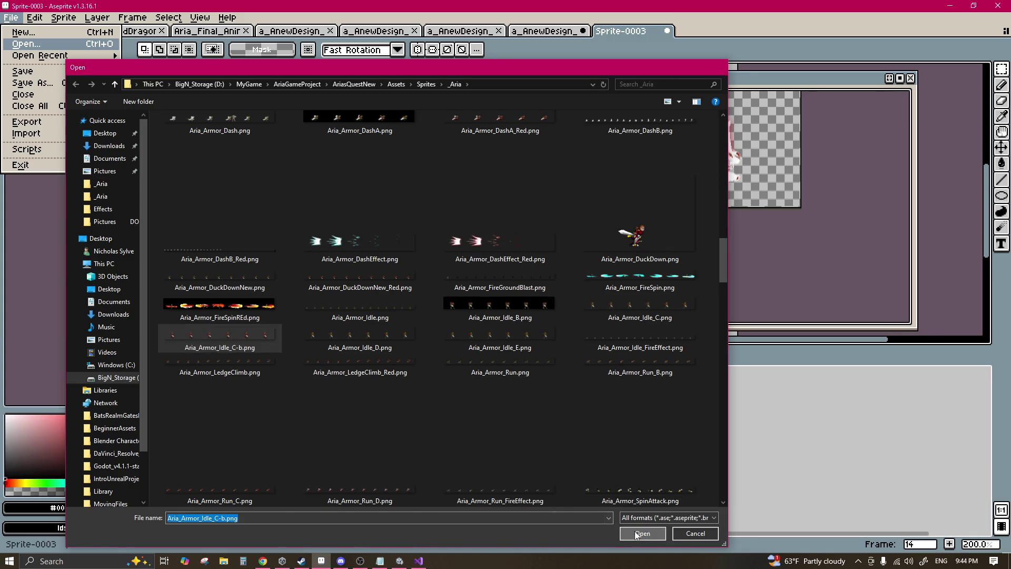
{"action": "scroll", "coordinate": [429, 278], "scroll_direction": "down", "scroll_amount": 2}
Step: Marquee-select the first character frame of the idle strip
{"action": "scroll", "coordinate": [429, 278], "scroll_direction": "up", "scroll_amount": 2}
{"action": "left_click_drag", "start_coordinate": [440, 130], "coordinate": [553, 271]}
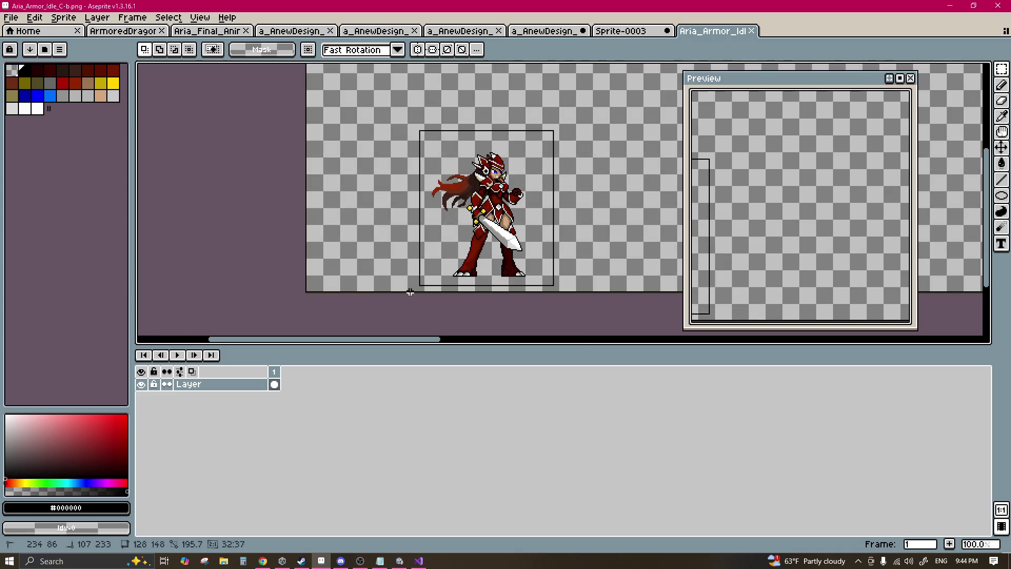
{"action": "left_click_drag", "start_coordinate": [415, 125], "coordinate": [584, 316]}
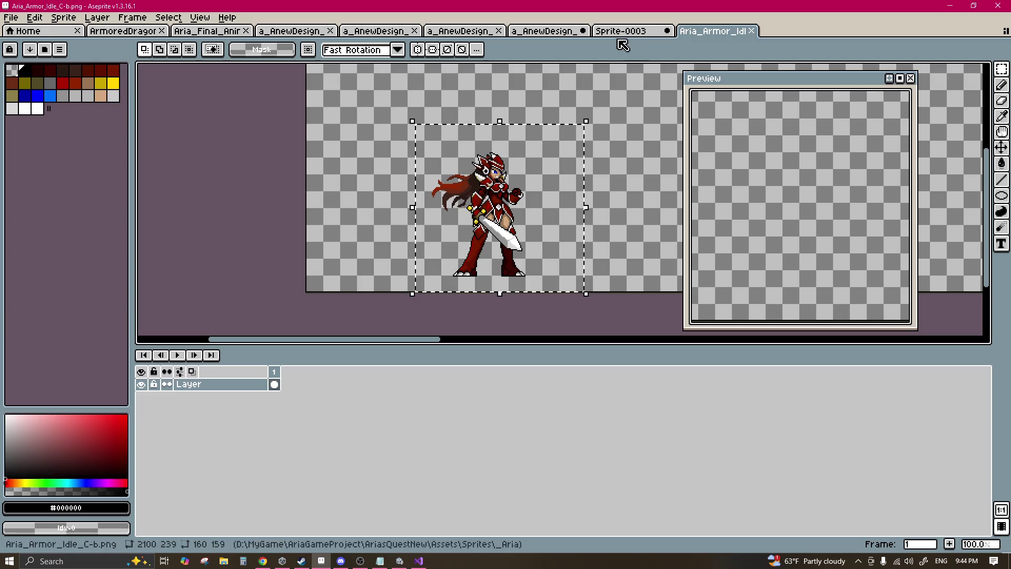
{"action": "left_click", "coordinate": [602, 135]}
{"action": "scroll", "coordinate": [602, 134], "scroll_direction": "down", "scroll_amount": 1}
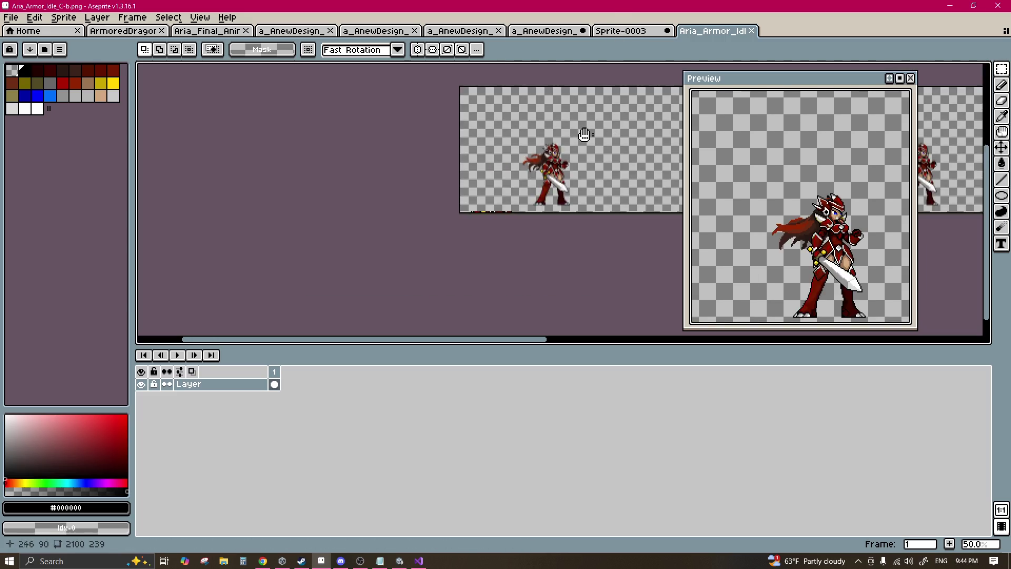
{"action": "left_click_drag", "start_coordinate": [341, 86], "coordinate": [516, 257]}
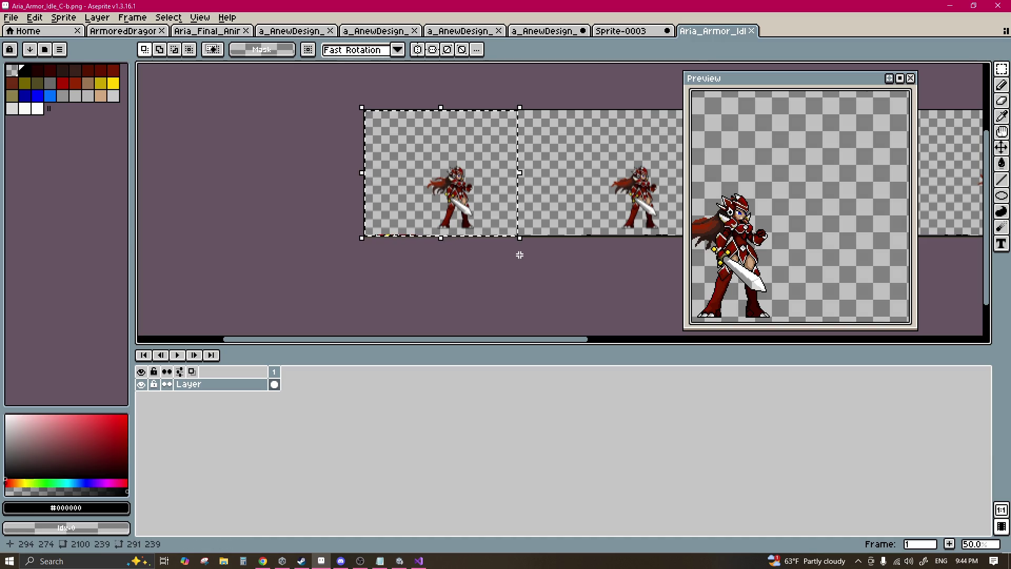
Step: Create a new 291×239 sprite, paste the frame into it, and shift it left
{"action": "left_click", "coordinate": [10, 18]}
{"action": "left_click", "coordinate": [21, 28]}
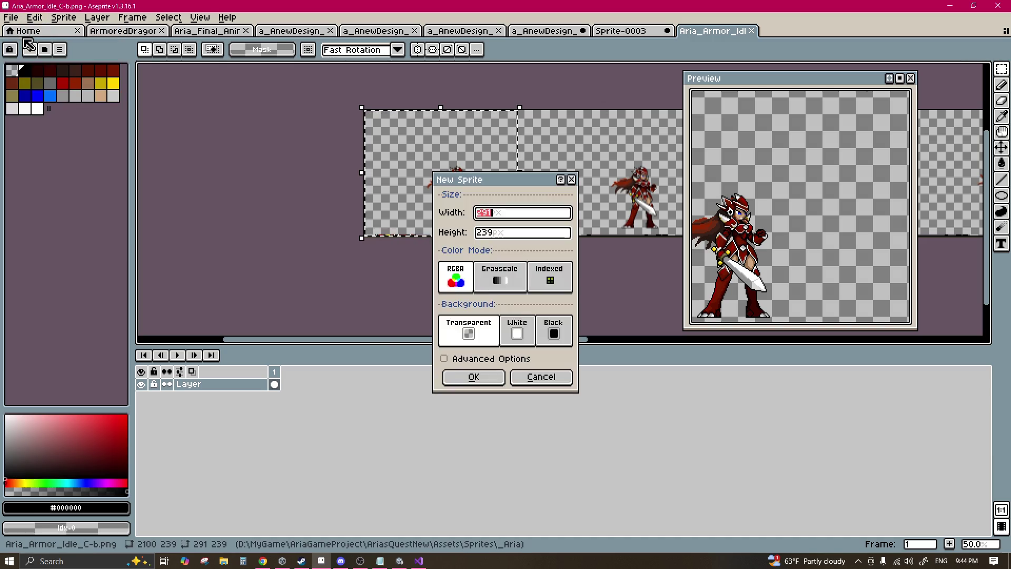
{"action": "left_click", "coordinate": [474, 376]}
{"action": "key", "text": "ctrl+v"}
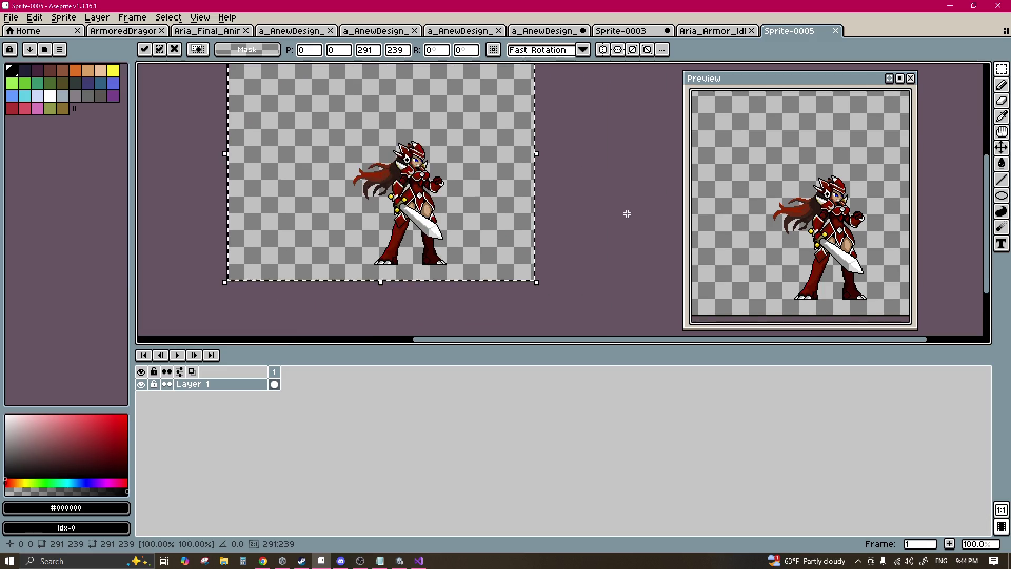
{"action": "mouse_move", "coordinate": [289, 106]}
{"action": "left_mouse_down"}
{"action": "mouse_move", "coordinate": [468, 268]}
{"action": "mouse_move", "coordinate": [421, 245]}
{"action": "mouse_move", "coordinate": [305, 240]}
{"action": "mouse_move", "coordinate": [320, 244]}
{"action": "mouse_move", "coordinate": [330, 212]}
{"action": "mouse_move", "coordinate": [310, 216]}
{"action": "mouse_move", "coordinate": [284, 282]}
{"action": "left_mouse_up"}
Step: Drop the pasted character, then paint a black blob with an 18px pencil and undo it
{"action": "scroll", "coordinate": [303, 245], "scroll_direction": "up", "scroll_amount": 1}
{"action": "scroll", "coordinate": [350, 221], "scroll_direction": "down", "scroll_amount": 1}
{"action": "left_click", "coordinate": [395, 208]}
{"action": "scroll", "coordinate": [389, 205], "scroll_direction": "up", "scroll_amount": 1}
{"action": "key", "text": "b"}
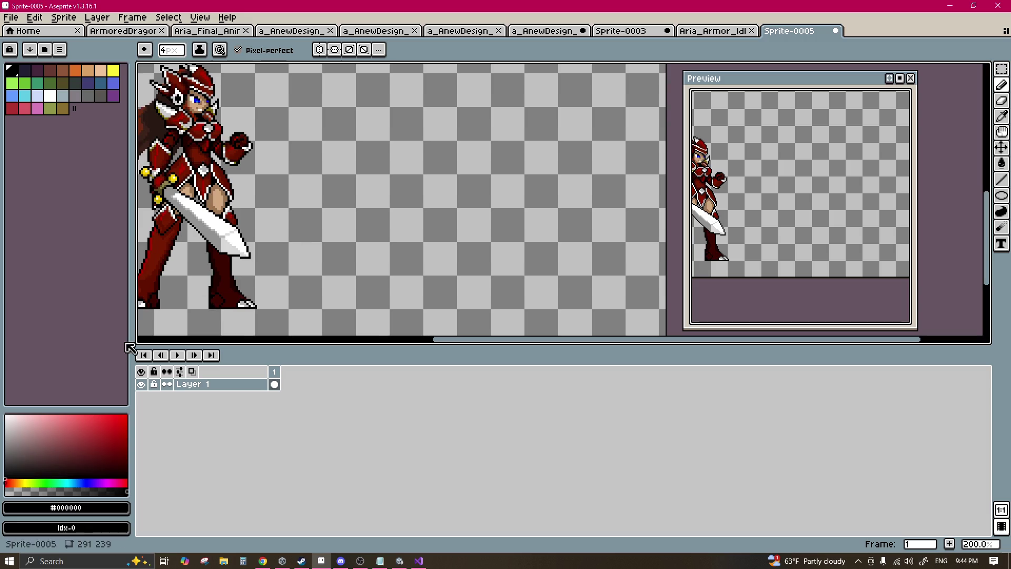
{"action": "scroll", "coordinate": [365, 263], "scroll_direction": "up", "scroll_amount": 5}
{"action": "scroll", "coordinate": [352, 205], "scroll_direction": "down", "scroll_amount": 1}
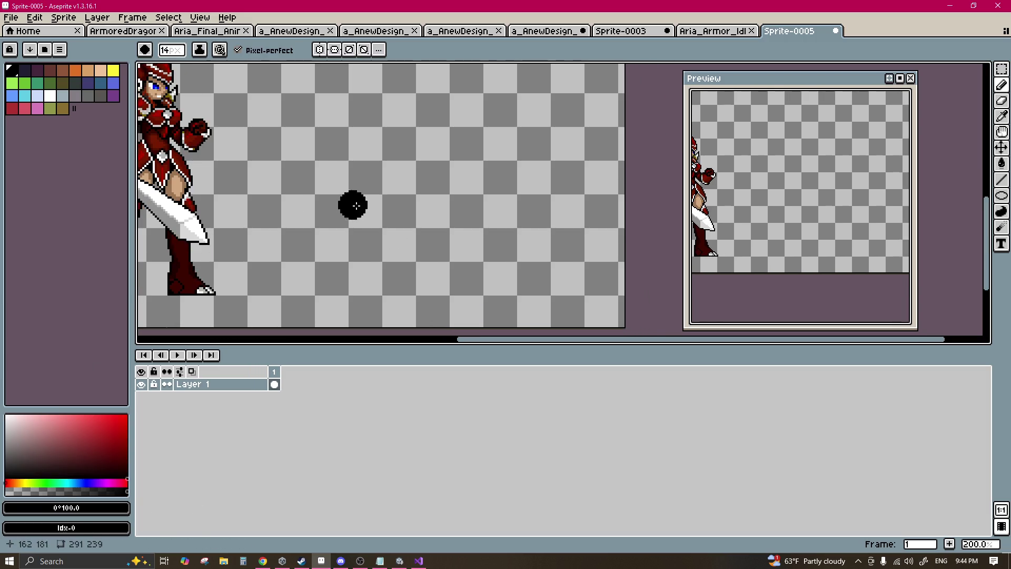
{"action": "key", "text": "plus"}
{"action": "key", "text": "plus"}
{"action": "key", "text": "plus"}
{"action": "mouse_move", "coordinate": [374, 158]}
{"action": "left_mouse_down"}
{"action": "mouse_move", "coordinate": [395, 166]}
{"action": "mouse_move", "coordinate": [395, 152]}
{"action": "mouse_move", "coordinate": [408, 209]}
{"action": "mouse_move", "coordinate": [427, 203]}
{"action": "mouse_move", "coordinate": [436, 221]}
{"action": "mouse_move", "coordinate": [397, 199]}
{"action": "mouse_move", "coordinate": [424, 203]}
{"action": "left_mouse_up"}
{"action": "key", "text": "ctrl+z"}
{"action": "key", "text": "ctrl+z"}
{"action": "key", "text": "ctrl+z"}
{"action": "key", "text": "ctrl+z"}
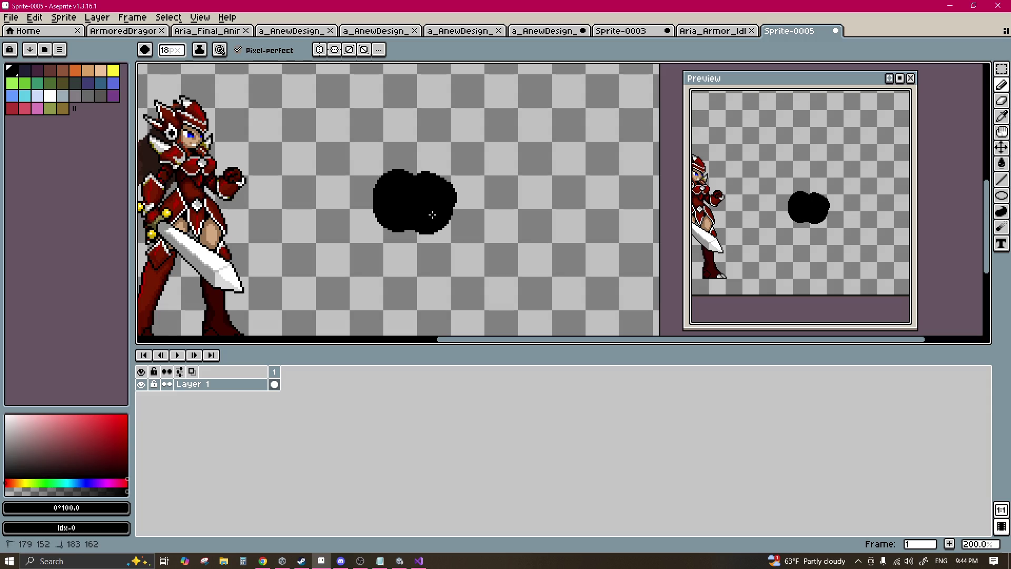
Step: Sample black to grow the blob, erasing its left lobe with transparent
{"action": "scroll", "coordinate": [400, 210], "scroll_direction": "right", "scroll_amount": 2}
{"action": "key", "text": "i"}
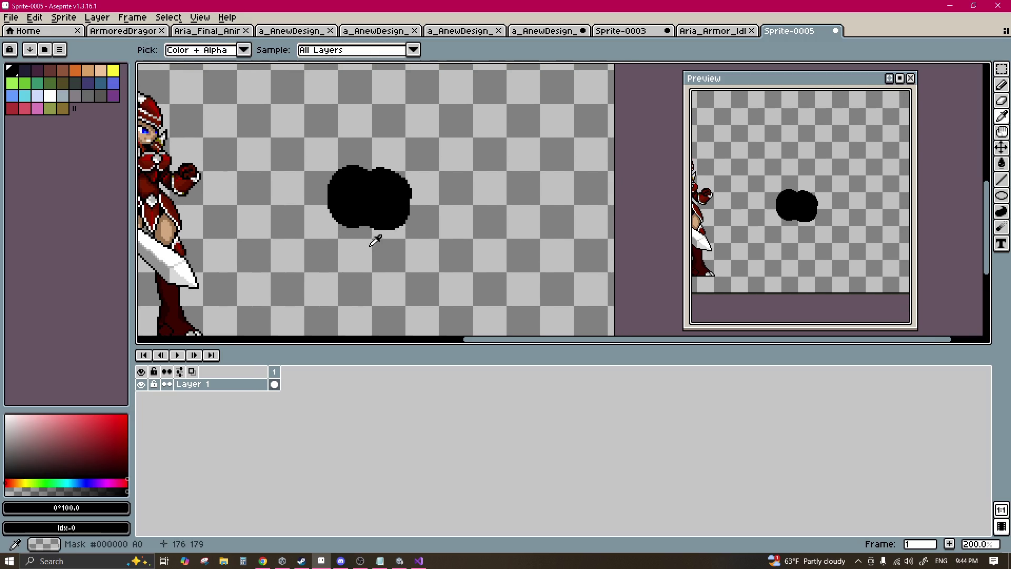
{"action": "left_click", "coordinate": [389, 210], "text": "alt"}
{"action": "mouse_move", "coordinate": [316, 210]}
{"action": "left_mouse_down"}
{"action": "mouse_move", "coordinate": [349, 246]}
{"action": "mouse_move", "coordinate": [379, 216]}
{"action": "mouse_move", "coordinate": [393, 226]}
{"action": "mouse_move", "coordinate": [354, 164]}
{"action": "mouse_move", "coordinate": [408, 181]}
{"action": "left_mouse_up"}
{"action": "left_click", "coordinate": [295, 173], "text": "alt"}
{"action": "mouse_move", "coordinate": [311, 232]}
{"action": "left_mouse_down"}
{"action": "mouse_move", "coordinate": [305, 227]}
{"action": "mouse_move", "coordinate": [327, 244]}
{"action": "left_mouse_up"}
{"action": "left_click", "coordinate": [330, 199], "text": "alt"}
{"action": "mouse_move", "coordinate": [321, 203]}
{"action": "left_mouse_down"}
{"action": "mouse_move", "coordinate": [367, 244]}
{"action": "mouse_move", "coordinate": [368, 259]}
{"action": "mouse_move", "coordinate": [408, 244]}
{"action": "mouse_move", "coordinate": [412, 266]}
{"action": "mouse_move", "coordinate": [406, 208]}
{"action": "mouse_move", "coordinate": [427, 268]}
{"action": "mouse_move", "coordinate": [409, 280]}
{"action": "left_mouse_up"}
Step: Extend the blob's lower part, erase its lower-right tail, then undo the painting
{"action": "scroll", "coordinate": [413, 253], "scroll_direction": "down", "scroll_amount": 2}
{"action": "mouse_move", "coordinate": [418, 226]}
{"action": "left_mouse_down"}
{"action": "mouse_move", "coordinate": [412, 232]}
{"action": "mouse_move", "coordinate": [454, 228]}
{"action": "mouse_move", "coordinate": [461, 210]}
{"action": "mouse_move", "coordinate": [500, 247]}
{"action": "mouse_move", "coordinate": [441, 254]}
{"action": "mouse_move", "coordinate": [540, 261]}
{"action": "mouse_move", "coordinate": [519, 237]}
{"action": "mouse_move", "coordinate": [463, 264]}
{"action": "left_mouse_up"}
{"action": "left_click", "coordinate": [466, 237], "text": "alt"}
{"action": "mouse_move", "coordinate": [513, 285]}
{"action": "left_mouse_down"}
{"action": "mouse_move", "coordinate": [476, 314]}
{"action": "mouse_move", "coordinate": [495, 293]}
{"action": "mouse_move", "coordinate": [435, 219]}
{"action": "mouse_move", "coordinate": [458, 207]}
{"action": "mouse_move", "coordinate": [454, 275]}
{"action": "left_mouse_up"}
{"action": "left_click", "coordinate": [428, 259], "text": "alt"}
{"action": "key", "text": "ctrl+z"}
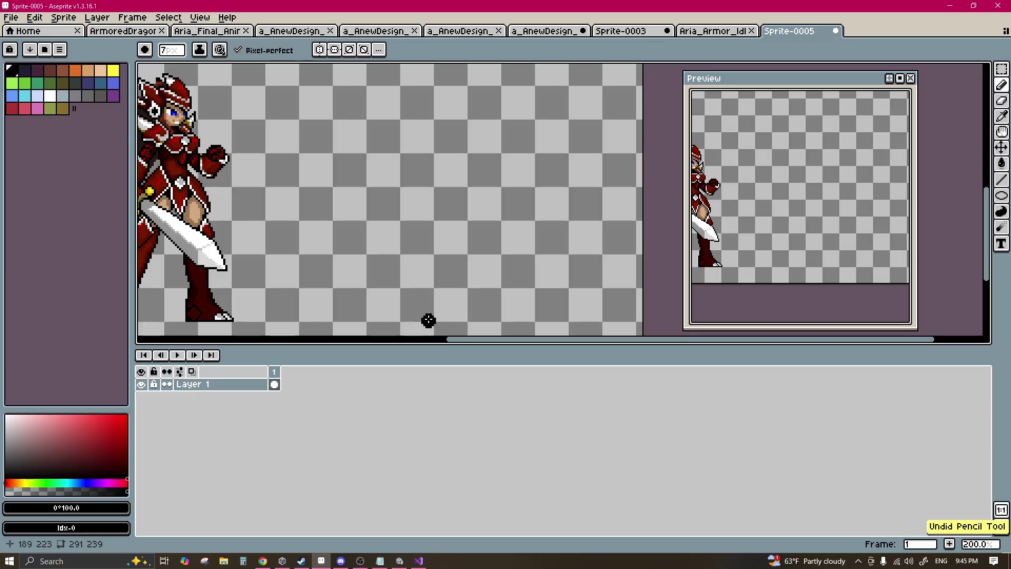
Step: Draw a long curved black stroke and taper its top with the eraser
{"action": "left_click_drag", "start_coordinate": [429, 319], "coordinate": [360, 197]}
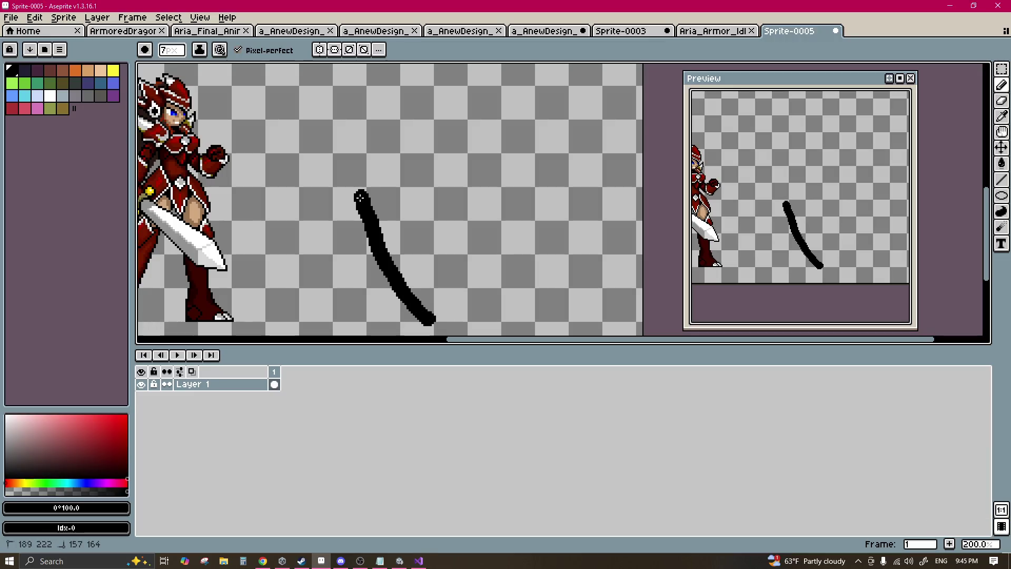
{"action": "left_click", "coordinate": [361, 170], "text": "alt"}
{"action": "left_click", "coordinate": [363, 197]}
{"action": "left_click_drag", "start_coordinate": [363, 197], "coordinate": [395, 244]}
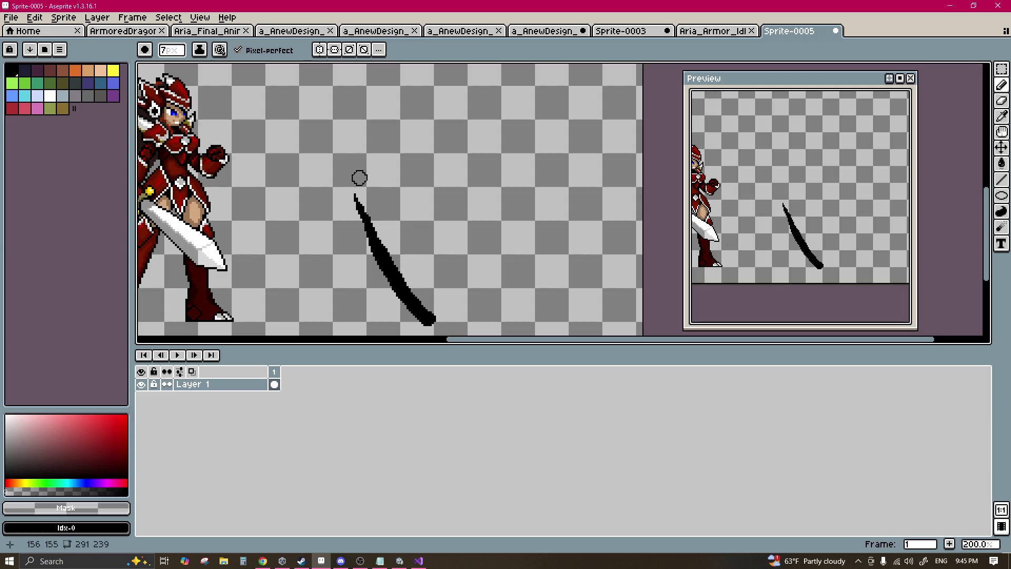
{"action": "left_click_drag", "start_coordinate": [358, 195], "coordinate": [434, 300]}
{"action": "mouse_move", "coordinate": [361, 253]}
{"action": "left_mouse_down"}
{"action": "mouse_move", "coordinate": [348, 192]}
{"action": "mouse_move", "coordinate": [388, 250]}
{"action": "left_mouse_up"}
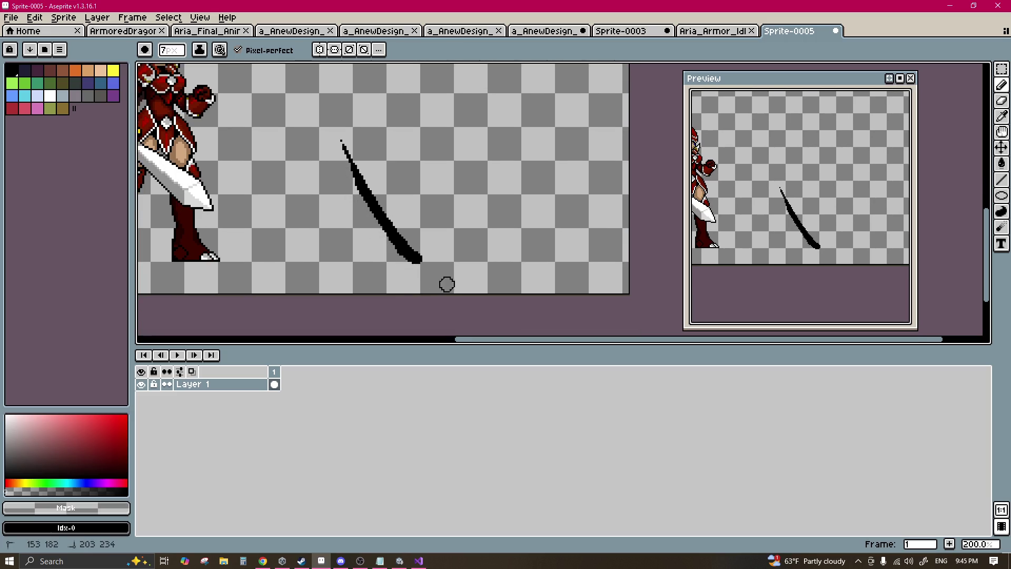
Step: Select the tapered stroke with the Elliptical Marquee and tilt it slightly up-right
{"action": "key", "text": "shift+m"}
{"action": "mouse_move", "coordinate": [456, 103]}
{"action": "left_mouse_down"}
{"action": "mouse_move", "coordinate": [420, 163]}
{"action": "mouse_move", "coordinate": [281, 295]}
{"action": "left_mouse_up"}
{"action": "left_click_drag", "start_coordinate": [462, 94], "coordinate": [492, 147]}
{"action": "mouse_move", "coordinate": [389, 228]}
{"action": "left_mouse_down"}
{"action": "mouse_move", "coordinate": [406, 214]}
{"action": "mouse_move", "coordinate": [404, 227]}
{"action": "mouse_move", "coordinate": [391, 223]}
{"action": "left_mouse_up"}
{"action": "key", "text": "Return"}
{"action": "left_click_drag", "start_coordinate": [405, 239], "coordinate": [404, 235]}
Step: Add a horizontally flipped copy of the stroke, then move and rotate it beside the original
{"action": "key", "text": "shift+h"}
{"action": "mouse_move", "coordinate": [404, 237]}
{"action": "left_mouse_down"}
{"action": "mouse_move", "coordinate": [443, 230]}
{"action": "mouse_move", "coordinate": [436, 207]}
{"action": "mouse_move", "coordinate": [425, 217]}
{"action": "mouse_move", "coordinate": [438, 230]}
{"action": "left_mouse_up"}
{"action": "scroll", "coordinate": [764, 227], "scroll_direction": "down", "scroll_amount": 2}
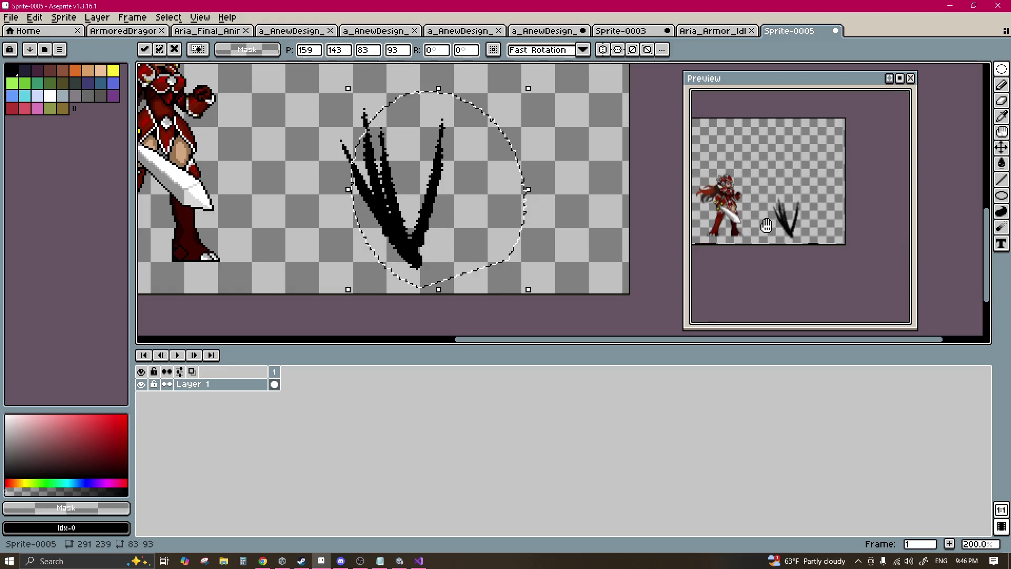
{"action": "scroll", "coordinate": [764, 227], "scroll_direction": "up", "scroll_amount": 2}
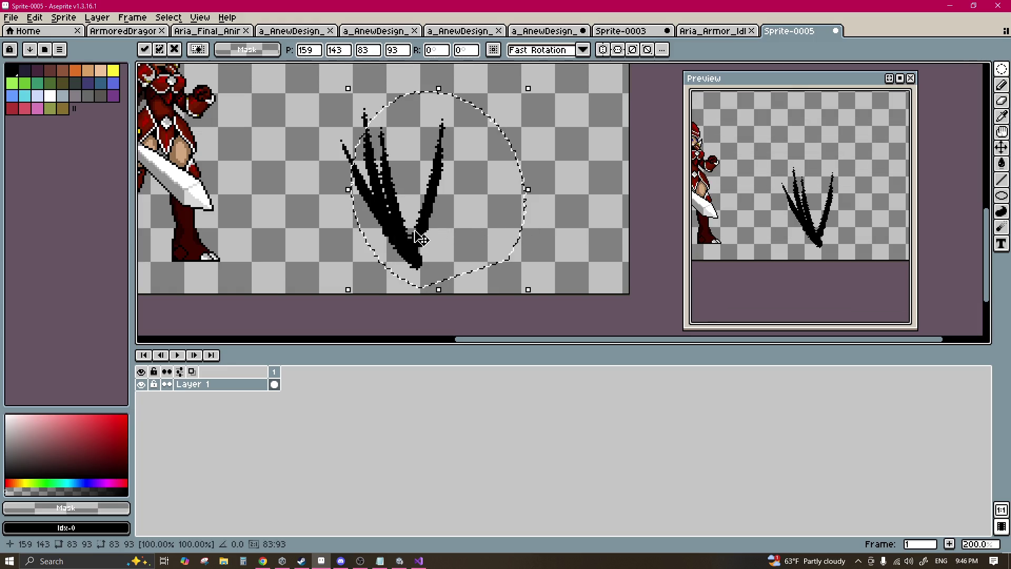
{"action": "mouse_move", "coordinate": [434, 235]}
{"action": "left_mouse_down"}
{"action": "mouse_move", "coordinate": [390, 215]}
{"action": "mouse_move", "coordinate": [402, 213]}
{"action": "mouse_move", "coordinate": [403, 252]}
{"action": "mouse_move", "coordinate": [368, 253]}
{"action": "mouse_move", "coordinate": [378, 229]}
{"action": "left_mouse_up"}
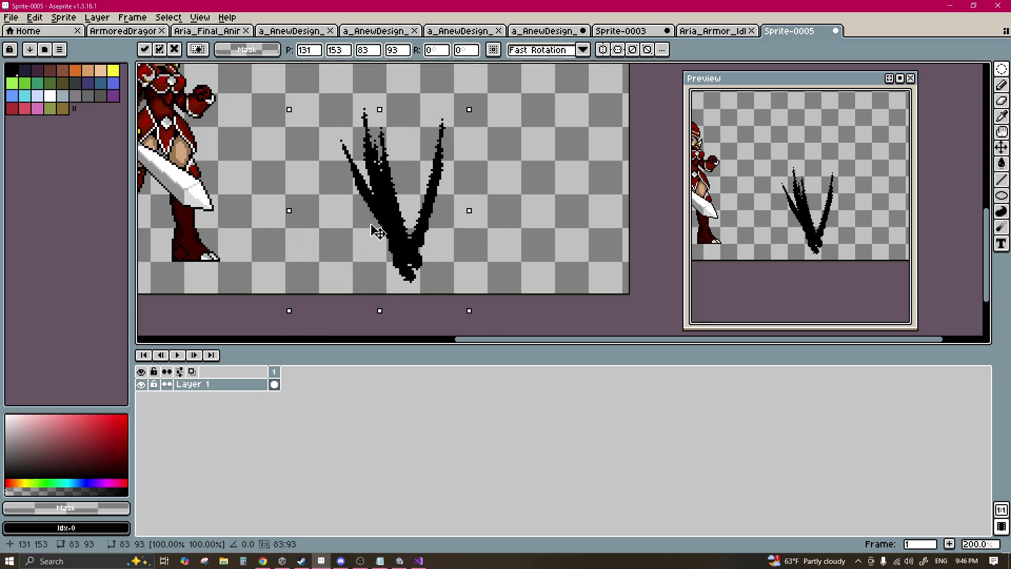
{"action": "mouse_move", "coordinate": [474, 99]}
{"action": "left_mouse_down"}
{"action": "mouse_move", "coordinate": [457, 87]}
{"action": "mouse_move", "coordinate": [433, 92]}
{"action": "left_mouse_up"}
{"action": "left_click_drag", "start_coordinate": [408, 243], "coordinate": [399, 268]}
{"action": "mouse_move", "coordinate": [489, 297]}
{"action": "left_mouse_down"}
{"action": "mouse_move", "coordinate": [458, 246]}
{"action": "mouse_move", "coordinate": [447, 266]}
{"action": "mouse_move", "coordinate": [531, 253]}
{"action": "mouse_move", "coordinate": [539, 295]}
{"action": "left_mouse_up"}
{"action": "mouse_move", "coordinate": [442, 280]}
{"action": "left_mouse_down"}
{"action": "mouse_move", "coordinate": [432, 267]}
{"action": "mouse_move", "coordinate": [463, 253]}
{"action": "left_mouse_up"}
Step: Commit the rotated copy and erase across the strokes with a 24px eraser
{"action": "key", "text": "b"}
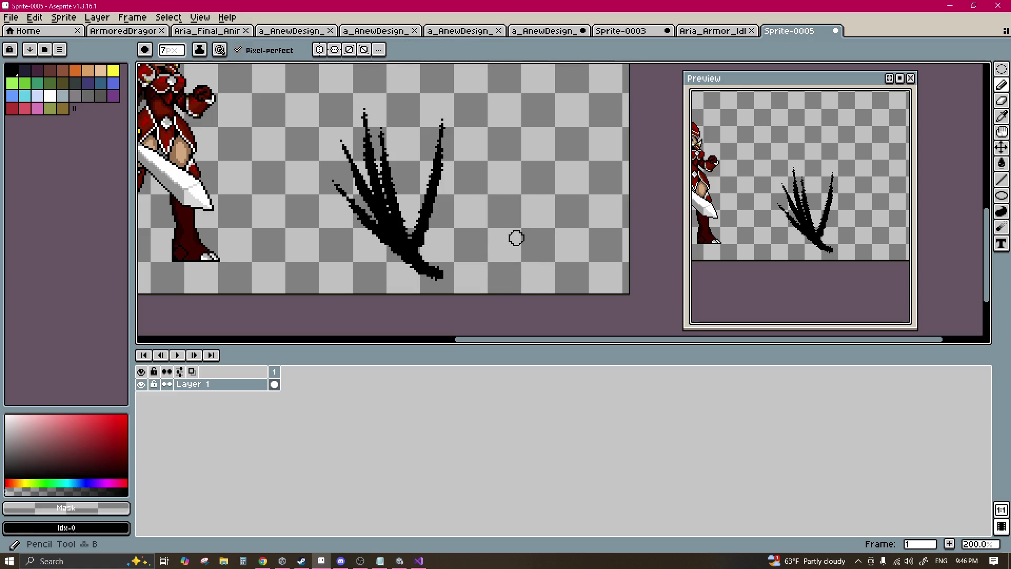
{"action": "key", "text": "e"}
{"action": "mouse_move", "coordinate": [400, 102]}
{"action": "left_mouse_down"}
{"action": "mouse_move", "coordinate": [458, 168]}
{"action": "mouse_move", "coordinate": [377, 237]}
{"action": "left_mouse_up"}
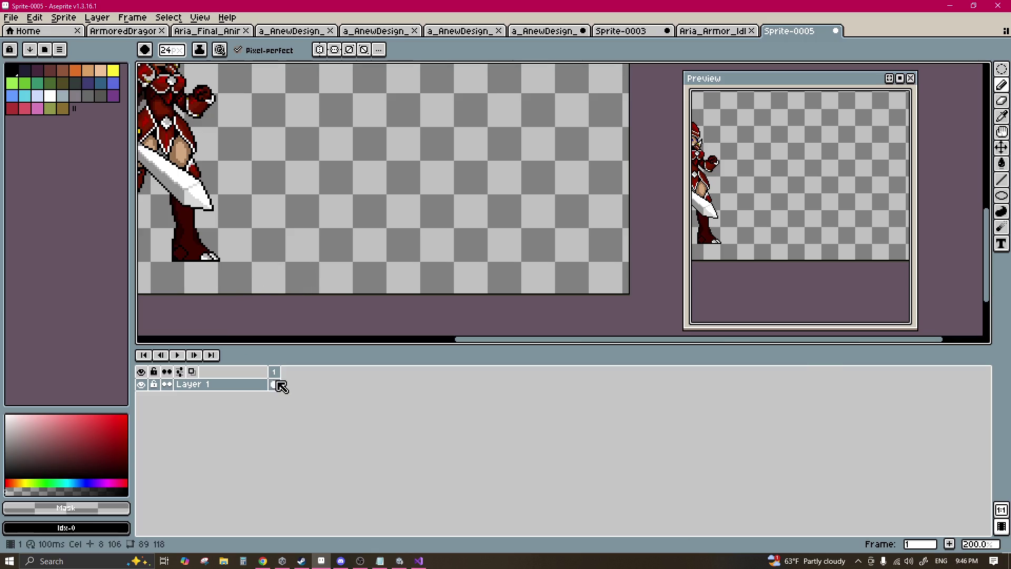
Step: Add new layers and frames, select the Layer 2 cel in frame 1, and play the preview
{"action": "key", "text": "shift+n"}
{"action": "key", "text": "shift+n"}
{"action": "left_click", "coordinate": [279, 413]}
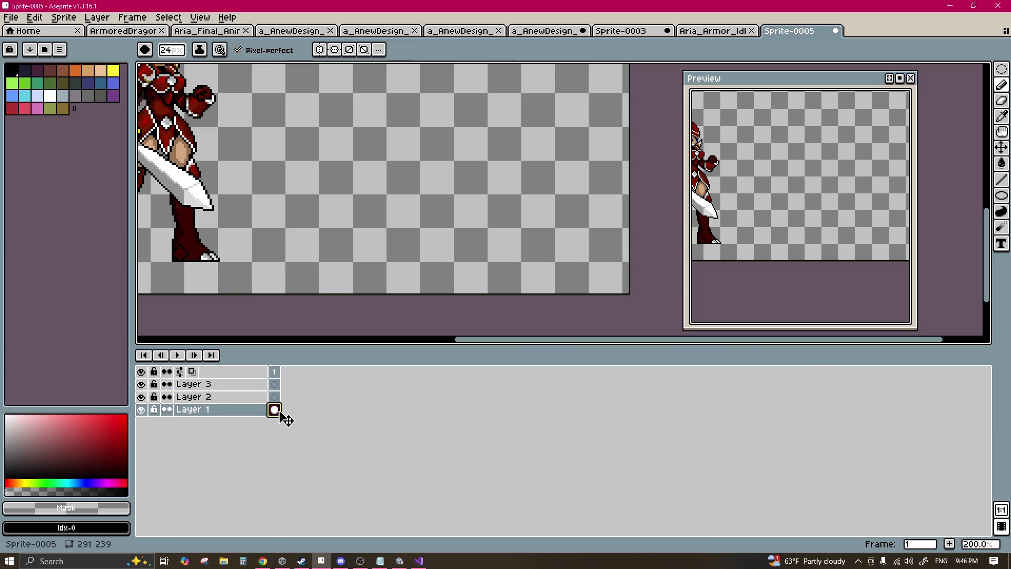
{"action": "key", "text": "alt+n"}
{"action": "key", "text": "alt+n"}
{"action": "key", "text": "alt+n"}
{"action": "left_click", "coordinate": [275, 409]}
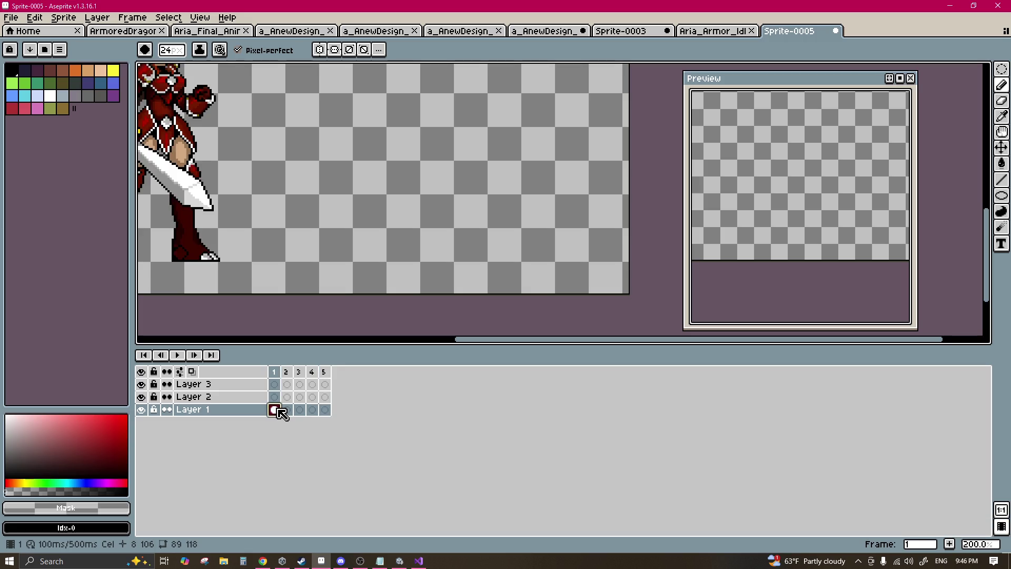
{"action": "left_click", "coordinate": [274, 396]}
{"action": "left_click", "coordinate": [899, 78]}
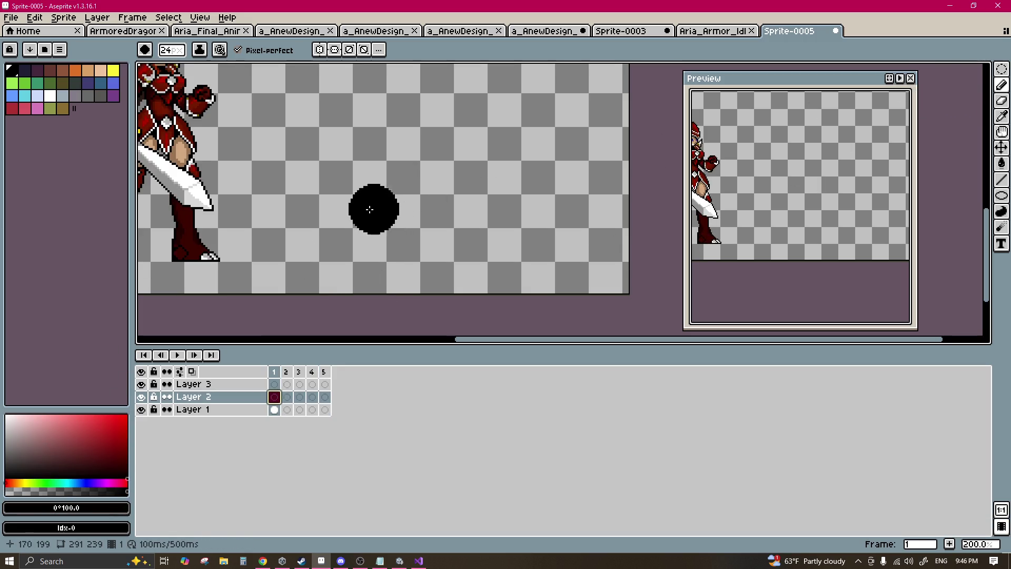
Step: Pan the canvas and consult the web browser before returning to the sprite
{"action": "left_click_drag", "start_coordinate": [372, 183], "coordinate": [455, 216]}
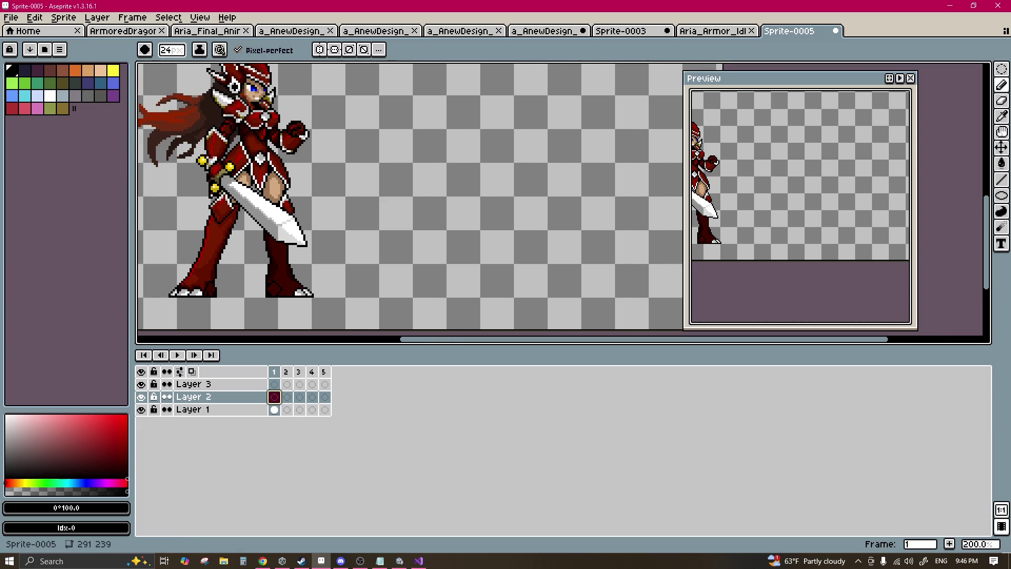
{"action": "left_click", "coordinate": [271, 563]}
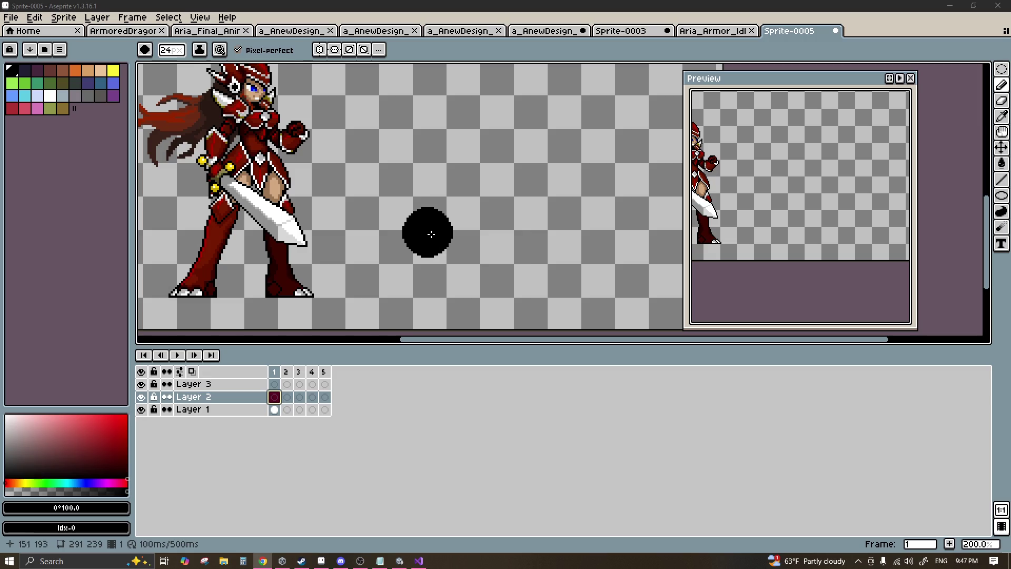
{"action": "left_click_drag", "start_coordinate": [539, 232], "coordinate": [402, 229]}
{"action": "scroll", "coordinate": [403, 229], "scroll_direction": "down", "scroll_amount": 2}
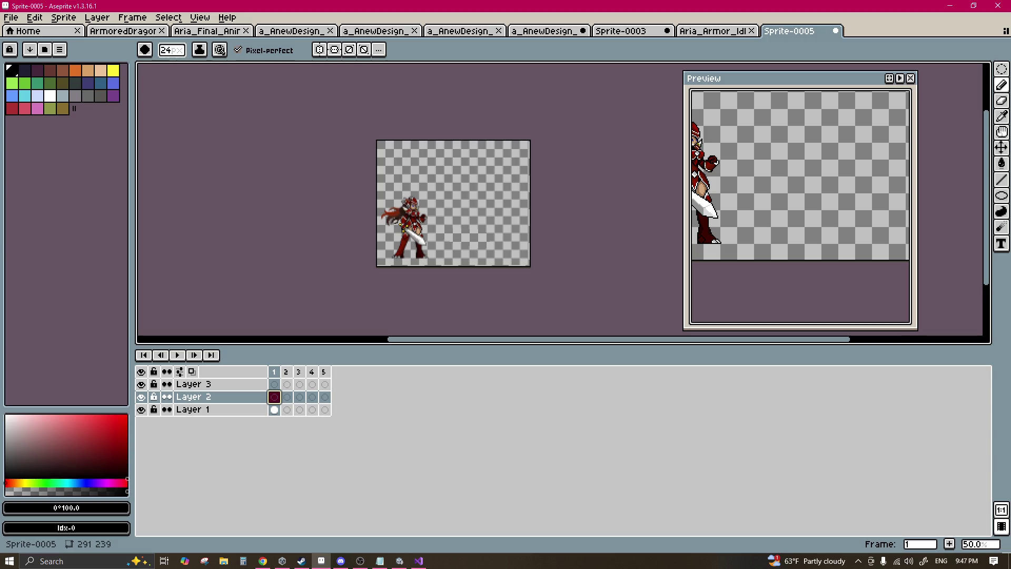
{"action": "key", "text": "alt+Tab"}
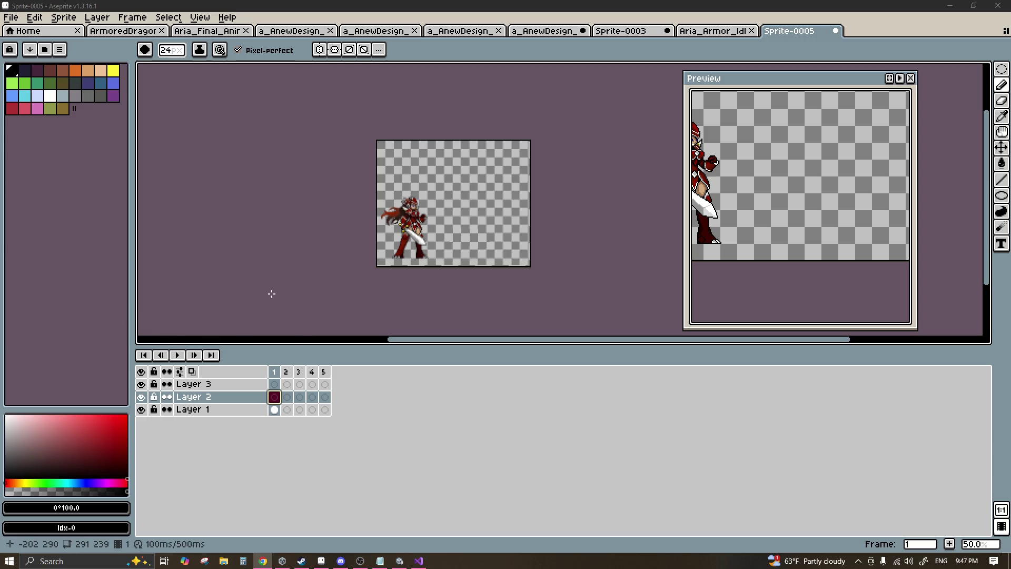
{"action": "scroll", "coordinate": [488, 254], "scroll_direction": "right", "scroll_amount": 5}
{"action": "scroll", "coordinate": [332, 240], "scroll_direction": "up", "scroll_amount": 1}
{"action": "scroll", "coordinate": [353, 240], "scroll_direction": "left", "scroll_amount": 3}
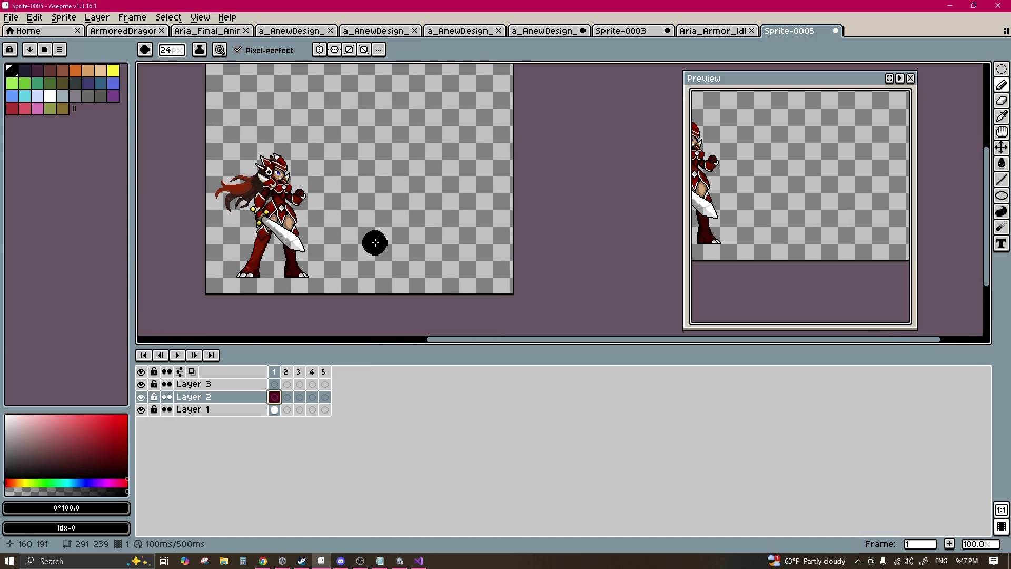
{"action": "scroll", "coordinate": [404, 244], "scroll_direction": "up", "scroll_amount": 1}
{"action": "scroll", "coordinate": [343, 239], "scroll_direction": "up", "scroll_amount": 1}
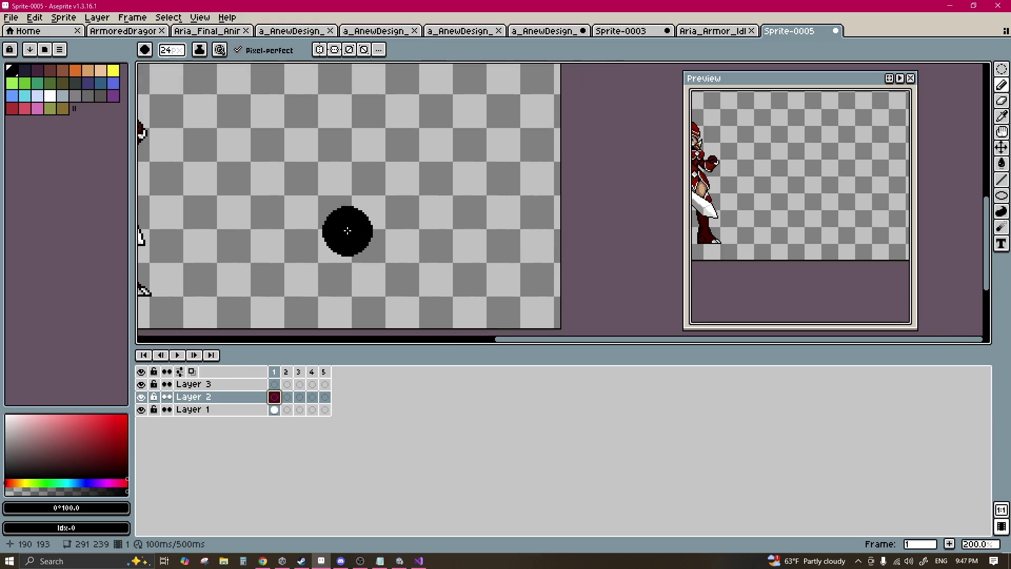
Step: Paint a large black blob on an empty area of Layer 2
{"action": "scroll", "coordinate": [346, 236], "scroll_direction": "down", "scroll_amount": 1}
{"action": "left_click_drag", "start_coordinate": [346, 243], "coordinate": [381, 208]}
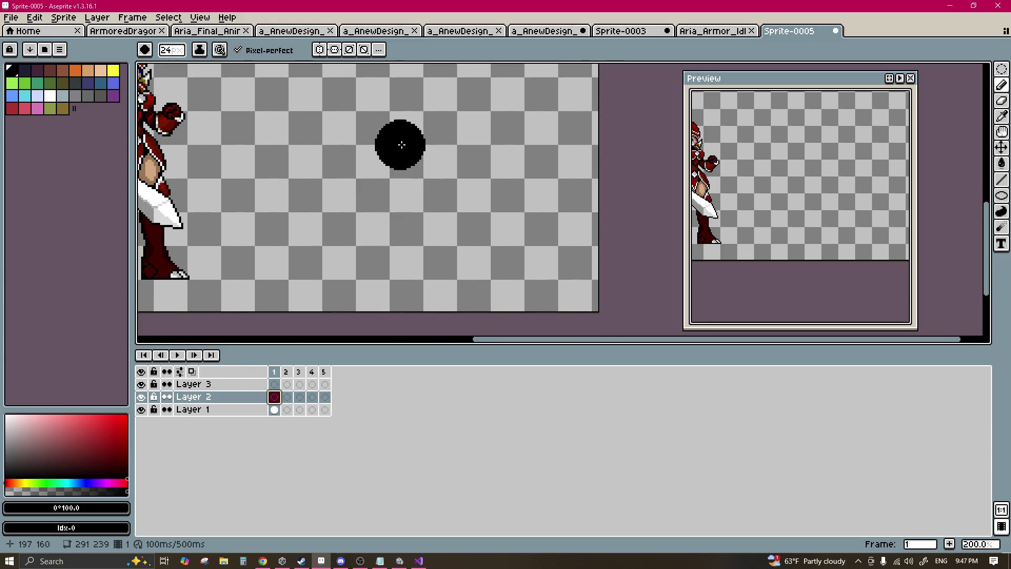
{"action": "left_click", "coordinate": [400, 143]}
{"action": "mouse_move", "coordinate": [400, 143]}
{"action": "left_mouse_down"}
{"action": "mouse_move", "coordinate": [372, 172]}
{"action": "mouse_move", "coordinate": [406, 156]}
{"action": "mouse_move", "coordinate": [428, 178]}
{"action": "mouse_move", "coordinate": [397, 208]}
{"action": "mouse_move", "coordinate": [412, 210]}
{"action": "mouse_move", "coordinate": [402, 226]}
{"action": "mouse_move", "coordinate": [442, 186]}
{"action": "left_mouse_up"}
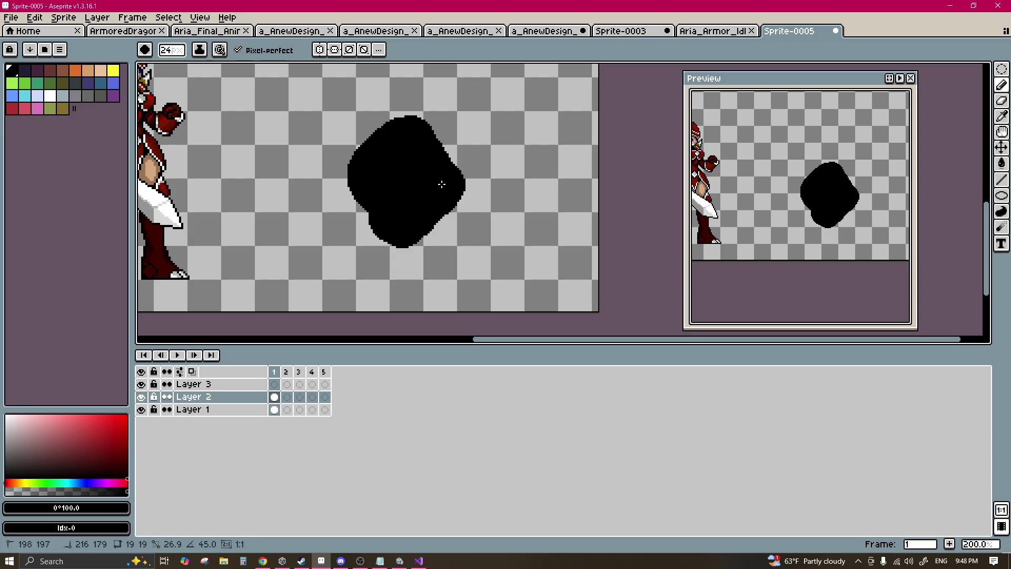
Step: Turn on vertical-axis symmetry through the blob's centre and paint the blob into a round disc
{"action": "left_click", "coordinate": [319, 50]}
{"action": "left_click_drag", "start_coordinate": [292, 66], "coordinate": [402, 66]}
{"action": "mouse_move", "coordinate": [385, 171]}
{"action": "left_mouse_down"}
{"action": "mouse_move", "coordinate": [388, 218]}
{"action": "mouse_move", "coordinate": [397, 124]}
{"action": "mouse_move", "coordinate": [365, 167]}
{"action": "left_mouse_up"}
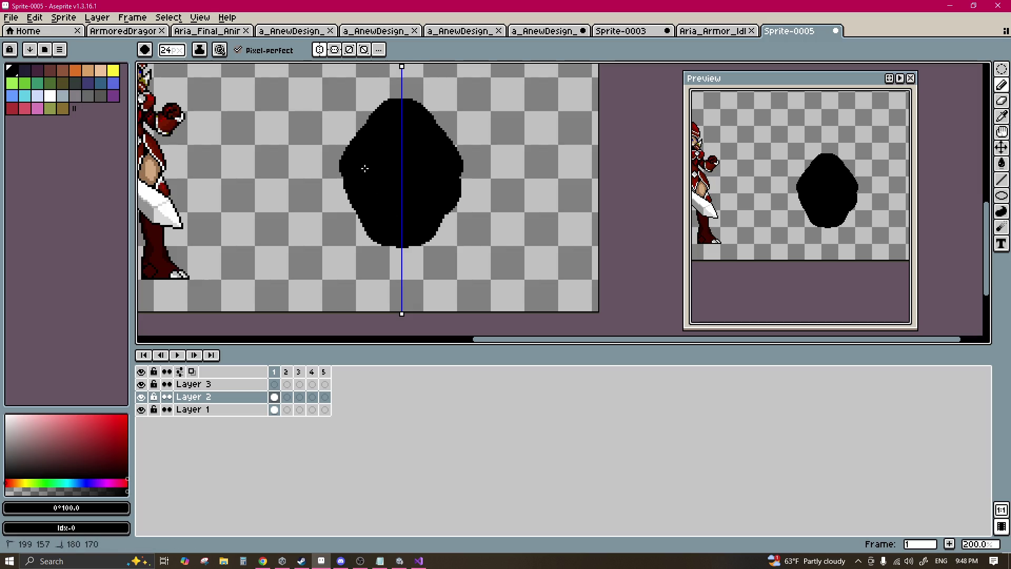
{"action": "mouse_move", "coordinate": [396, 215]}
{"action": "left_mouse_down"}
{"action": "mouse_move", "coordinate": [372, 214]}
{"action": "mouse_move", "coordinate": [350, 176]}
{"action": "mouse_move", "coordinate": [390, 122]}
{"action": "left_mouse_up"}
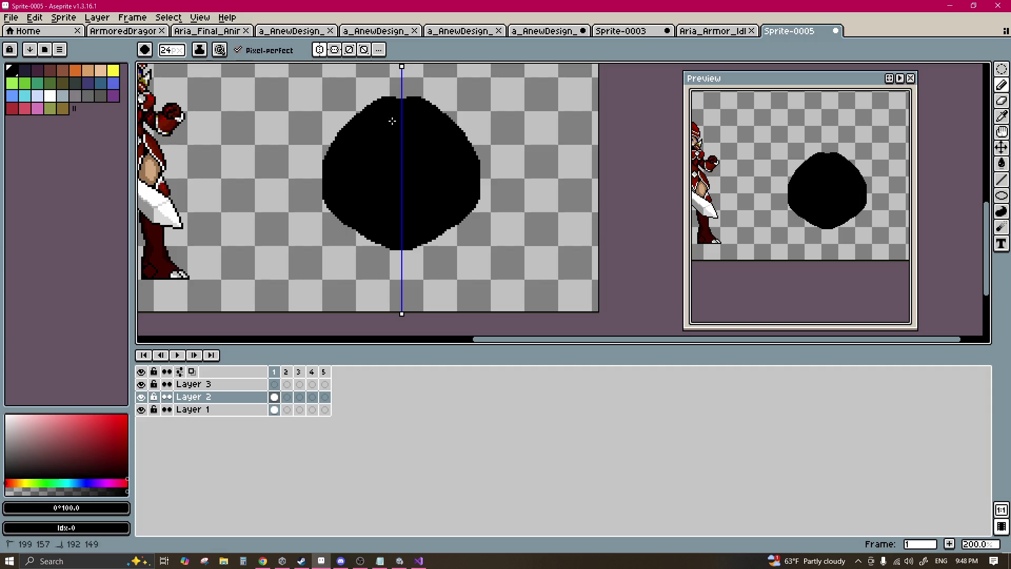
{"action": "mouse_move", "coordinate": [345, 181]}
{"action": "left_mouse_down"}
{"action": "mouse_move", "coordinate": [372, 219]}
{"action": "mouse_move", "coordinate": [403, 231]}
{"action": "mouse_move", "coordinate": [386, 232]}
{"action": "mouse_move", "coordinate": [381, 217]}
{"action": "left_mouse_up"}
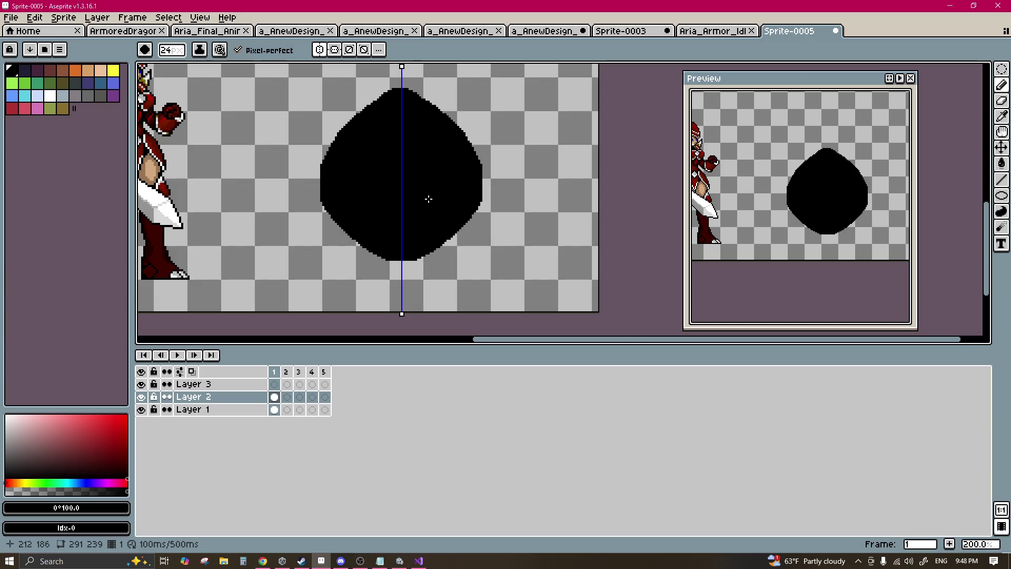
{"action": "mouse_move", "coordinate": [362, 147]}
{"action": "left_mouse_down"}
{"action": "mouse_move", "coordinate": [353, 115]}
{"action": "mouse_move", "coordinate": [397, 108]}
{"action": "mouse_move", "coordinate": [351, 143]}
{"action": "left_mouse_up"}
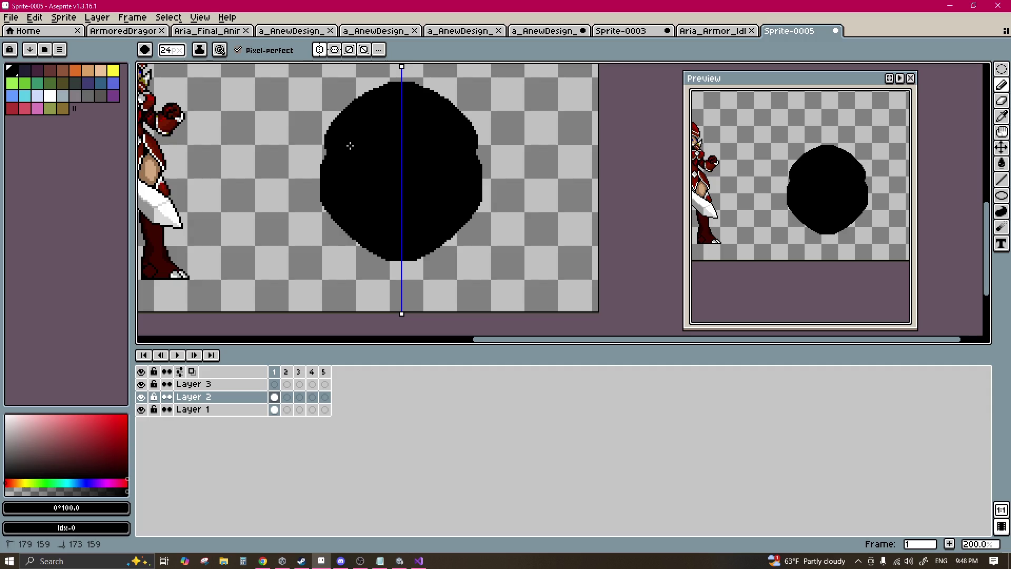
{"action": "left_click_drag", "start_coordinate": [350, 203], "coordinate": [374, 227]}
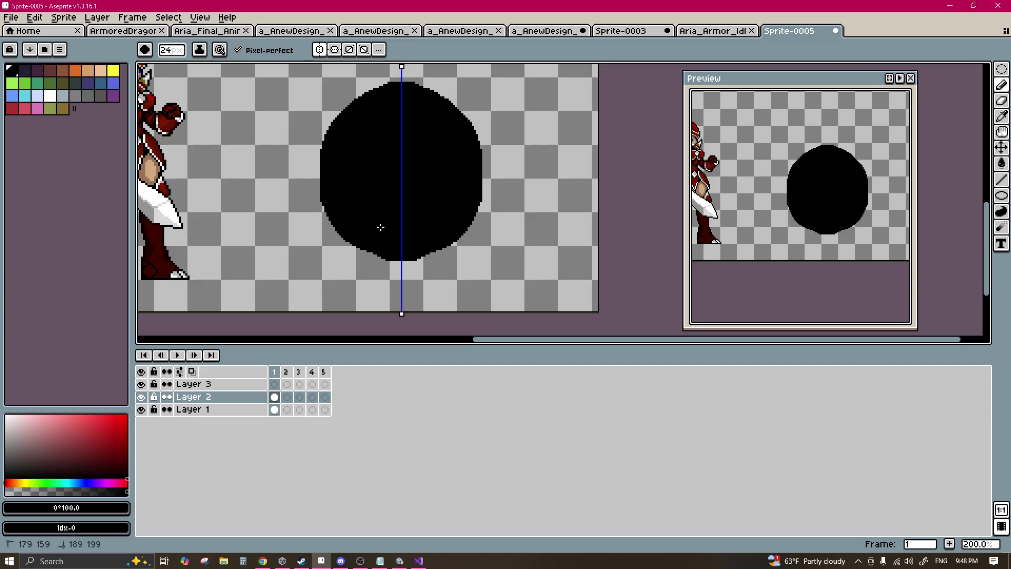
{"action": "mouse_move", "coordinate": [351, 138]}
{"action": "left_mouse_down"}
{"action": "mouse_move", "coordinate": [373, 129]}
{"action": "mouse_move", "coordinate": [337, 143]}
{"action": "left_mouse_up"}
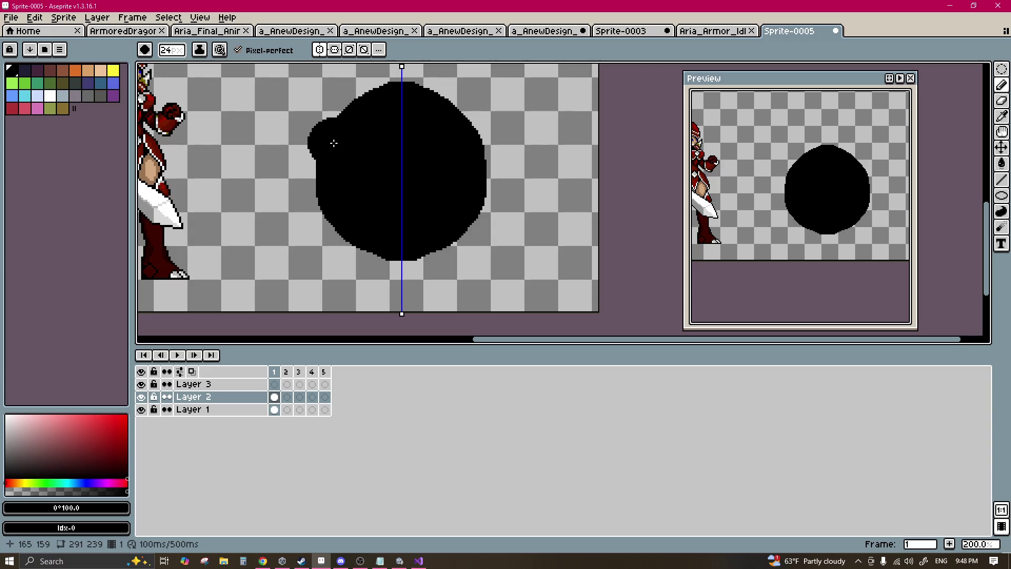
{"action": "key", "text": "ctrl+z"}
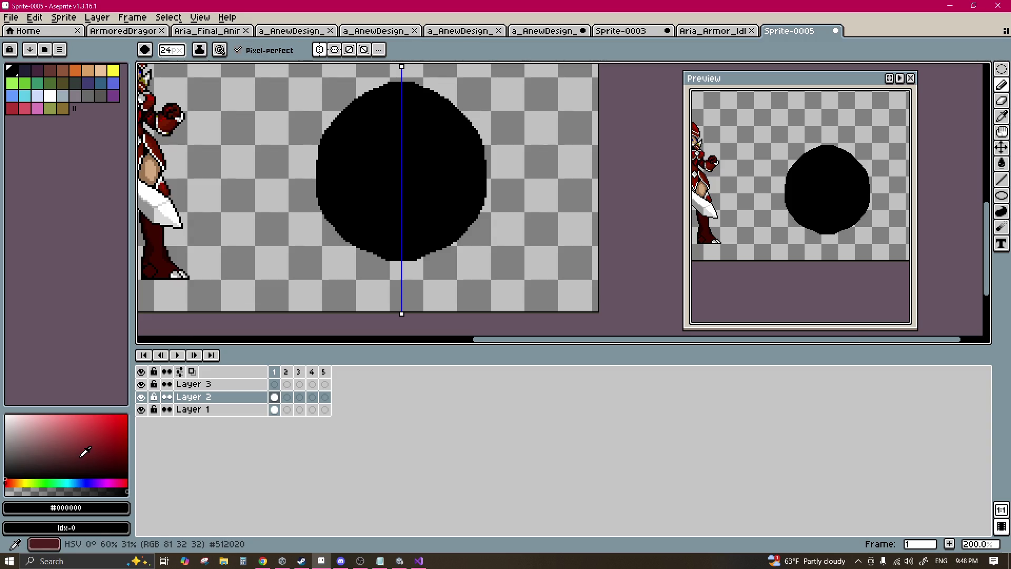
{"action": "left_click", "coordinate": [80, 457]}
Step: Fill the disc with muted red #6f3838 using the Paint Bucket
{"action": "key", "text": "g"}
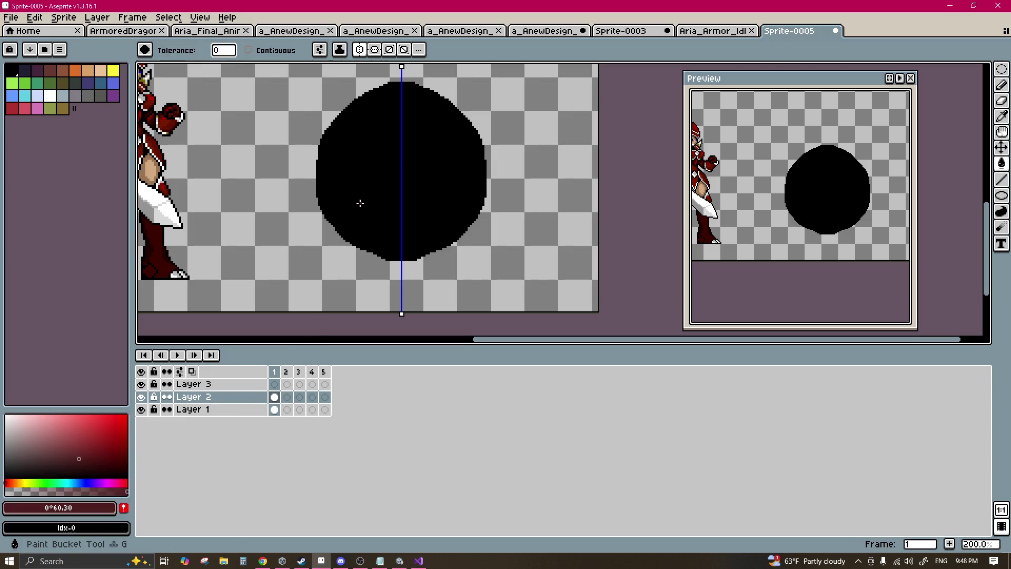
{"action": "left_click", "coordinate": [361, 203]}
{"action": "key", "text": "b"}
{"action": "left_click", "coordinate": [65, 440]}
{"action": "left_click_drag", "start_coordinate": [348, 187], "coordinate": [363, 173]}
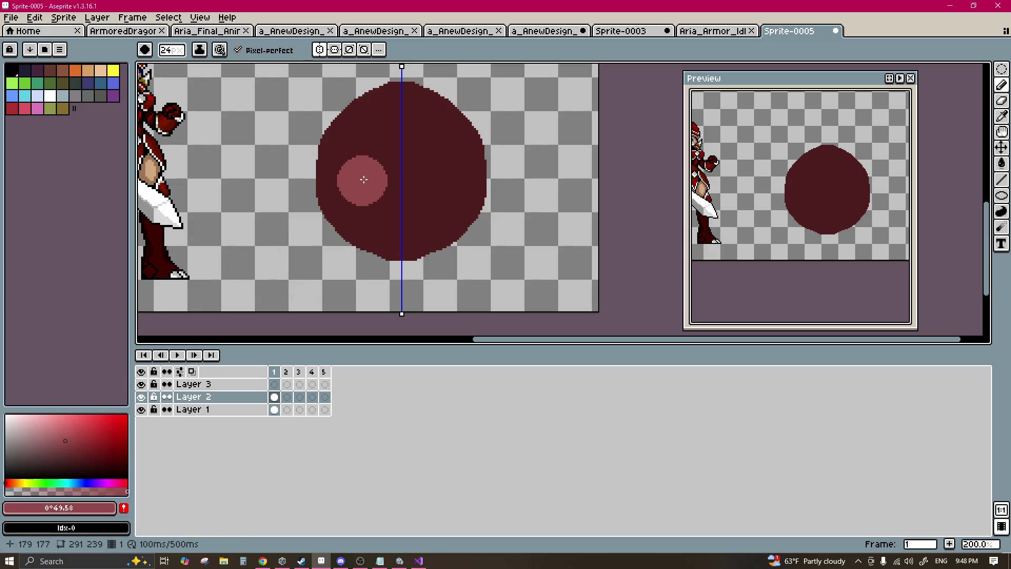
{"action": "scroll", "coordinate": [361, 174], "scroll_direction": "up", "scroll_amount": 2}
{"action": "key", "text": "ctrl+z"}
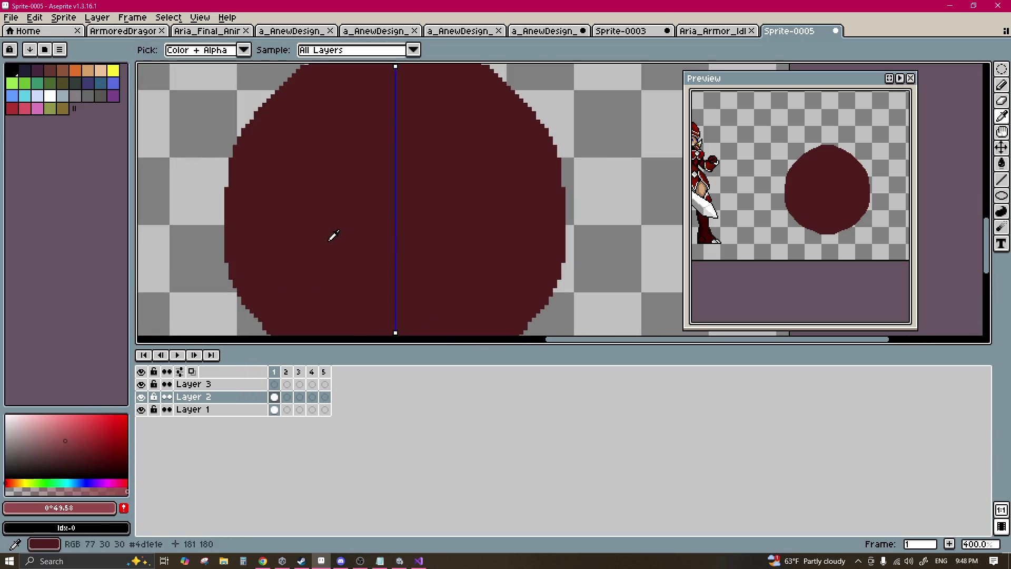
{"action": "left_click", "coordinate": [329, 239], "text": "alt"}
{"action": "left_click", "coordinate": [66, 449]}
{"action": "key", "text": "g"}
{"action": "left_click", "coordinate": [365, 232]}
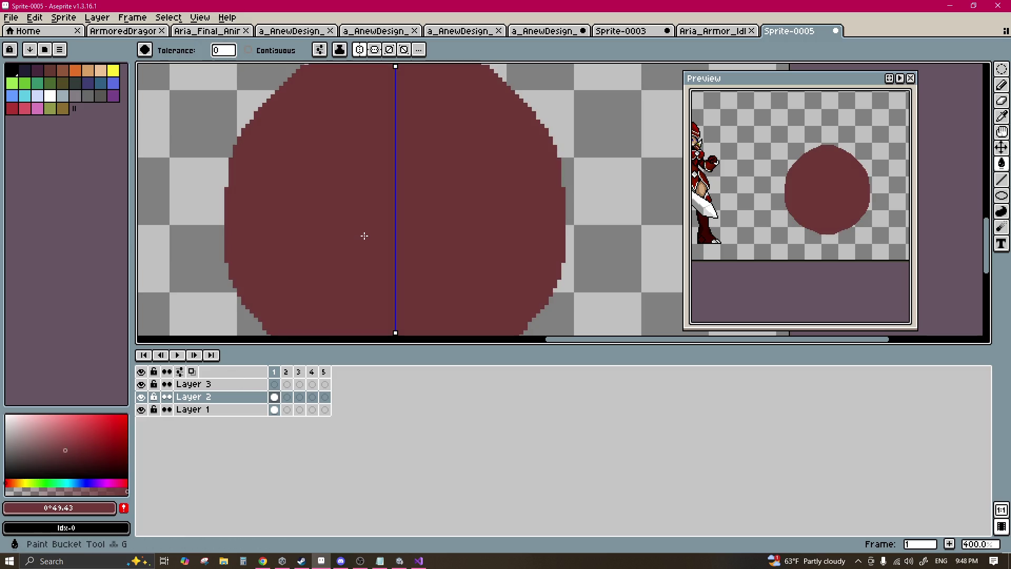
Step: Paint mirrored dark #552626 vertical slots across the disc with a 5px brush
{"action": "left_click", "coordinate": [72, 456]}
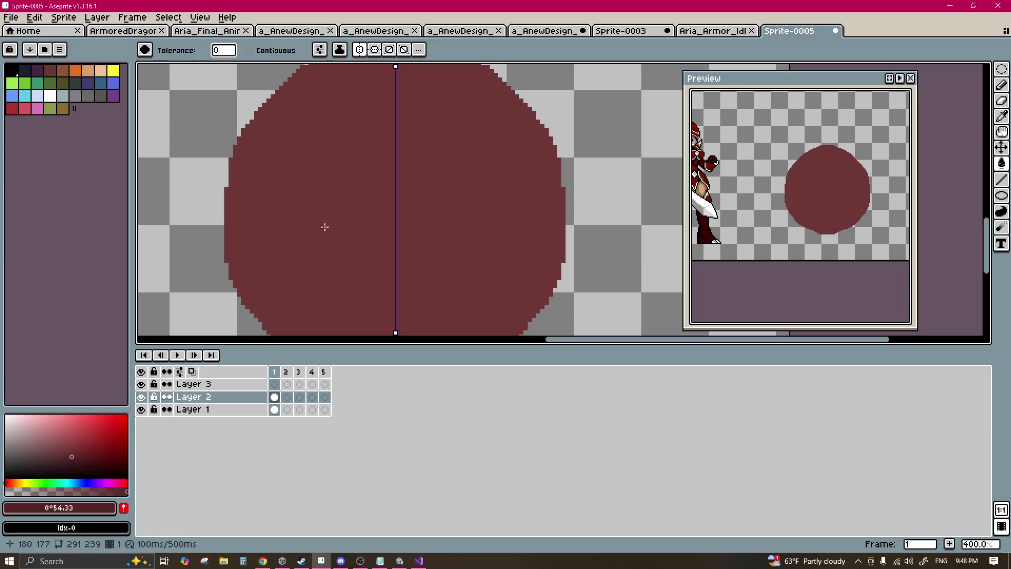
{"action": "key", "text": "b"}
{"action": "key", "text": "minus"}
{"action": "key", "text": "minus"}
{"action": "key", "text": "minus"}
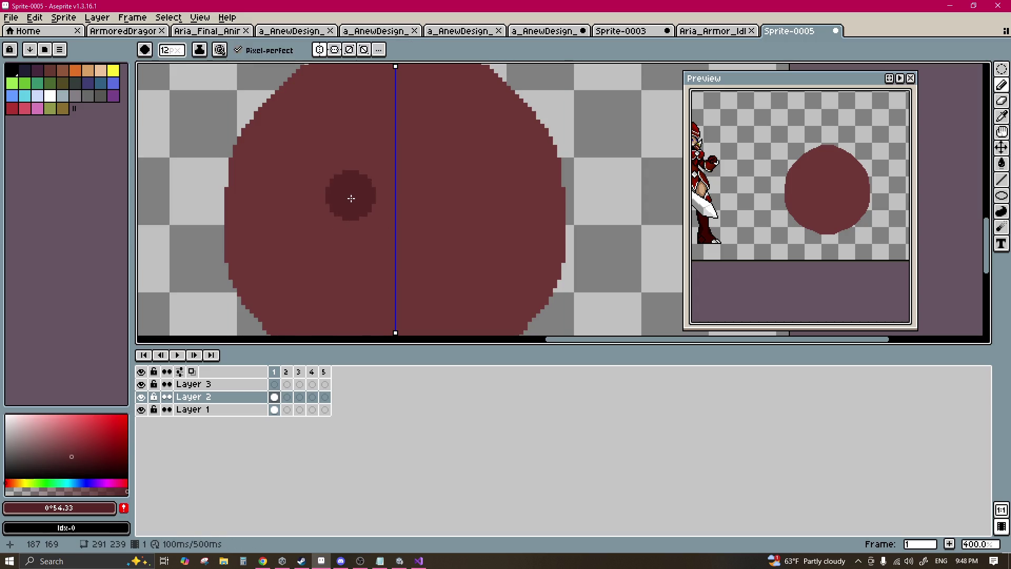
{"action": "left_click_drag", "start_coordinate": [343, 166], "coordinate": [343, 192]}
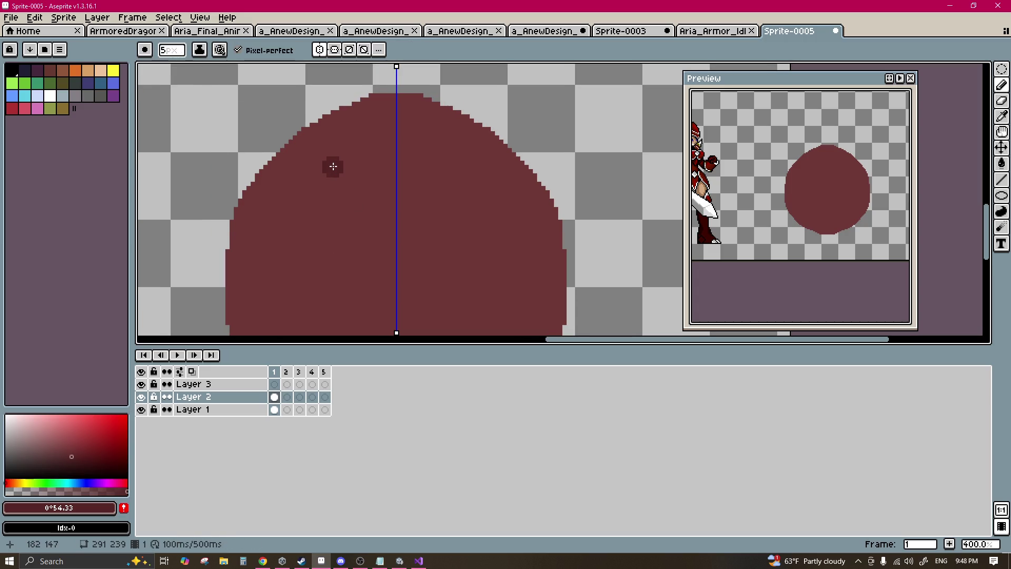
{"action": "key", "text": "plus"}
{"action": "mouse_move", "coordinate": [327, 148]}
{"action": "left_mouse_down"}
{"action": "mouse_move", "coordinate": [337, 279]}
{"action": "mouse_move", "coordinate": [342, 150]}
{"action": "mouse_move", "coordinate": [381, 275]}
{"action": "mouse_move", "coordinate": [397, 190]}
{"action": "mouse_move", "coordinate": [377, 135]}
{"action": "mouse_move", "coordinate": [386, 147]}
{"action": "mouse_move", "coordinate": [401, 137]}
{"action": "left_mouse_up"}
{"action": "mouse_move", "coordinate": [316, 169]}
{"action": "left_mouse_down"}
{"action": "mouse_move", "coordinate": [300, 245]}
{"action": "mouse_move", "coordinate": [303, 175]}
{"action": "left_mouse_up"}
{"action": "left_click_drag", "start_coordinate": [314, 241], "coordinate": [337, 190]}
{"action": "mouse_move", "coordinate": [318, 231]}
{"action": "left_mouse_down"}
{"action": "mouse_move", "coordinate": [442, 234]}
{"action": "mouse_move", "coordinate": [387, 222]}
{"action": "left_mouse_up"}
Step: Remove the horizontal dark band and extend the mirrored marks into long vertical slots
{"action": "scroll", "coordinate": [376, 220], "scroll_direction": "down", "scroll_amount": 1}
{"action": "left_click", "coordinate": [373, 232], "text": "alt"}
{"action": "left_click", "coordinate": [378, 208], "text": "alt"}
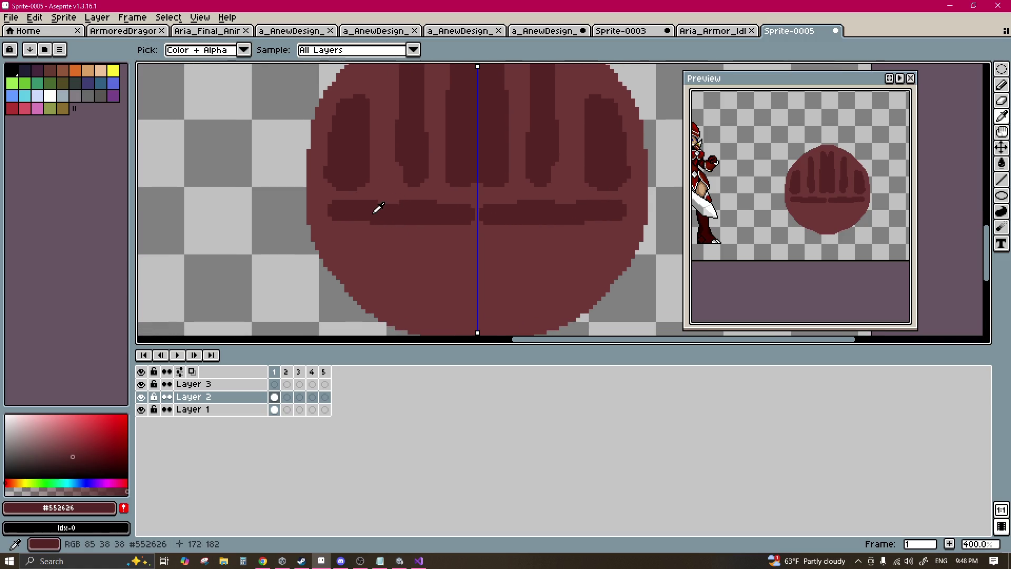
{"action": "key", "text": "ctrl+z"}
{"action": "mouse_move", "coordinate": [371, 223]}
{"action": "left_mouse_down"}
{"action": "mouse_move", "coordinate": [330, 218]}
{"action": "mouse_move", "coordinate": [349, 235]}
{"action": "mouse_move", "coordinate": [356, 273]}
{"action": "mouse_move", "coordinate": [372, 232]}
{"action": "mouse_move", "coordinate": [413, 259]}
{"action": "mouse_move", "coordinate": [413, 289]}
{"action": "mouse_move", "coordinate": [431, 269]}
{"action": "left_mouse_up"}
{"action": "scroll", "coordinate": [434, 211], "scroll_direction": "down", "scroll_amount": 1}
{"action": "mouse_move", "coordinate": [453, 184]}
{"action": "left_mouse_down"}
{"action": "mouse_move", "coordinate": [455, 265]}
{"action": "mouse_move", "coordinate": [448, 192]}
{"action": "left_mouse_up"}
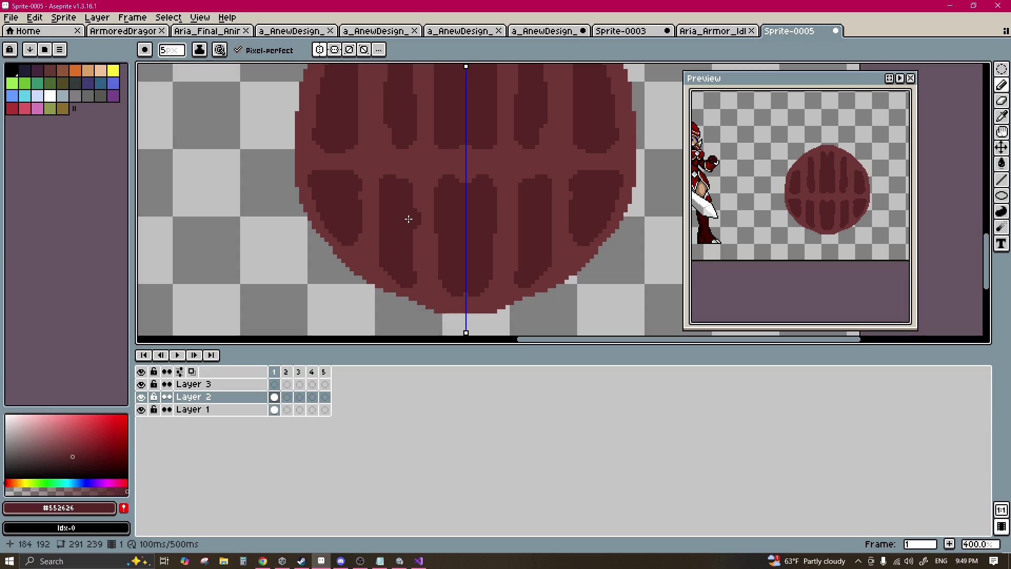
{"action": "scroll", "coordinate": [371, 173], "scroll_direction": "up", "scroll_amount": 3}
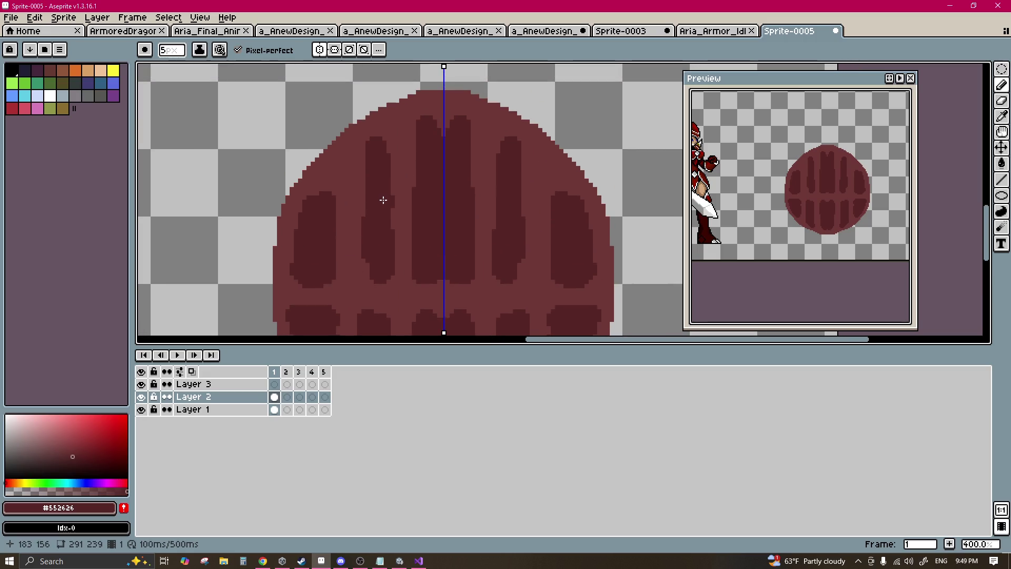
{"action": "key", "text": "g"}
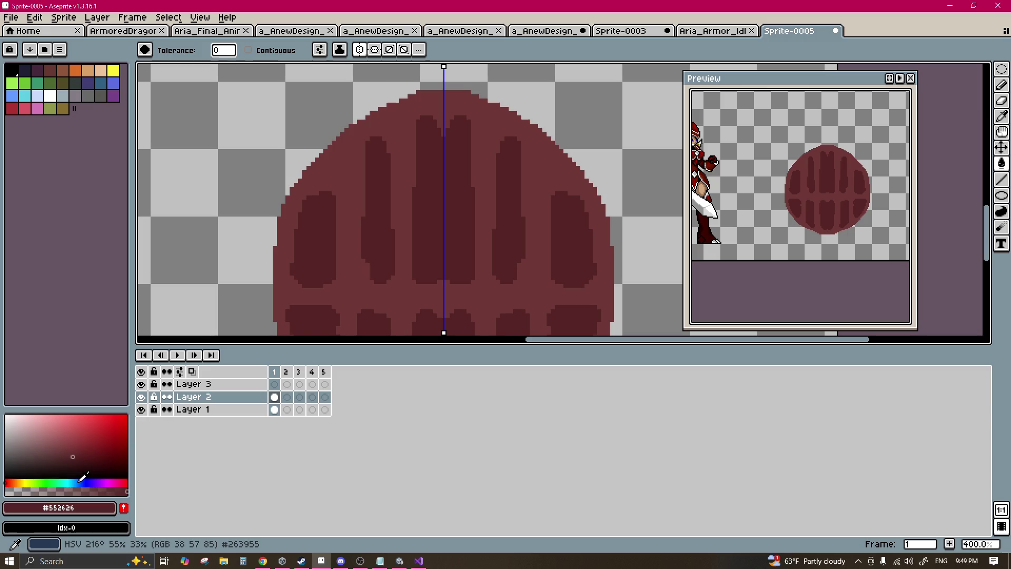
Step: Fill the slots with dark navy using the Paint Bucket
{"action": "left_click", "coordinate": [77, 482]}
{"action": "left_click", "coordinate": [94, 467]}
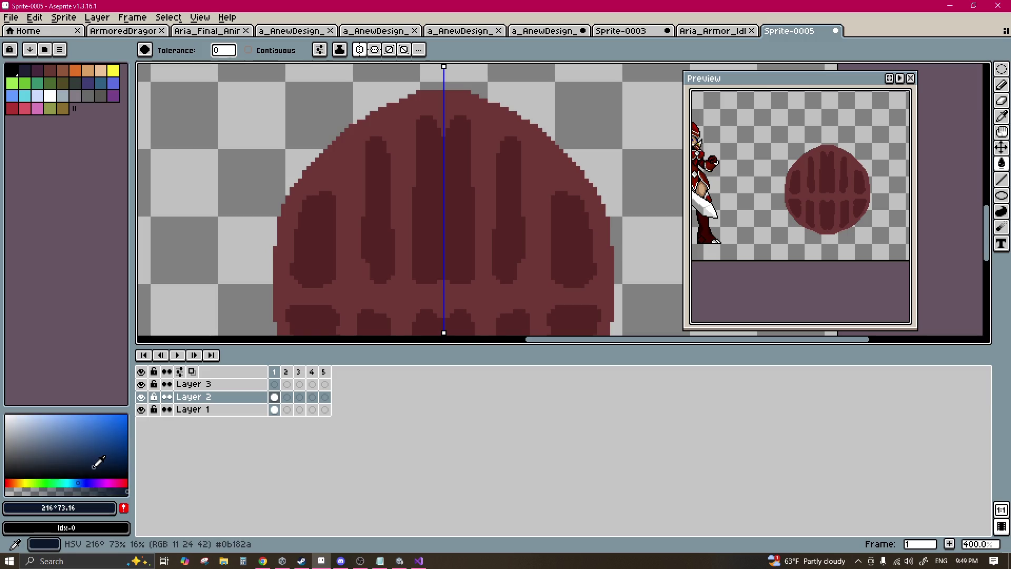
{"action": "left_click", "coordinate": [406, 136]}
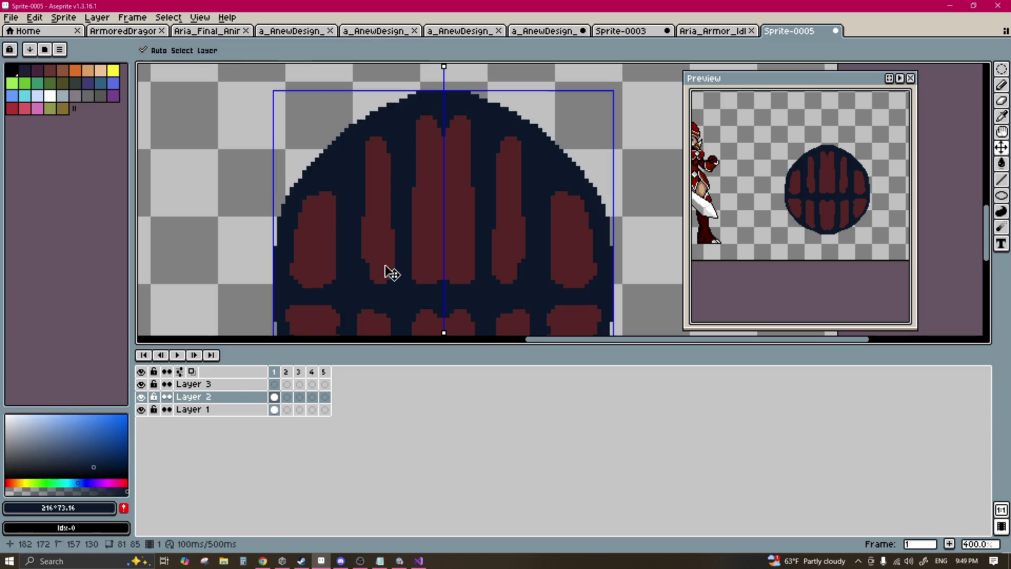
{"action": "key", "text": "ctrl+z"}
{"action": "left_click", "coordinate": [373, 231]}
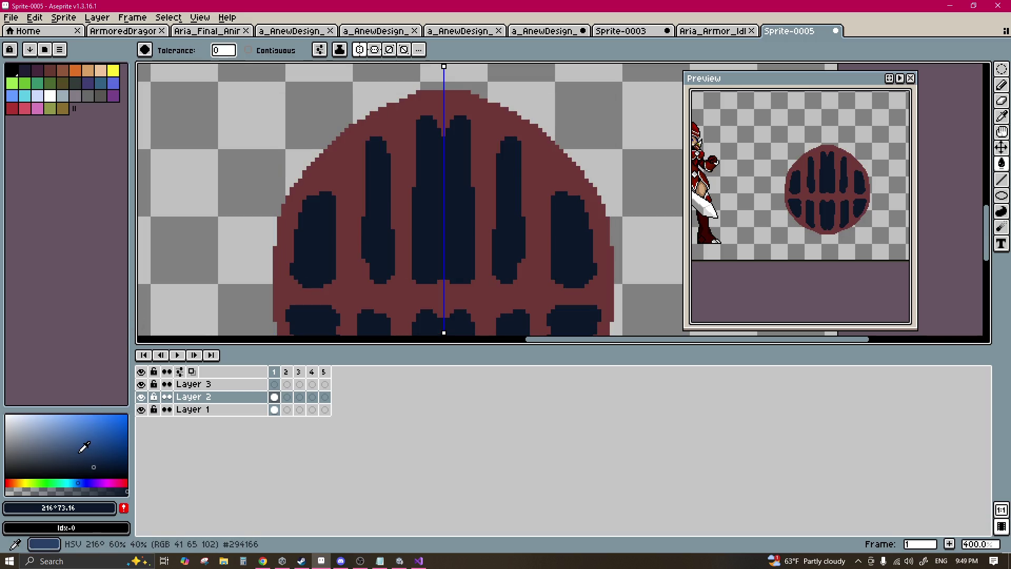
Step: Pick mid blue #294166 and select the grille body with the Magic Wand
{"action": "left_click", "coordinate": [78, 452]}
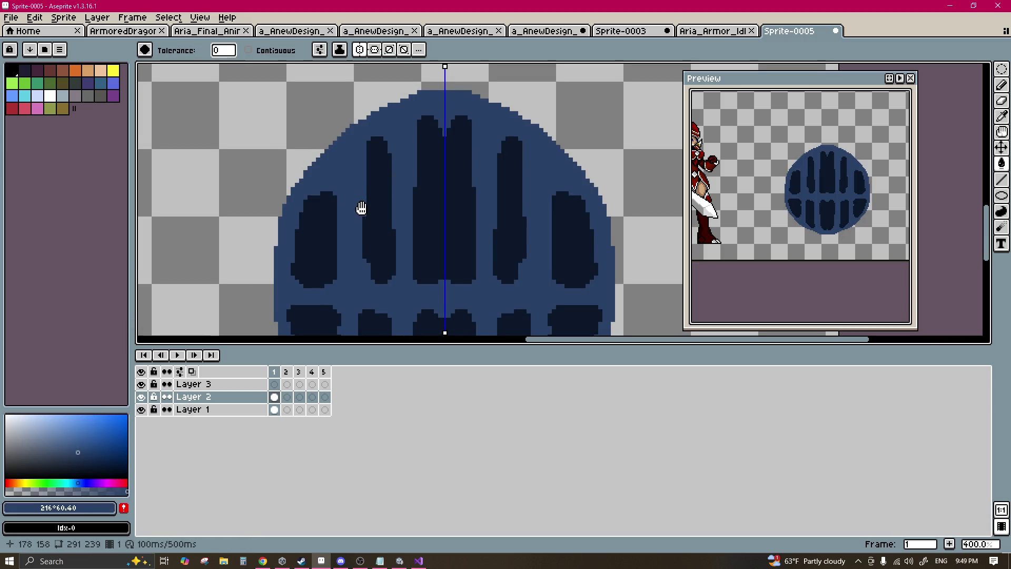
{"action": "key", "text": "b"}
{"action": "left_click_drag", "start_coordinate": [324, 250], "coordinate": [317, 264]}
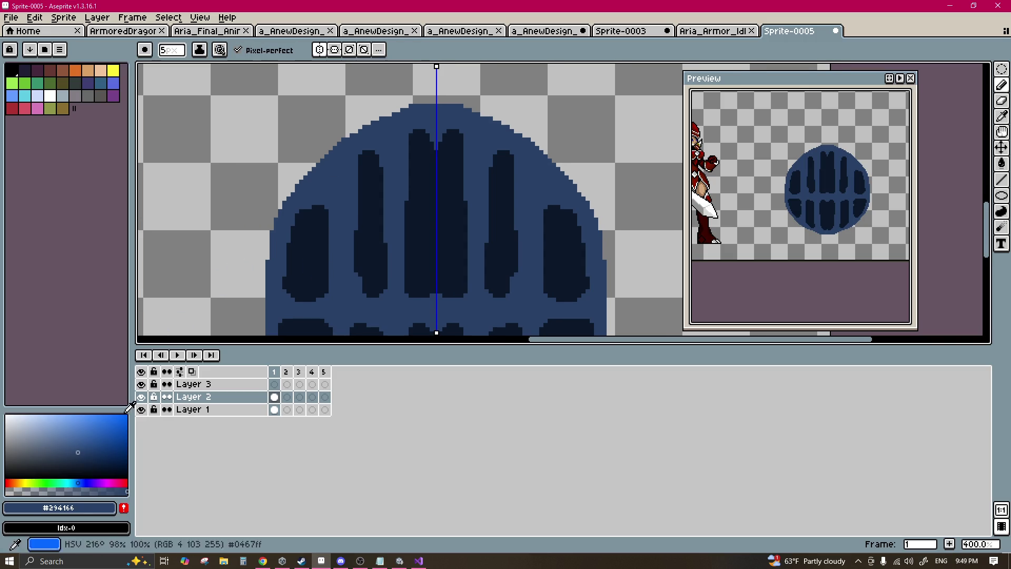
{"action": "key", "text": "w"}
{"action": "left_click_drag", "start_coordinate": [331, 201], "coordinate": [314, 208]}
Step: Try lighter-blue highlights along the top rim with a thinner brush, undoing stray strokes
{"action": "key", "text": "b"}
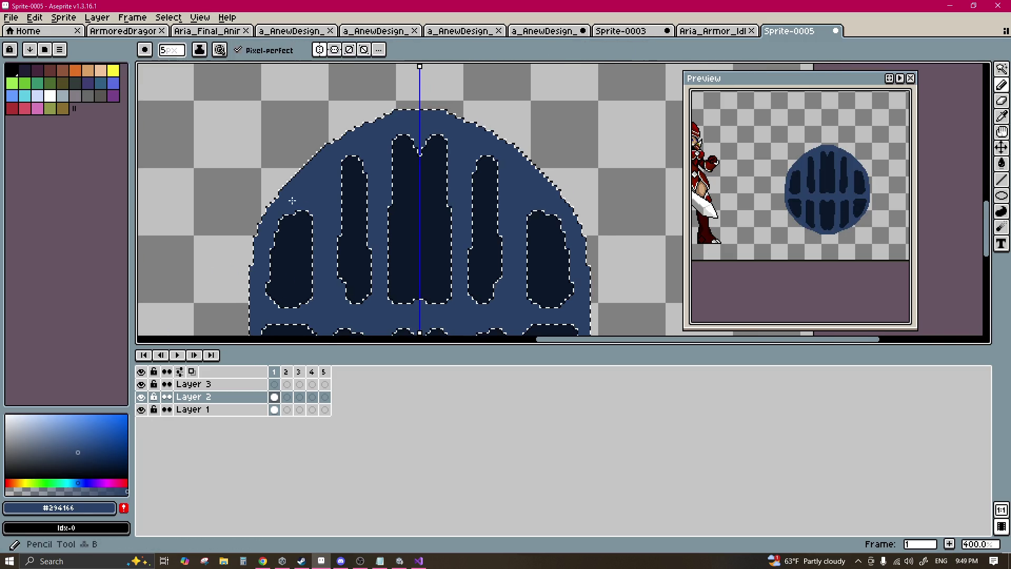
{"action": "key", "text": "alt"}
{"action": "left_click", "coordinate": [68, 441]}
{"action": "left_click_drag", "start_coordinate": [278, 190], "coordinate": [559, 197]}
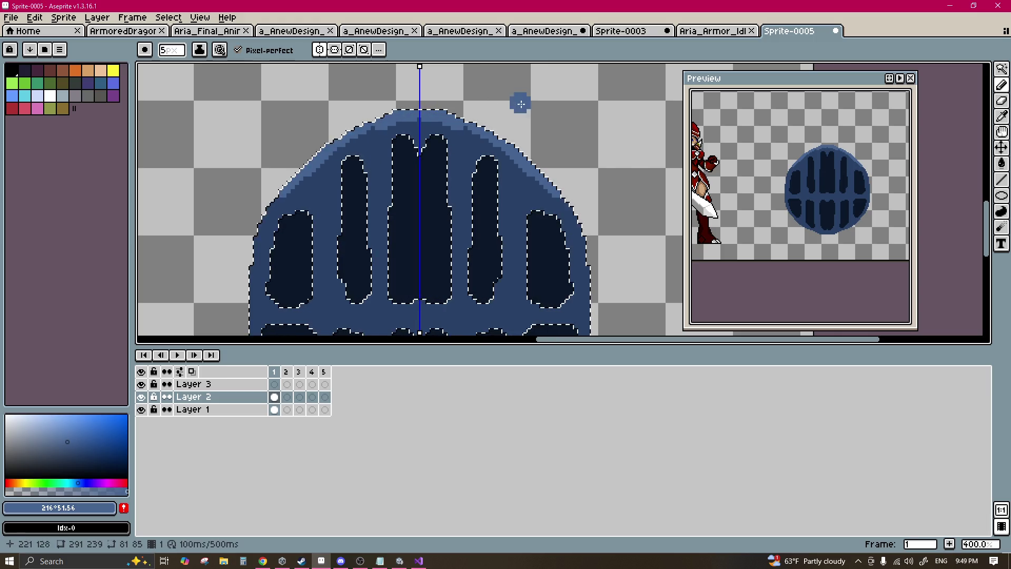
{"action": "key", "text": "minus"}
{"action": "key", "text": "minus"}
{"action": "key", "text": "ctrl+z"}
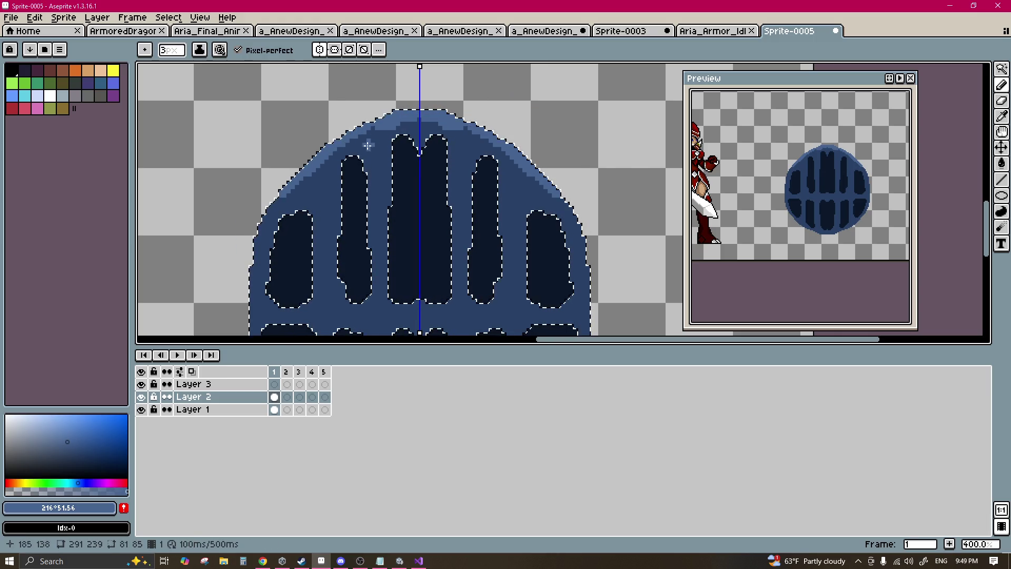
{"action": "mouse_move", "coordinate": [366, 135]}
{"action": "left_mouse_down"}
{"action": "mouse_move", "coordinate": [386, 126]}
{"action": "mouse_move", "coordinate": [386, 174]}
{"action": "left_mouse_up"}
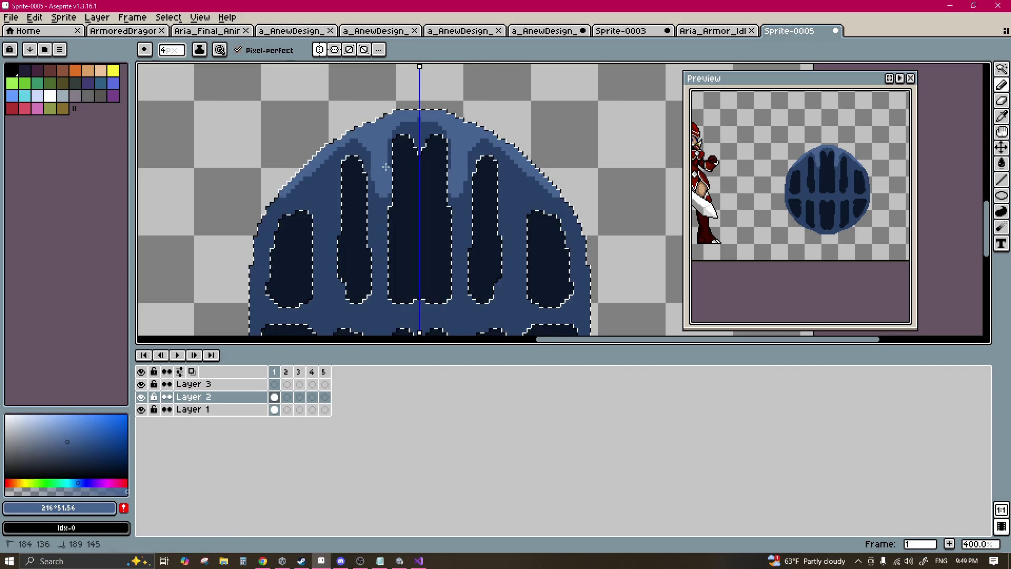
{"action": "key", "text": "ctrl+z"}
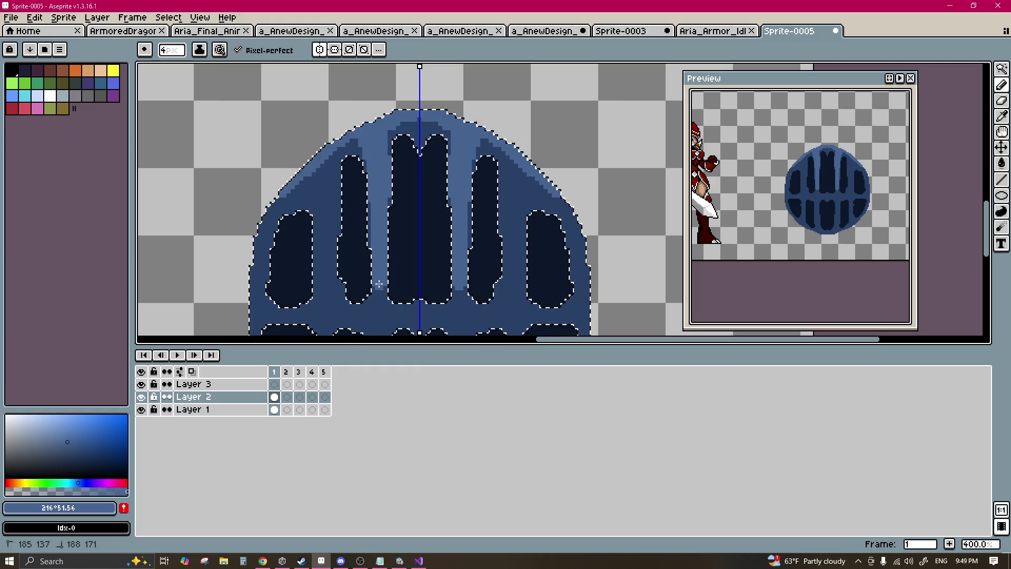
{"action": "scroll", "coordinate": [379, 284], "scroll_direction": "down", "scroll_amount": 2}
{"action": "scroll", "coordinate": [332, 171], "scroll_direction": "up", "scroll_amount": 2}
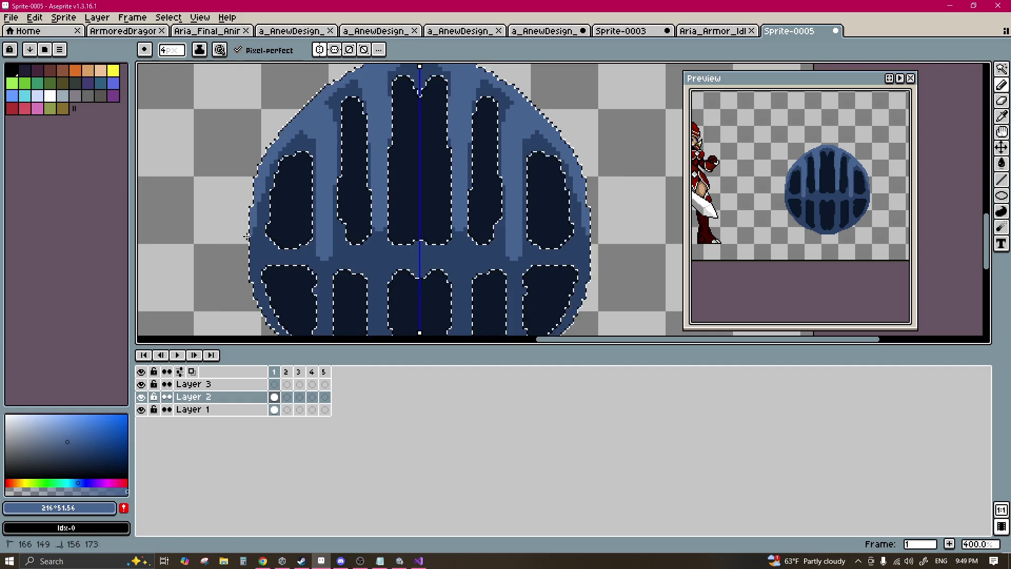
{"action": "scroll", "coordinate": [287, 221], "scroll_direction": "down", "scroll_amount": 2}
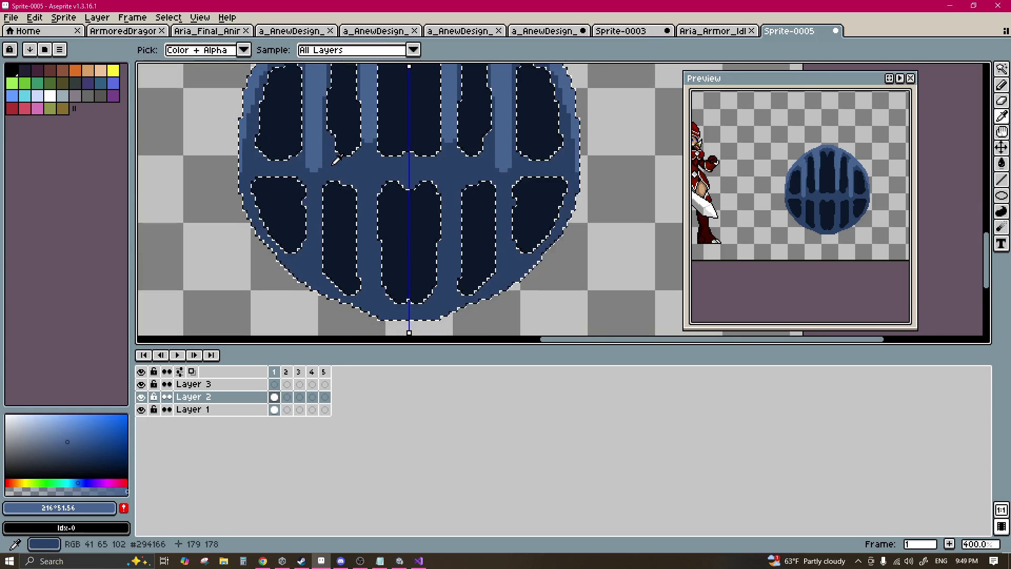
Step: Highlight the crossbar in lighter blue #466491 and add a drip hanging below it
{"action": "left_click", "coordinate": [329, 185], "text": "alt"}
{"action": "scroll", "coordinate": [323, 191], "scroll_direction": "up", "scroll_amount": 2}
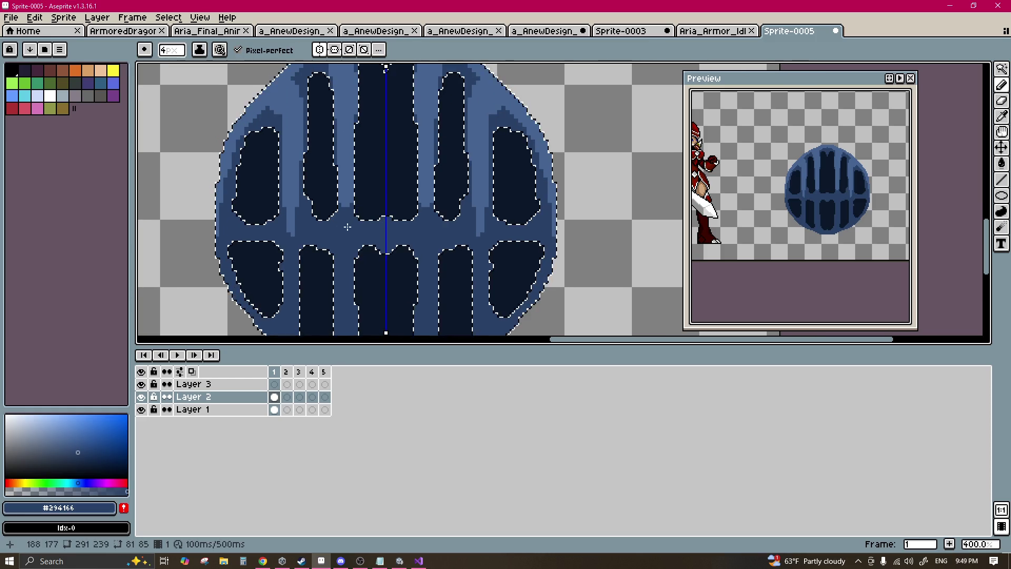
{"action": "left_click", "coordinate": [354, 161], "text": "alt"}
{"action": "left_click", "coordinate": [356, 244], "text": "alt"}
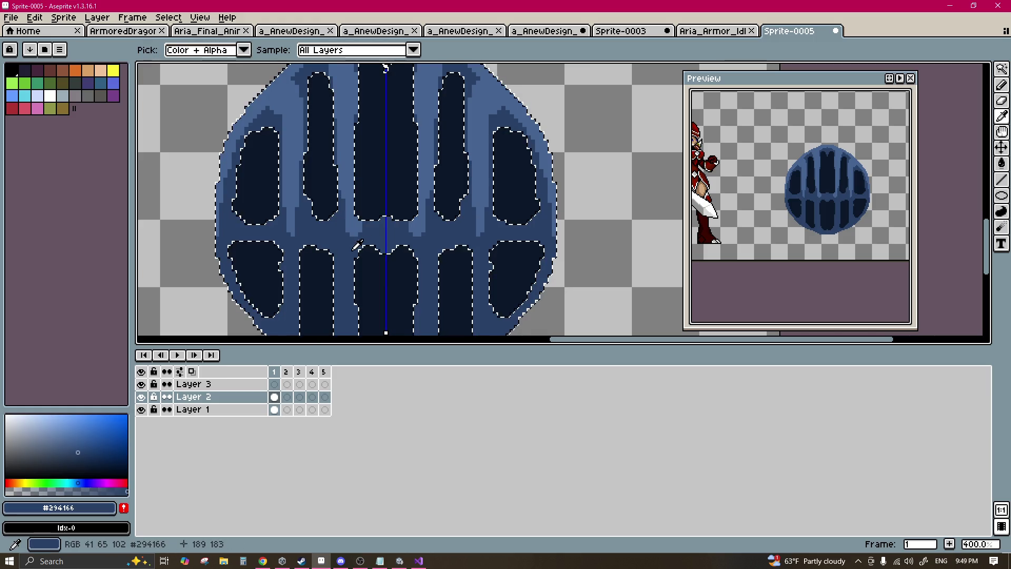
{"action": "left_click", "coordinate": [289, 230], "text": "alt"}
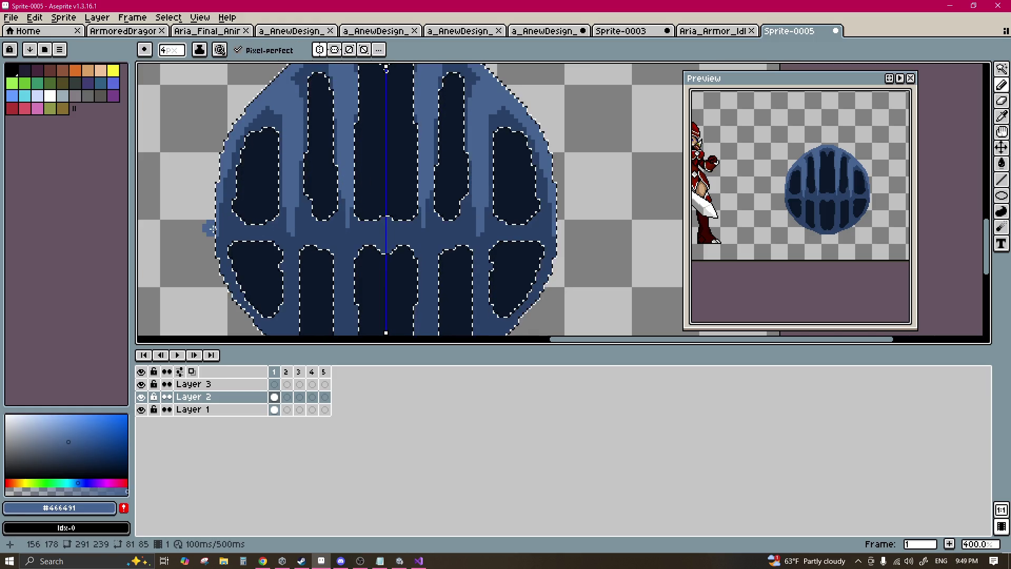
{"action": "left_click_drag", "start_coordinate": [211, 229], "coordinate": [258, 228]}
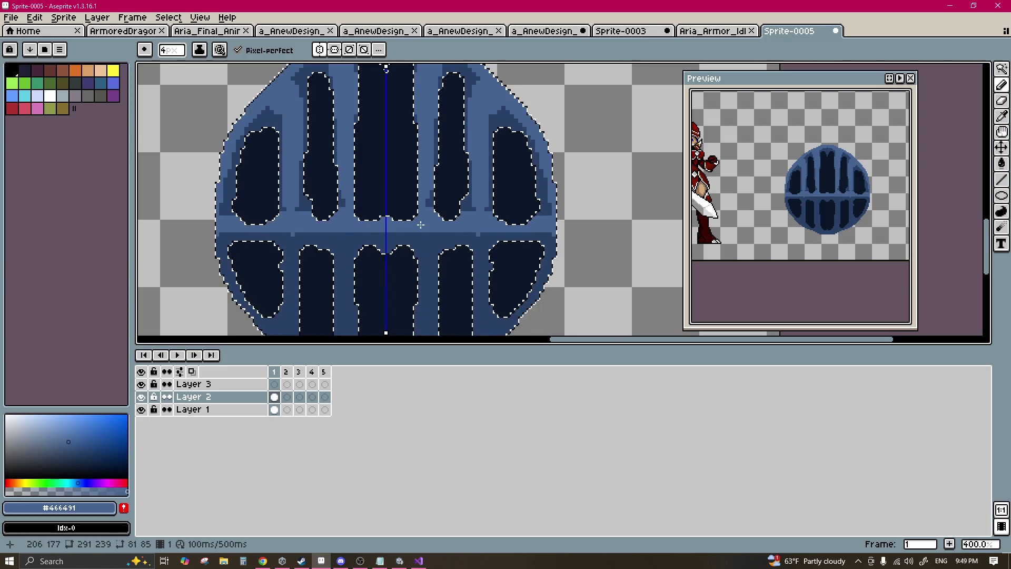
{"action": "scroll", "coordinate": [349, 226], "scroll_direction": "up", "scroll_amount": 1}
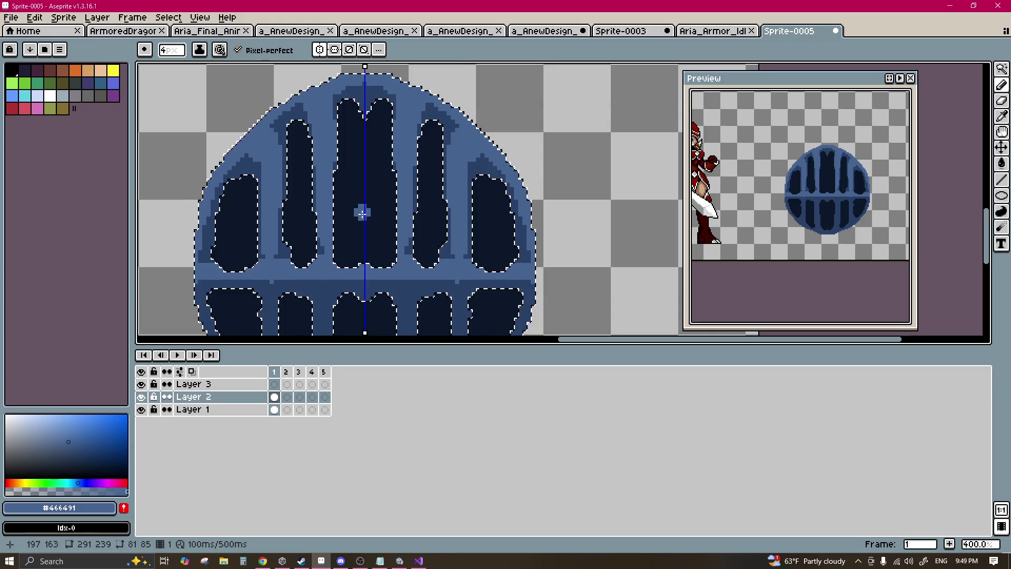
{"action": "scroll", "coordinate": [318, 221], "scroll_direction": "up", "scroll_amount": 1}
{"action": "mouse_move", "coordinate": [319, 221]}
{"action": "left_mouse_down"}
{"action": "mouse_move", "coordinate": [305, 240]}
{"action": "mouse_move", "coordinate": [311, 252]}
{"action": "left_mouse_up"}
Step: Touch up the central slot in navy and mid blue, then add fine 1px highlights
{"action": "key", "text": "i"}
{"action": "mouse_move", "coordinate": [386, 224]}
{"action": "left_mouse_down"}
{"action": "mouse_move", "coordinate": [405, 177]}
{"action": "mouse_move", "coordinate": [390, 183]}
{"action": "mouse_move", "coordinate": [414, 253]}
{"action": "left_mouse_up"}
{"action": "key", "text": "b"}
{"action": "scroll", "coordinate": [447, 242], "scroll_direction": "right", "scroll_amount": 2}
{"action": "left_click", "coordinate": [339, 239], "text": "alt"}
{"action": "mouse_move", "coordinate": [346, 224]}
{"action": "left_mouse_down"}
{"action": "mouse_move", "coordinate": [342, 239]}
{"action": "mouse_move", "coordinate": [385, 268]}
{"action": "left_mouse_up"}
{"action": "left_click", "coordinate": [366, 287], "text": "alt"}
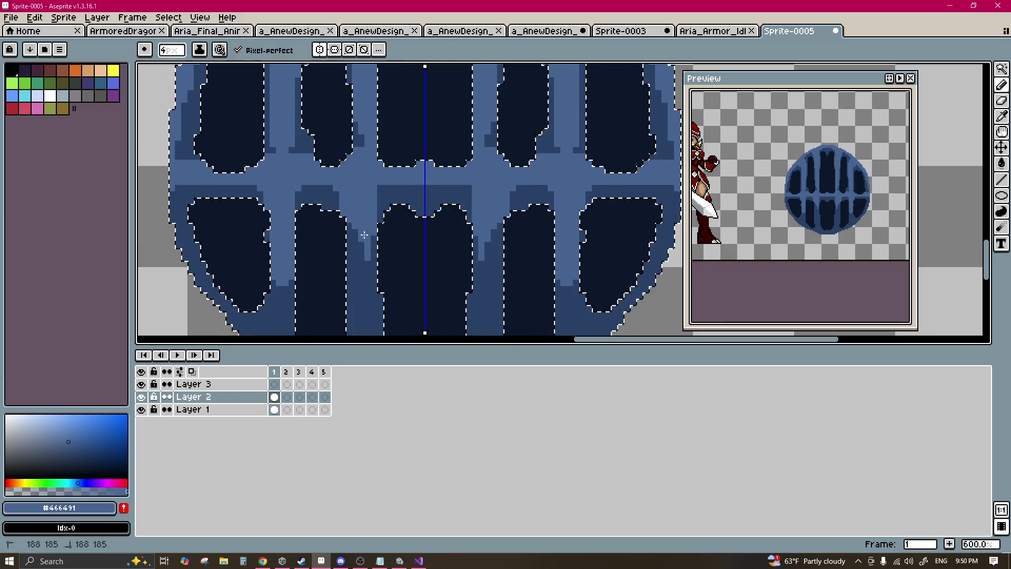
{"action": "mouse_move", "coordinate": [400, 217]}
{"action": "left_mouse_down"}
{"action": "mouse_move", "coordinate": [405, 229]}
{"action": "mouse_move", "coordinate": [365, 257]}
{"action": "left_mouse_up"}
{"action": "key", "text": "minus"}
{"action": "key", "text": "minus"}
{"action": "key", "text": "minus"}
{"action": "left_click", "coordinate": [368, 208], "text": "alt"}
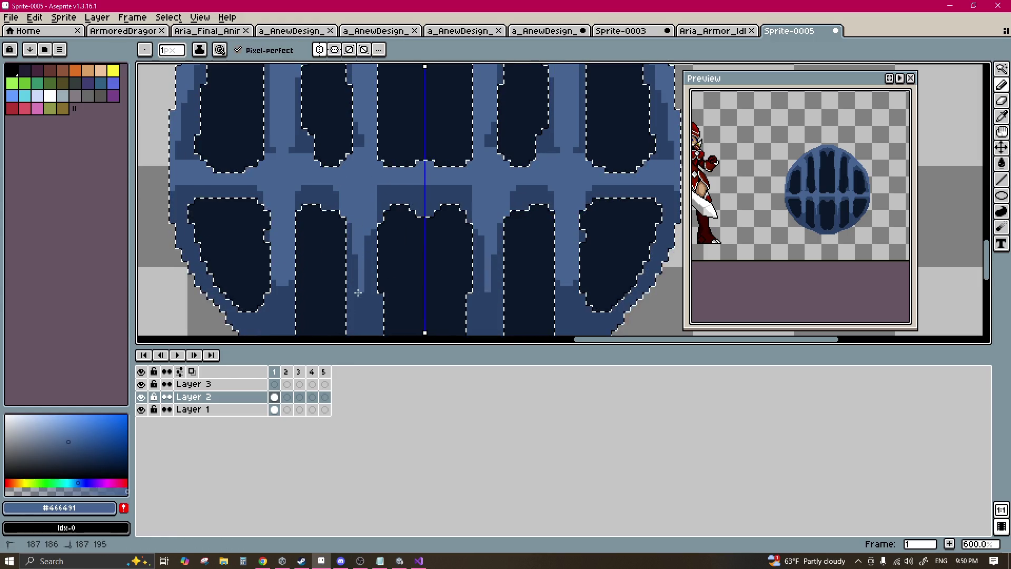
{"action": "scroll", "coordinate": [315, 227], "scroll_direction": "down", "scroll_amount": 3}
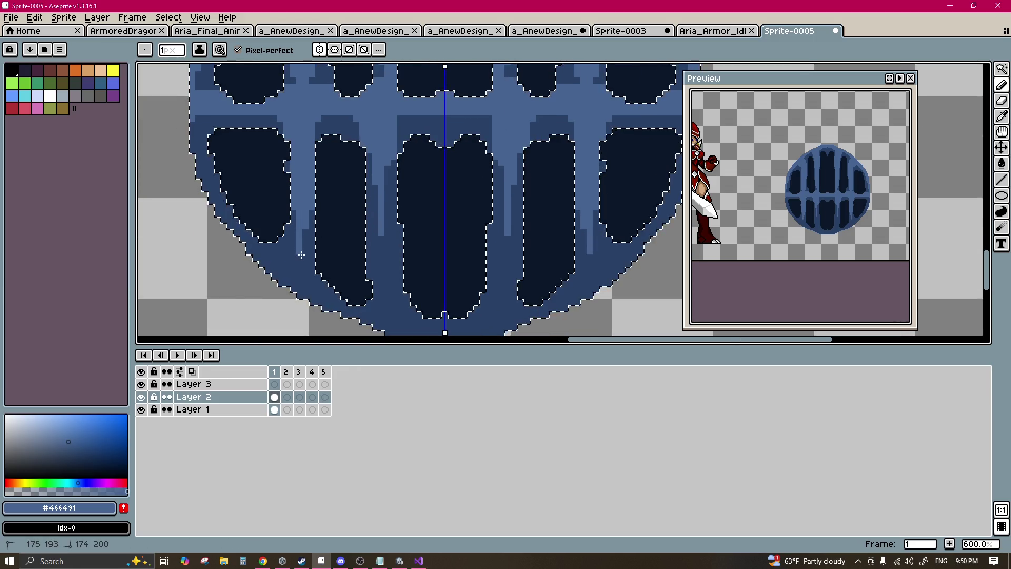
{"action": "scroll", "coordinate": [467, 191], "scroll_direction": "right", "scroll_amount": 3}
{"action": "left_click", "coordinate": [515, 236], "text": "alt"}
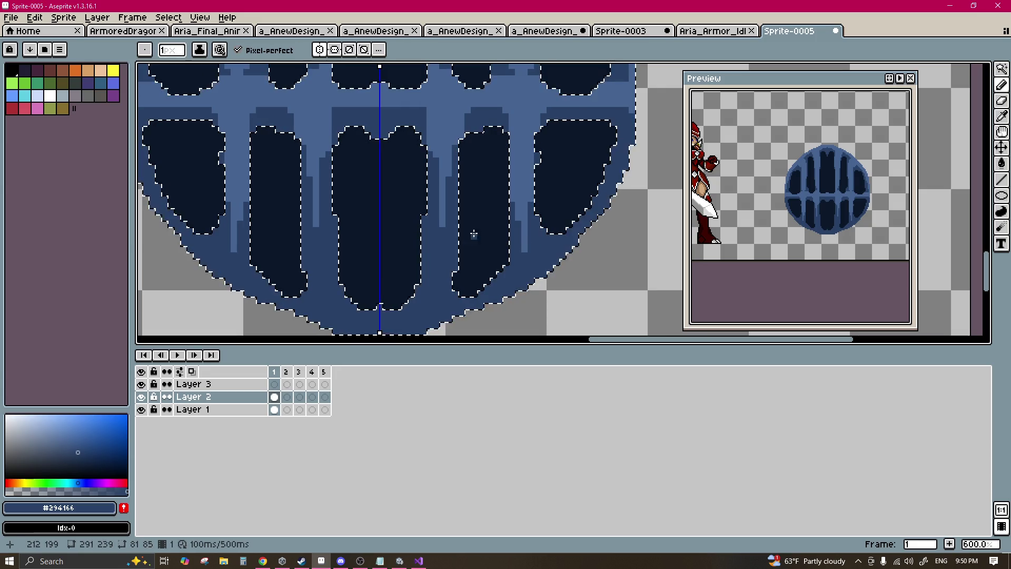
Step: Rectangle-select the whole grille and squash it vertically to about 92% of its height
{"action": "scroll", "coordinate": [416, 216], "scroll_direction": "up", "scroll_amount": 3}
{"action": "scroll", "coordinate": [384, 249], "scroll_direction": "down", "scroll_amount": 1}
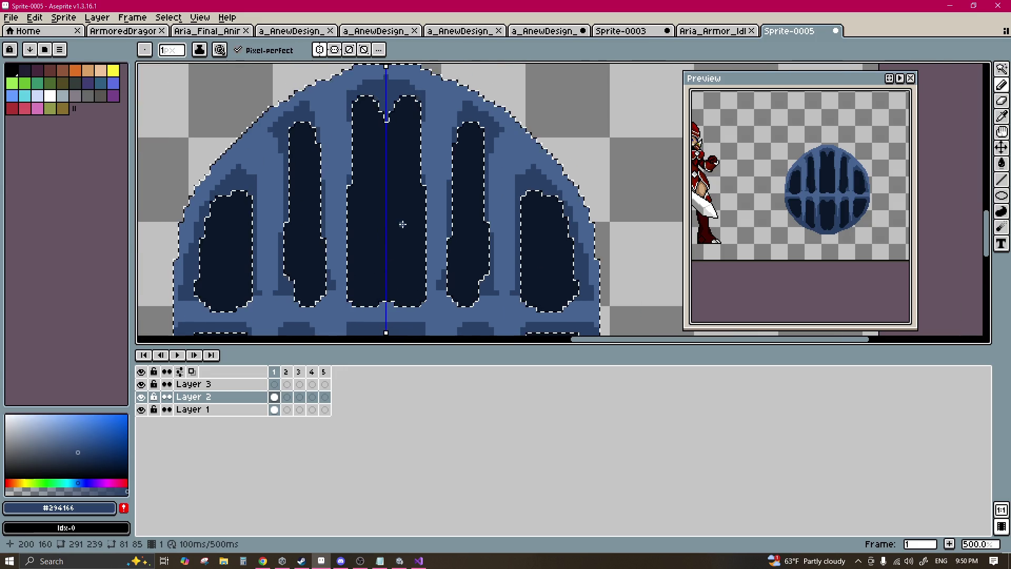
{"action": "key", "text": "m"}
{"action": "left_click", "coordinate": [515, 145]}
{"action": "scroll", "coordinate": [480, 184], "scroll_direction": "down", "scroll_amount": 2}
{"action": "scroll", "coordinate": [417, 173], "scroll_direction": "up", "scroll_amount": 1}
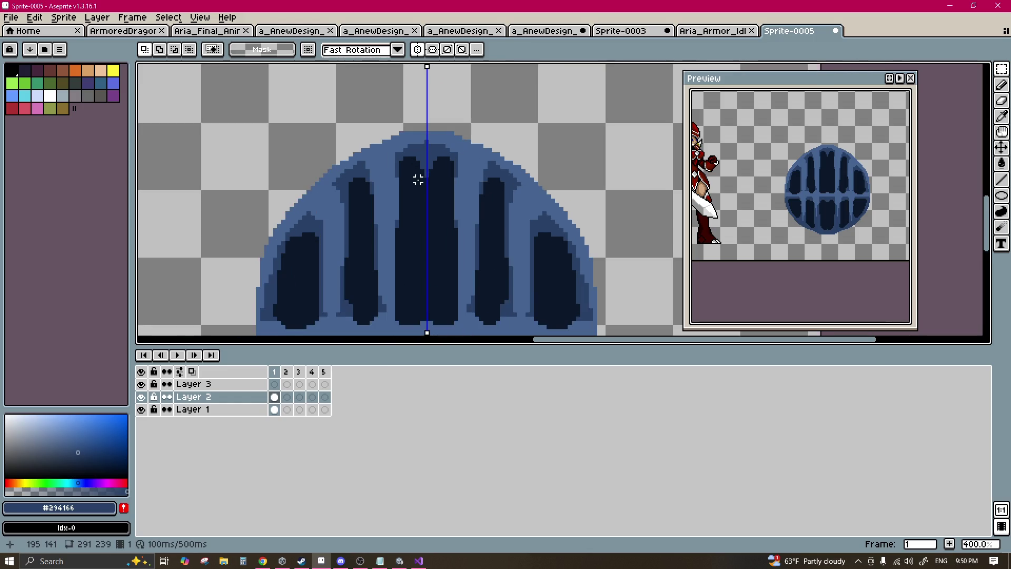
{"action": "scroll", "coordinate": [421, 152], "scroll_direction": "down", "scroll_amount": 3}
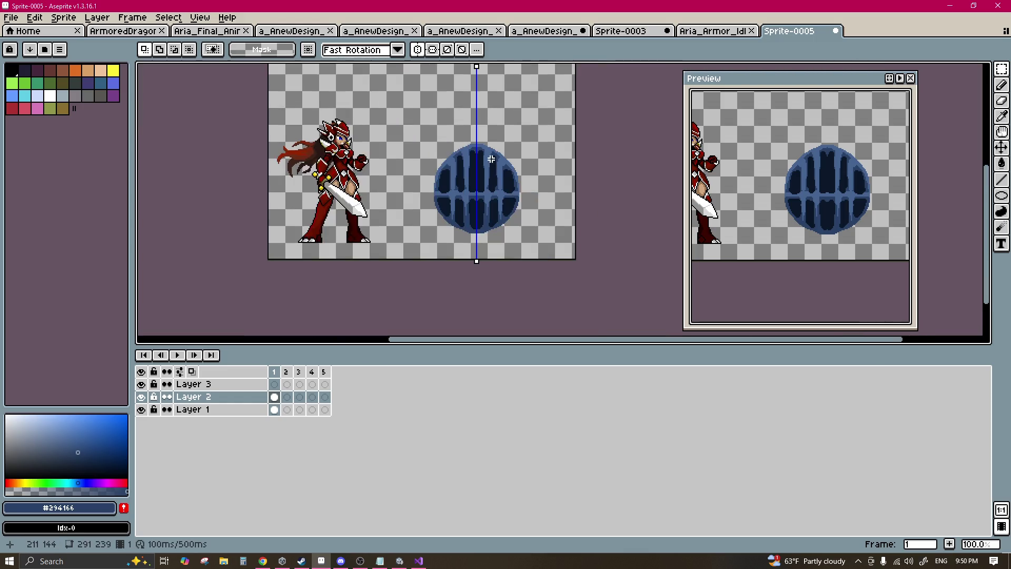
{"action": "scroll", "coordinate": [453, 163], "scroll_direction": "up", "scroll_amount": 1}
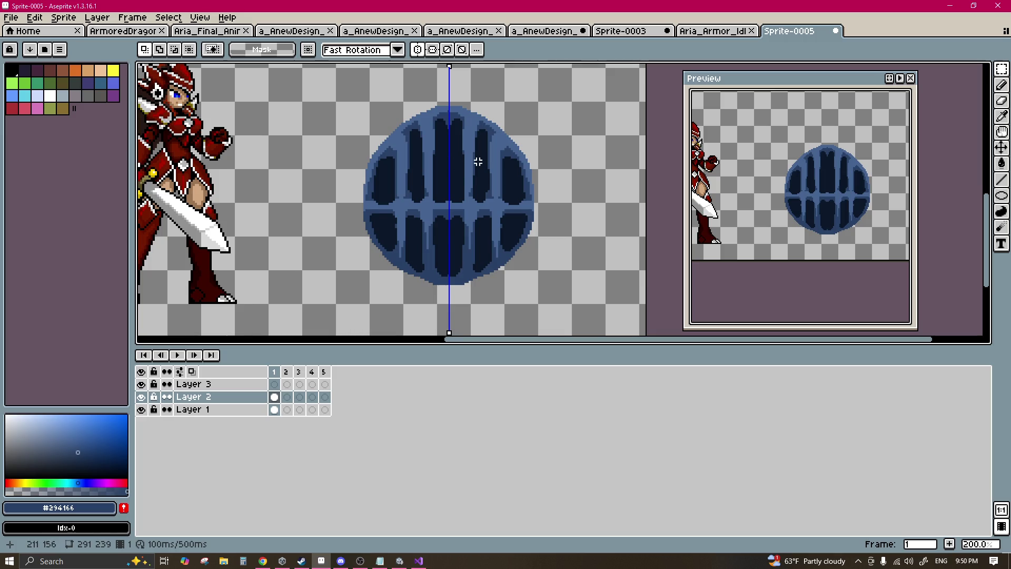
{"action": "left_click_drag", "start_coordinate": [325, 76], "coordinate": [572, 291]}
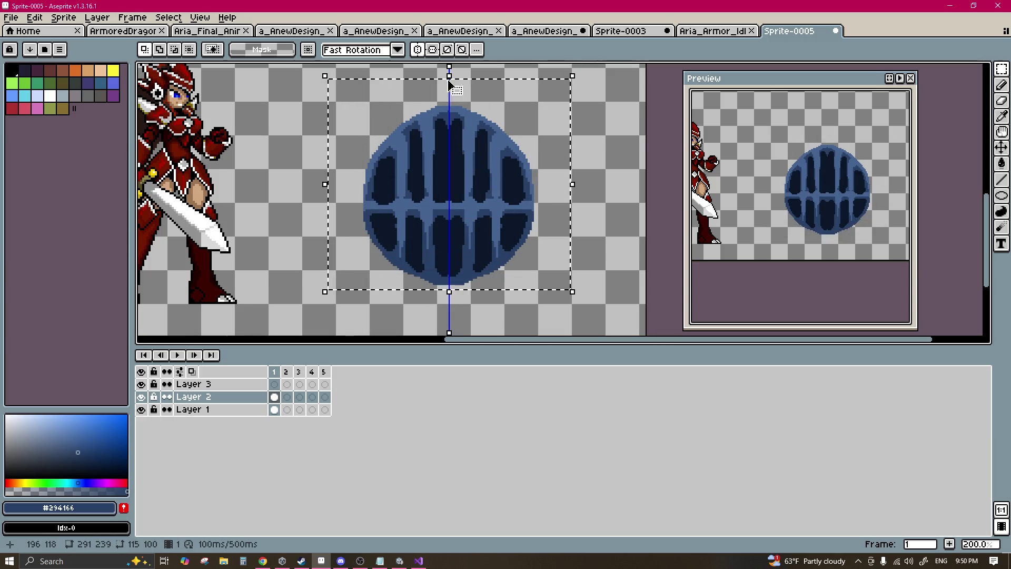
{"action": "left_click_drag", "start_coordinate": [449, 80], "coordinate": [450, 91]}
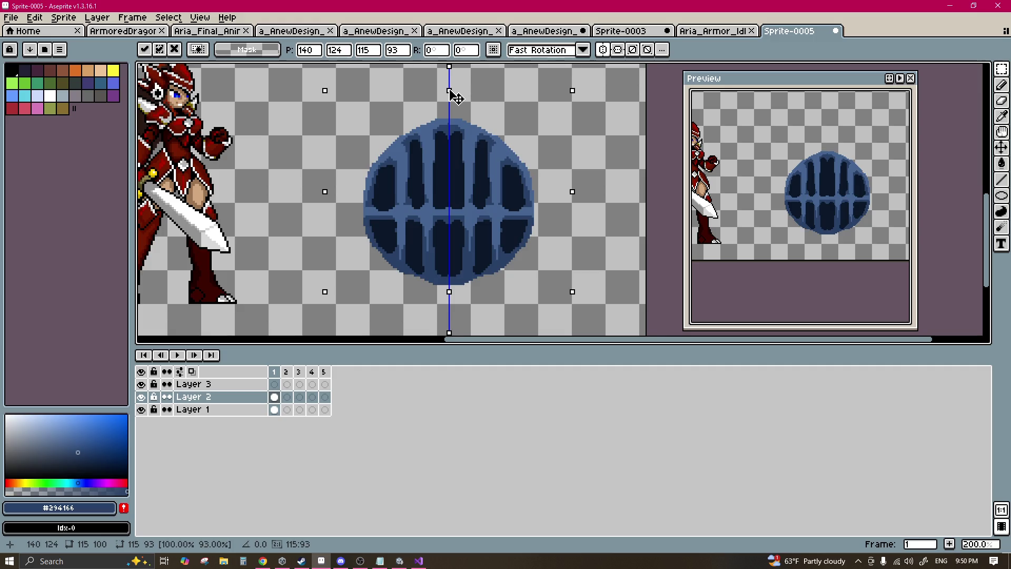
{"action": "mouse_move", "coordinate": [449, 91]}
{"action": "left_mouse_down"}
{"action": "mouse_move", "coordinate": [449, 116]}
{"action": "mouse_move", "coordinate": [453, 95]}
{"action": "left_mouse_up"}
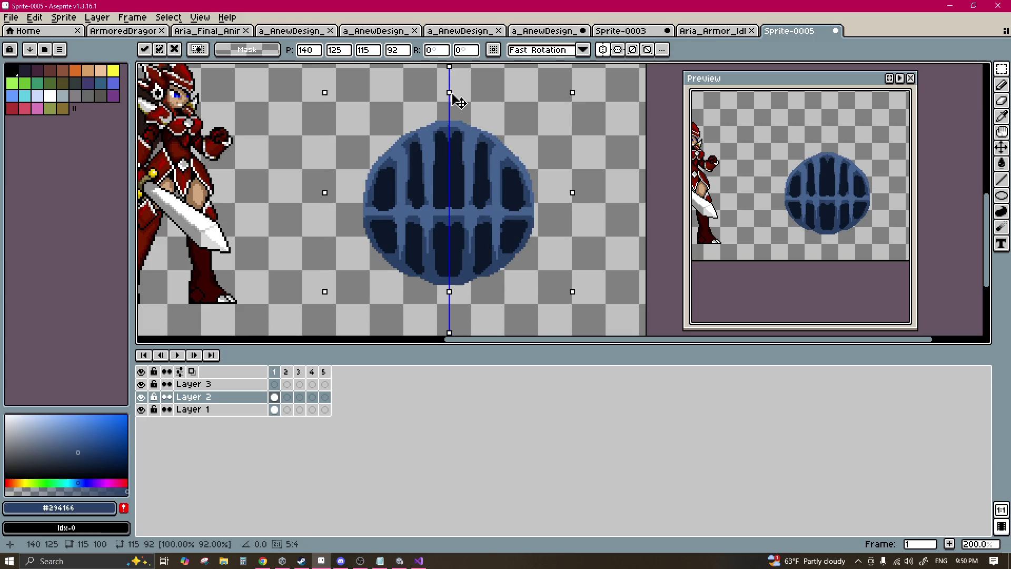
{"action": "key", "text": "Return"}
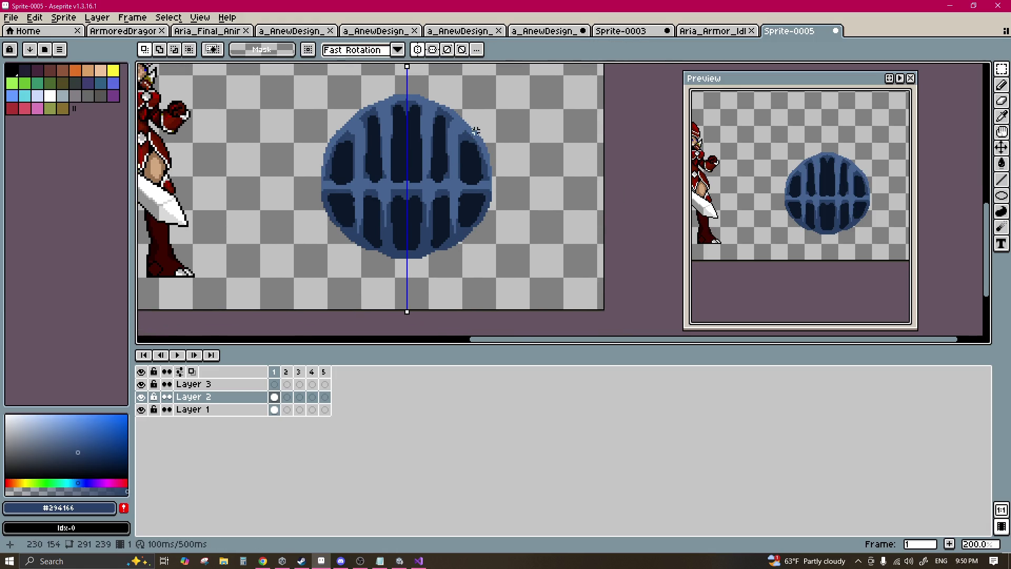
Step: Sample the bars' lighter blue, then trial-select and erase the dark slots before undoing it
{"action": "scroll", "coordinate": [425, 142], "scroll_direction": "up", "scroll_amount": 1}
{"action": "key", "text": "b"}
{"action": "scroll", "coordinate": [416, 150], "scroll_direction": "up", "scroll_amount": 1}
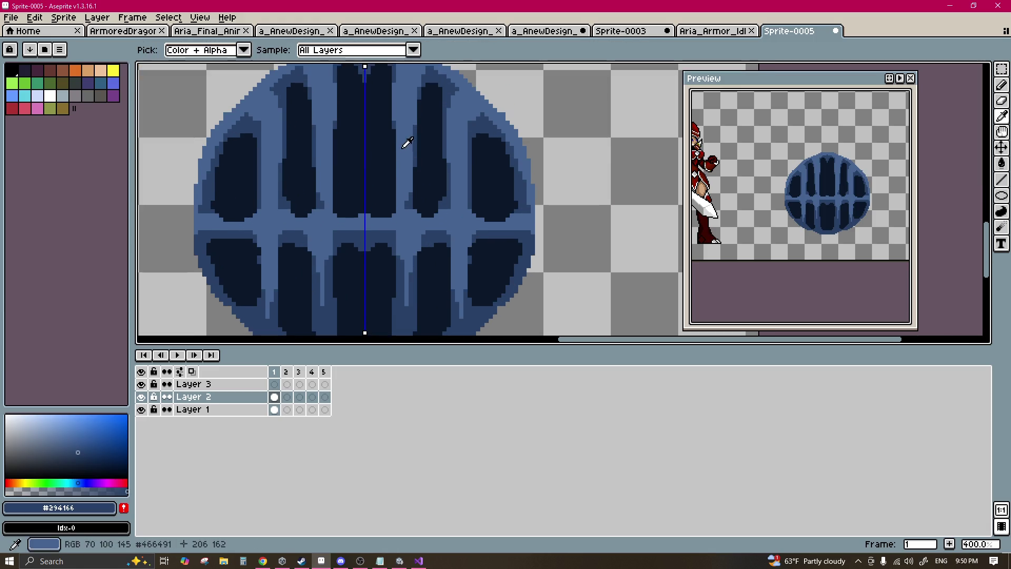
{"action": "left_click", "coordinate": [406, 142], "text": "alt"}
{"action": "key", "text": "w"}
{"action": "left_click", "coordinate": [392, 158]}
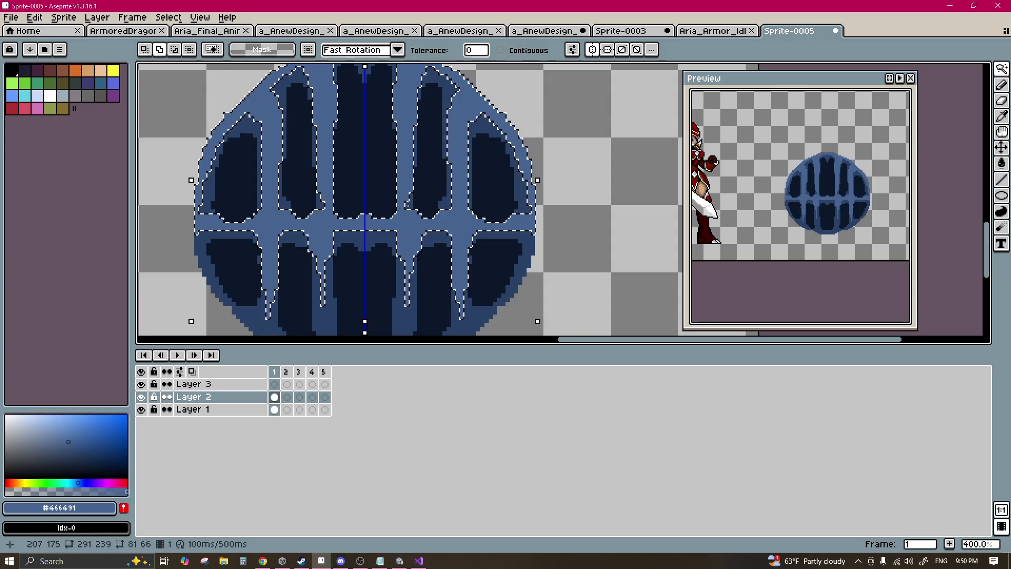
{"action": "key", "text": "Delete"}
{"action": "key", "text": "ctrl+z"}
{"action": "key", "text": "ctrl+z"}
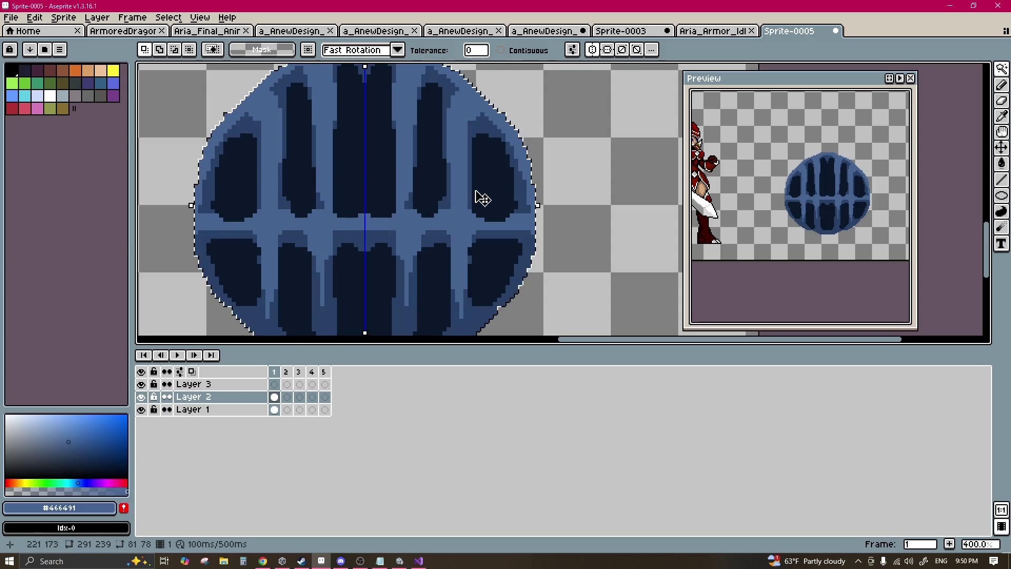
Step: Choose a green hue, Magic-Wand select the dark navy slots, and darken the green on the Pencil
{"action": "key", "text": "b"}
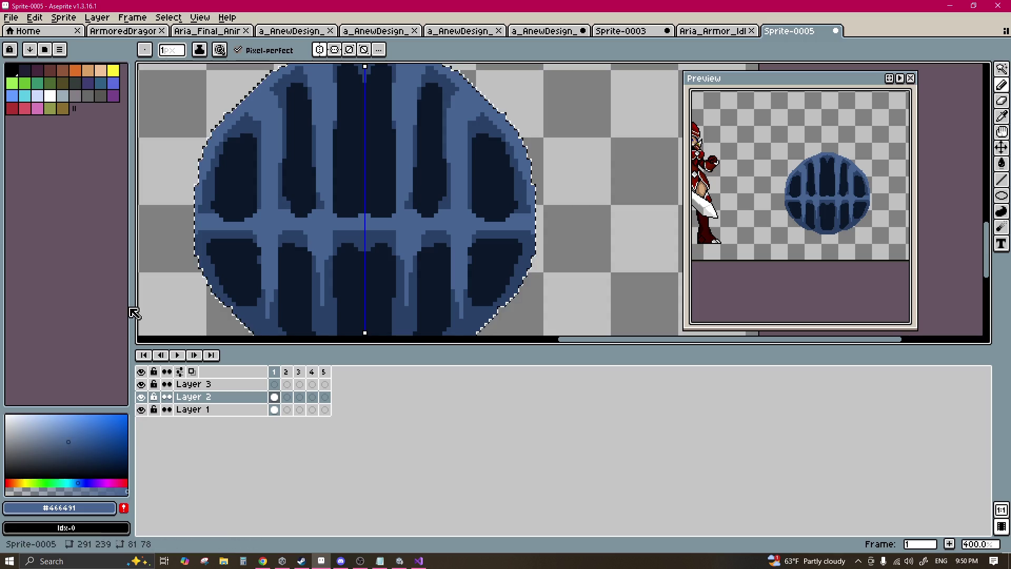
{"action": "left_click", "coordinate": [60, 482]}
{"action": "scroll", "coordinate": [307, 232], "scroll_direction": "up", "scroll_amount": 2}
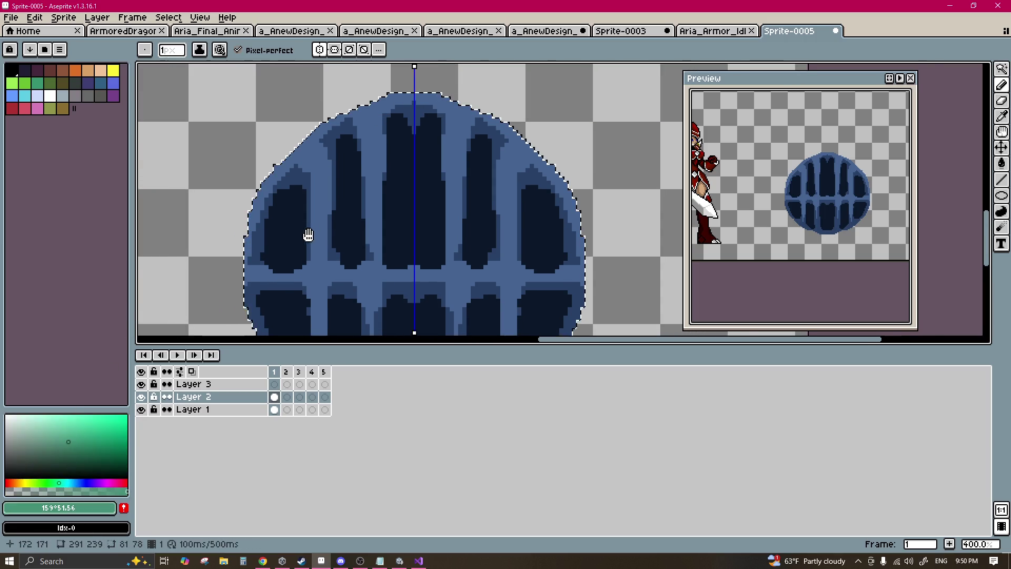
{"action": "key", "text": "w"}
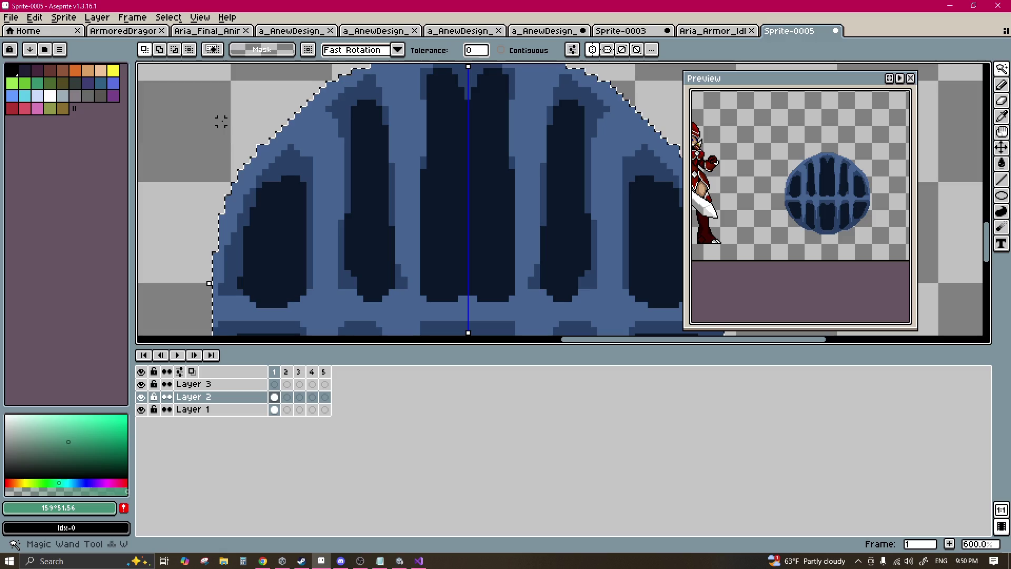
{"action": "left_click", "coordinate": [295, 210]}
{"action": "key", "text": "b"}
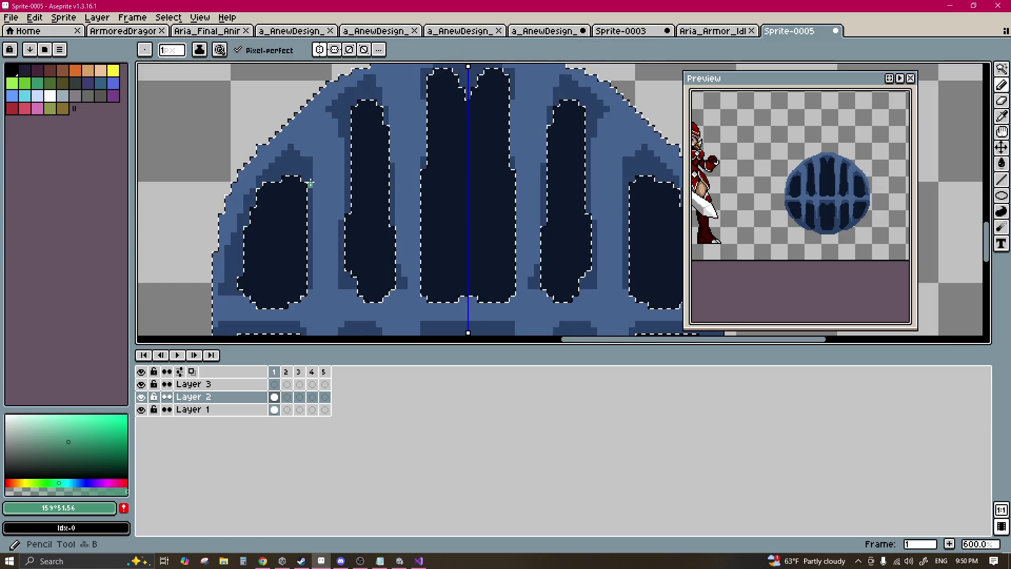
{"action": "left_click", "coordinate": [84, 452]}
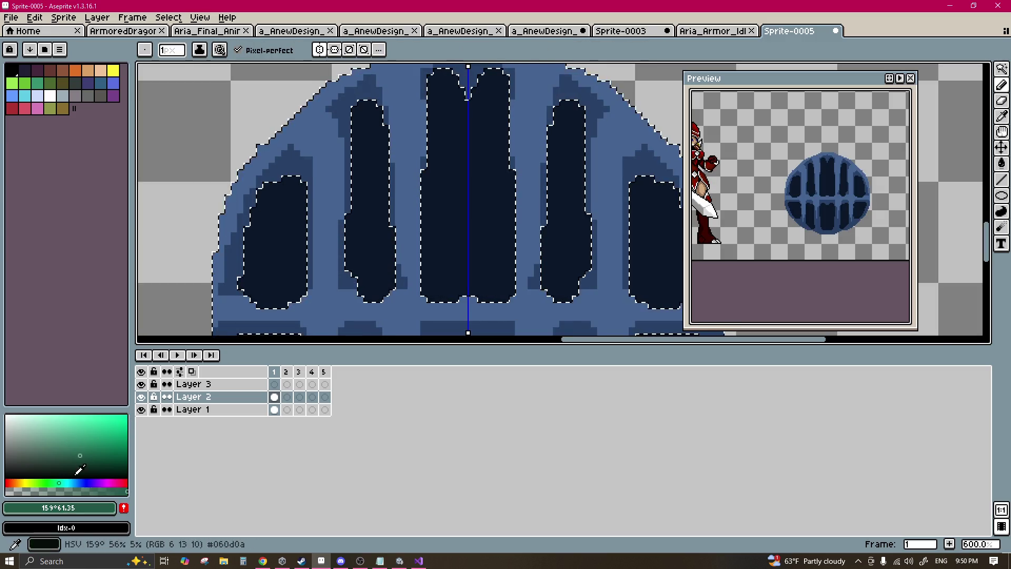
{"action": "left_click", "coordinate": [90, 446]}
{"action": "left_click_drag", "start_coordinate": [291, 133], "coordinate": [298, 173]}
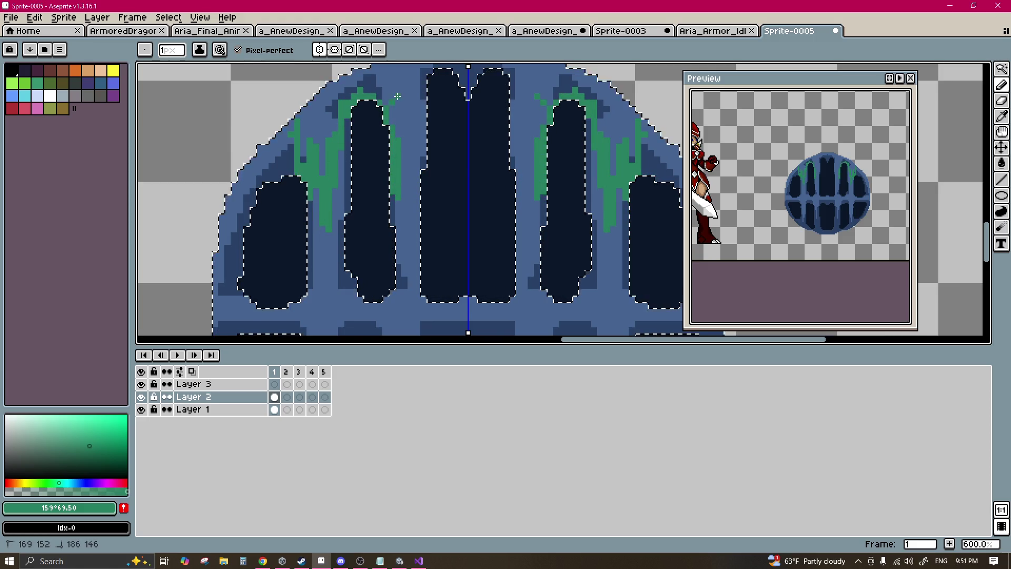
{"action": "left_click_drag", "start_coordinate": [387, 87], "coordinate": [380, 121]}
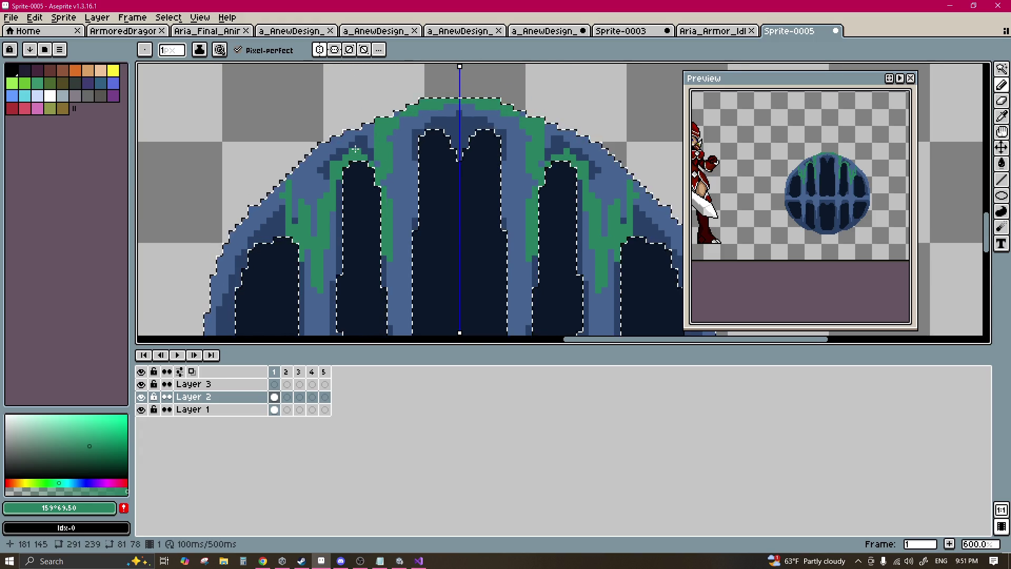
{"action": "scroll", "coordinate": [414, 157], "scroll_direction": "down", "scroll_amount": 2}
{"action": "left_click_drag", "start_coordinate": [404, 129], "coordinate": [417, 187]}
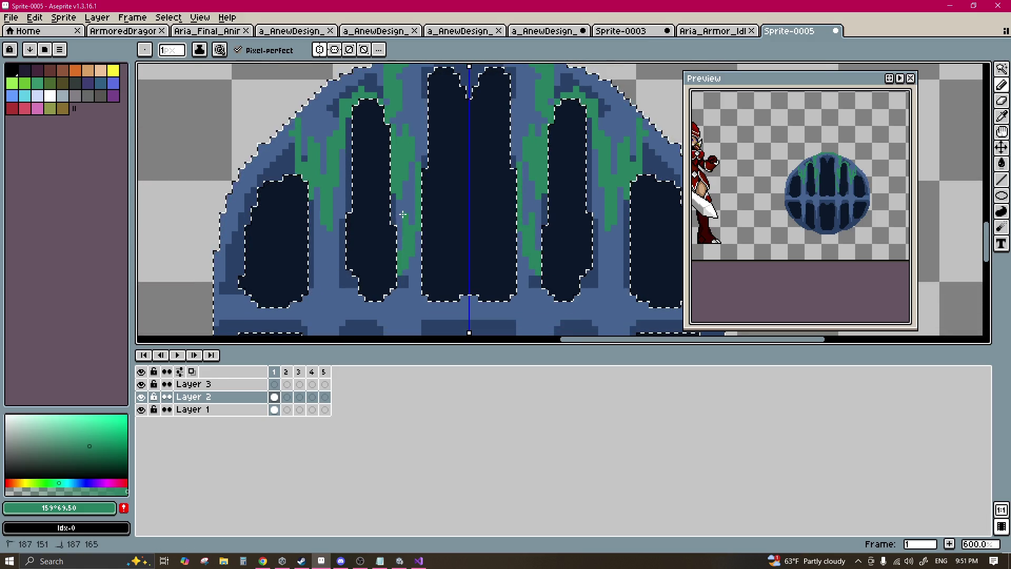
{"action": "scroll", "coordinate": [379, 194], "scroll_direction": "down", "scroll_amount": 4}
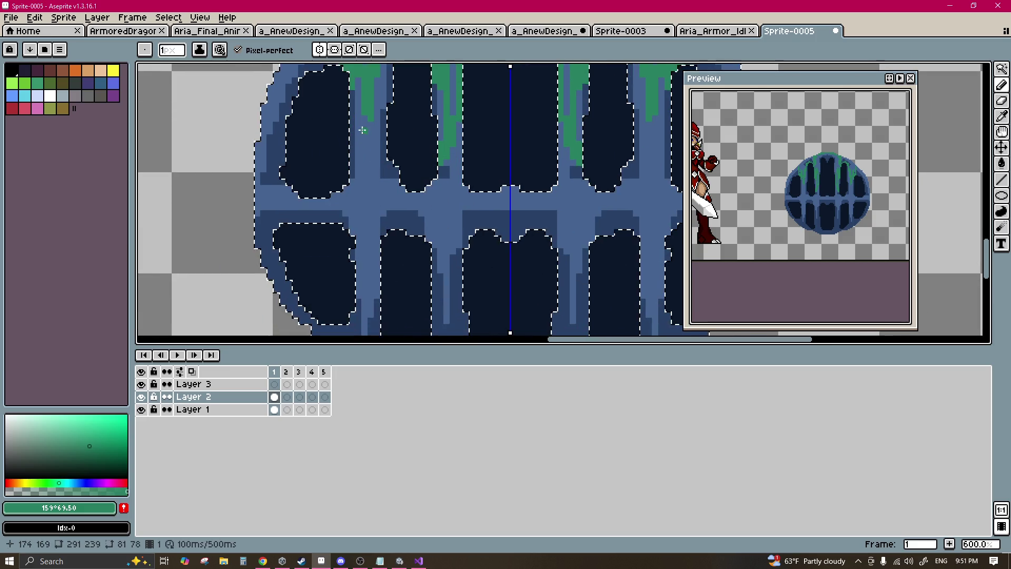
{"action": "left_click_drag", "start_coordinate": [350, 195], "coordinate": [346, 182]}
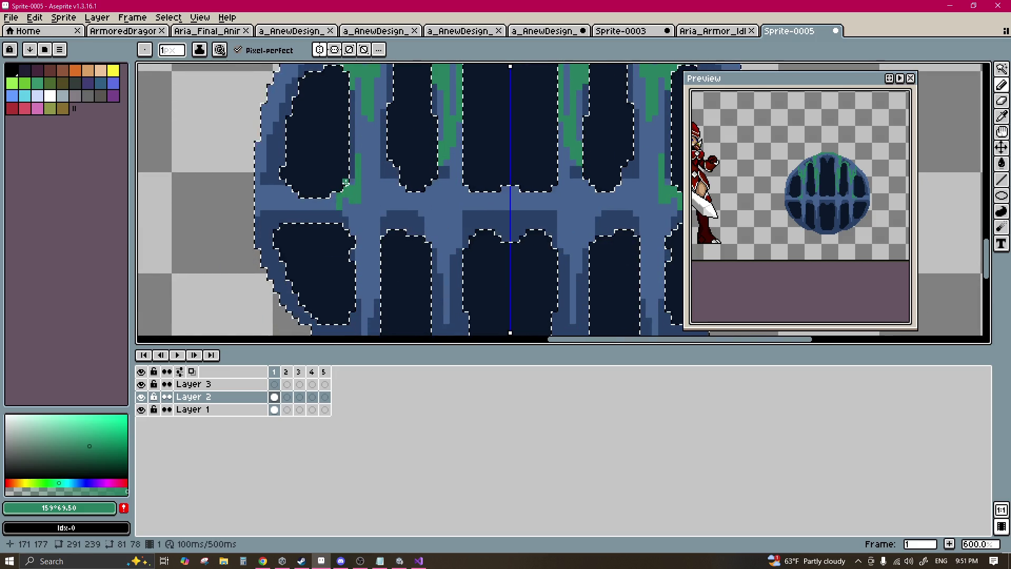
{"action": "left_click", "coordinate": [339, 182]}
{"action": "scroll", "coordinate": [343, 183], "scroll_direction": "down", "scroll_amount": 3}
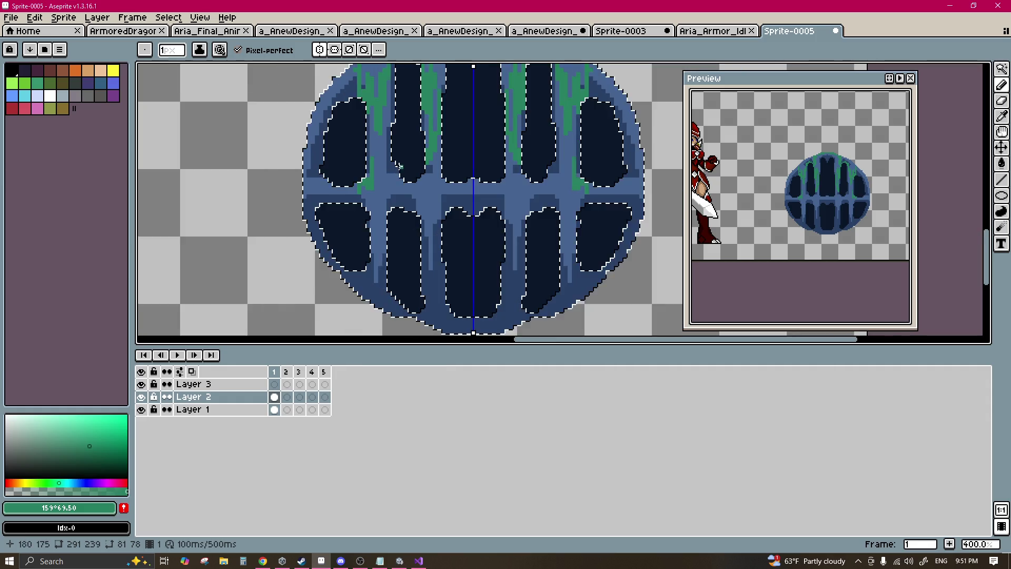
{"action": "scroll", "coordinate": [368, 184], "scroll_direction": "up", "scroll_amount": 1}
{"action": "scroll", "coordinate": [379, 187], "scroll_direction": "down", "scroll_amount": 1}
{"action": "key", "text": "v"}
{"action": "key", "text": "ctrl+z"}
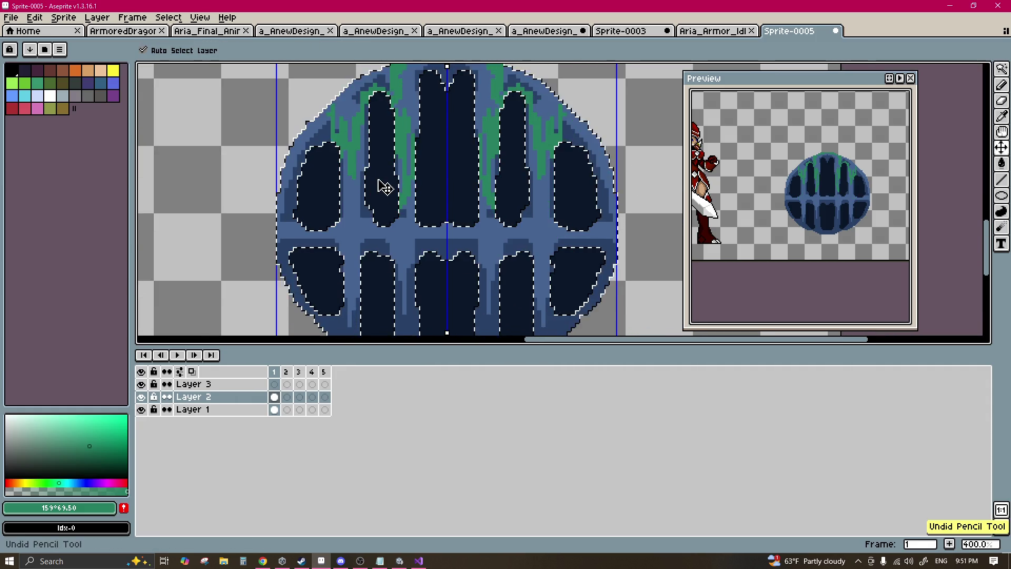
{"action": "key", "text": "ctrl+z"}
{"action": "key", "text": "b"}
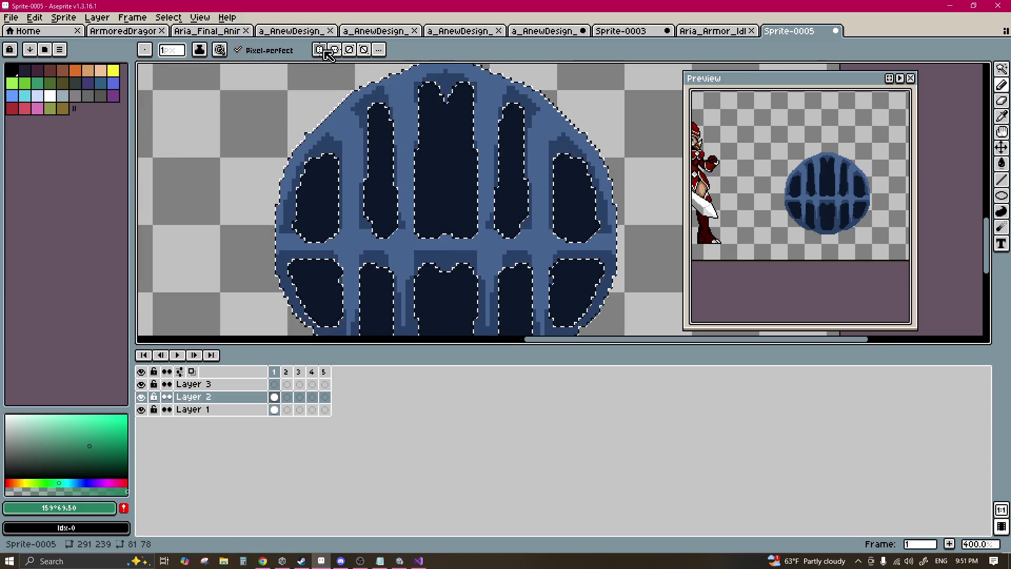
Step: Paint green moss streaks along the vertical bars, the middle slot's right edge and upper-right rim
{"action": "scroll", "coordinate": [349, 159], "scroll_direction": "up", "scroll_amount": 2}
{"action": "left_click", "coordinate": [354, 146]}
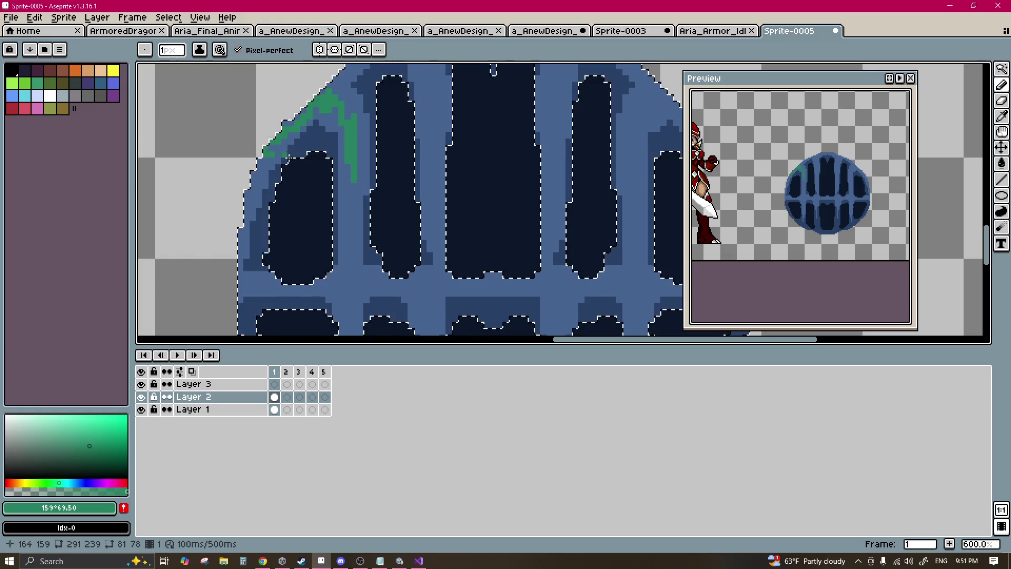
{"action": "scroll", "coordinate": [277, 153], "scroll_direction": "down", "scroll_amount": 2}
{"action": "left_click_drag", "start_coordinate": [353, 158], "coordinate": [346, 208]}
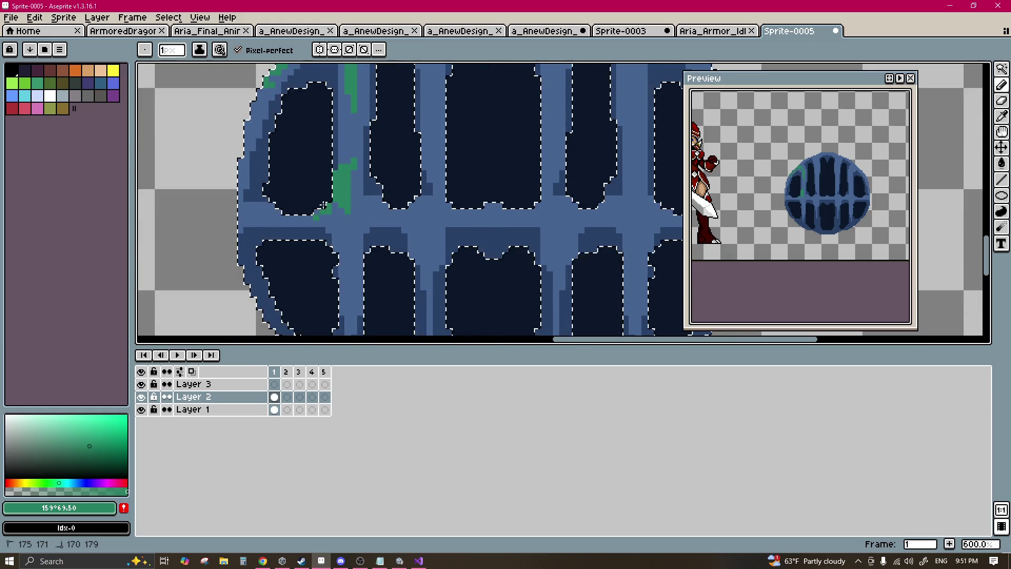
{"action": "mouse_move", "coordinate": [341, 243]}
{"action": "left_mouse_down"}
{"action": "mouse_move", "coordinate": [344, 258]}
{"action": "mouse_move", "coordinate": [370, 246]}
{"action": "left_mouse_up"}
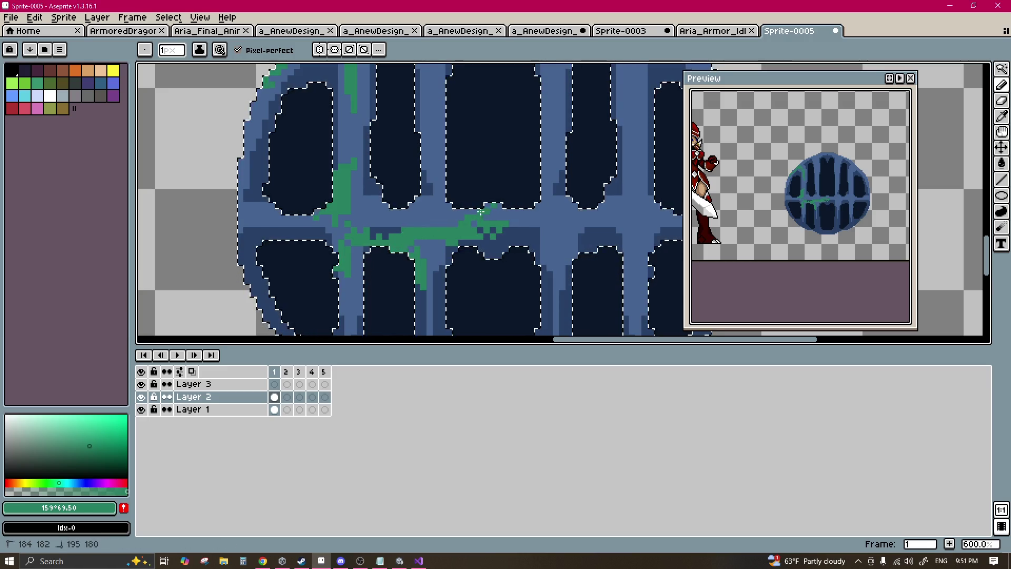
{"action": "left_click_drag", "start_coordinate": [535, 202], "coordinate": [547, 167]}
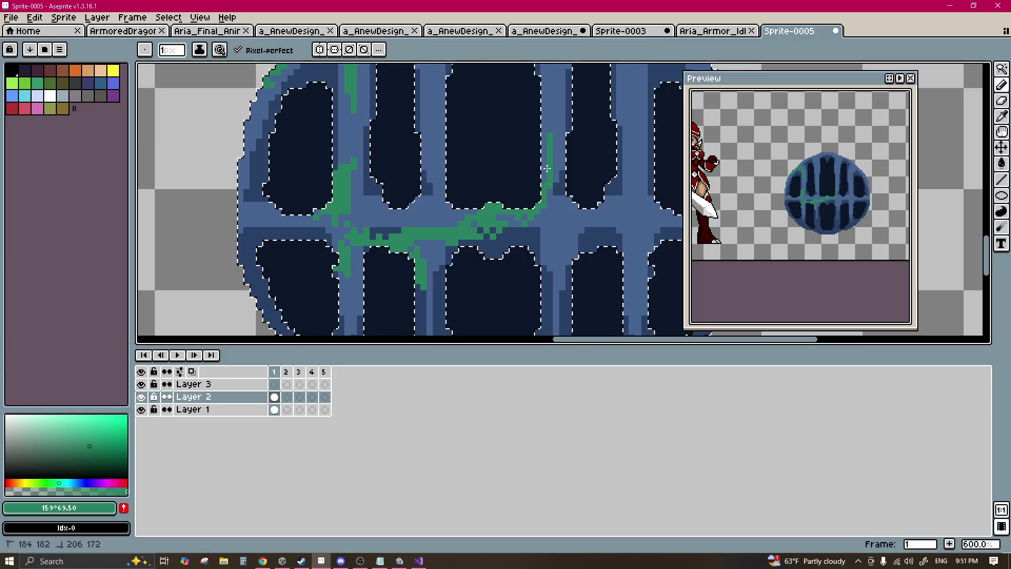
{"action": "scroll", "coordinate": [548, 110], "scroll_direction": "up", "scroll_amount": 3}
{"action": "left_click_drag", "start_coordinate": [413, 274], "coordinate": [409, 232]}
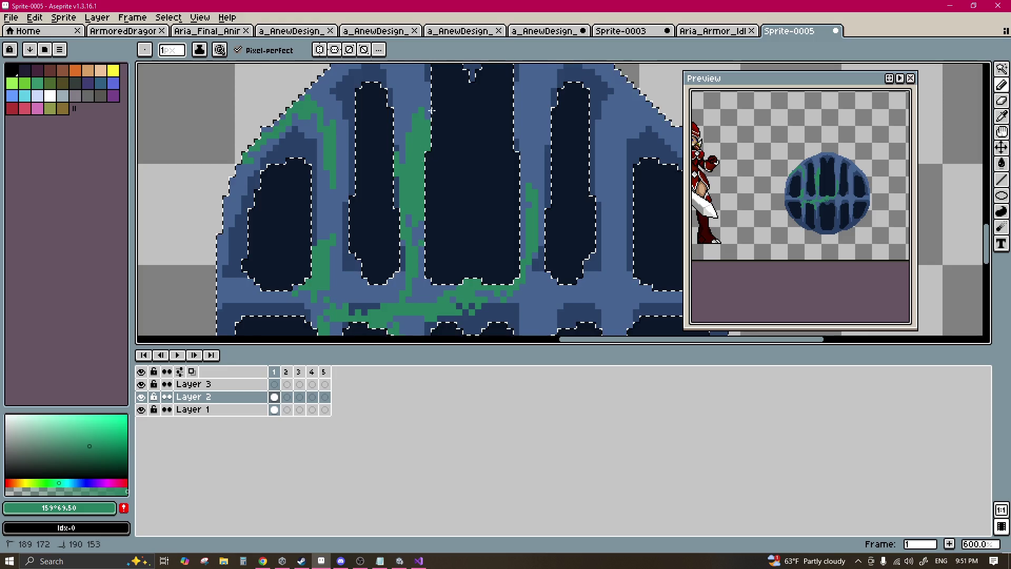
{"action": "left_click_drag", "start_coordinate": [414, 224], "coordinate": [279, 220]}
{"action": "left_click_drag", "start_coordinate": [372, 192], "coordinate": [378, 238]}
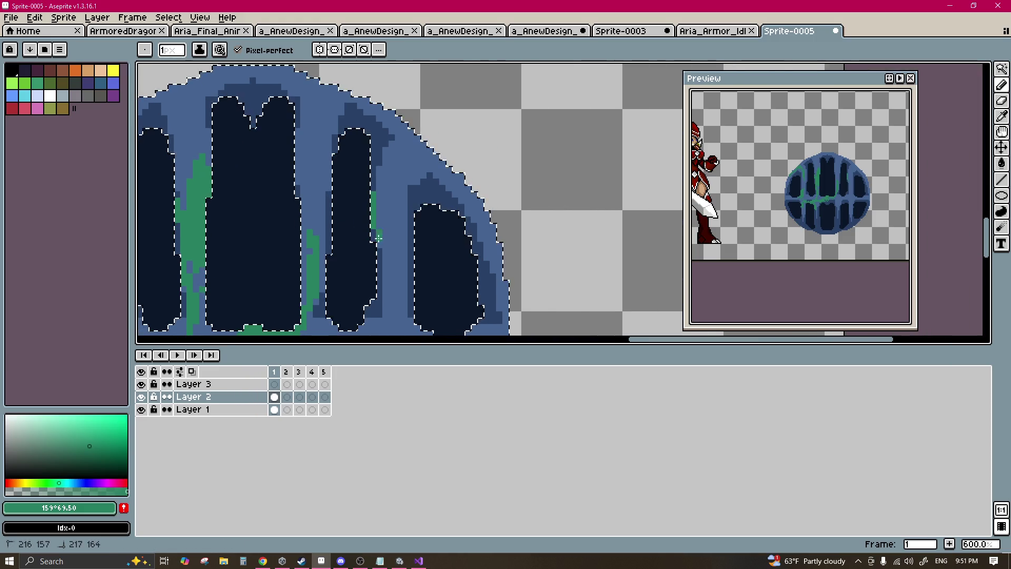
{"action": "mouse_move", "coordinate": [409, 135]}
{"action": "left_mouse_down"}
{"action": "mouse_move", "coordinate": [392, 106]}
{"action": "mouse_move", "coordinate": [347, 94]}
{"action": "left_mouse_up"}
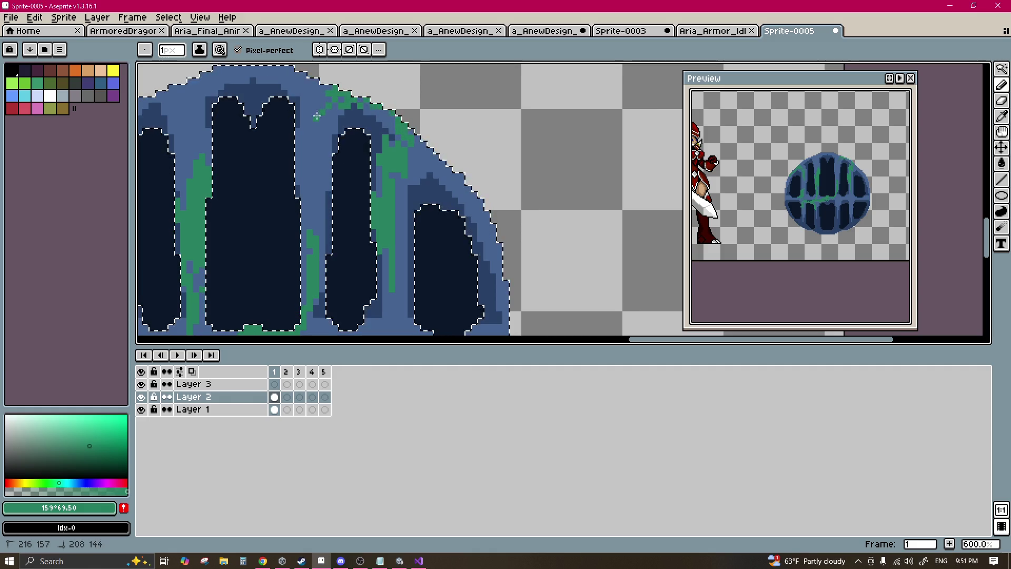
{"action": "left_click_drag", "start_coordinate": [321, 150], "coordinate": [304, 177]}
{"action": "mouse_move", "coordinate": [288, 105]}
{"action": "left_mouse_down"}
{"action": "mouse_move", "coordinate": [356, 186]}
{"action": "mouse_move", "coordinate": [330, 141]}
{"action": "left_mouse_up"}
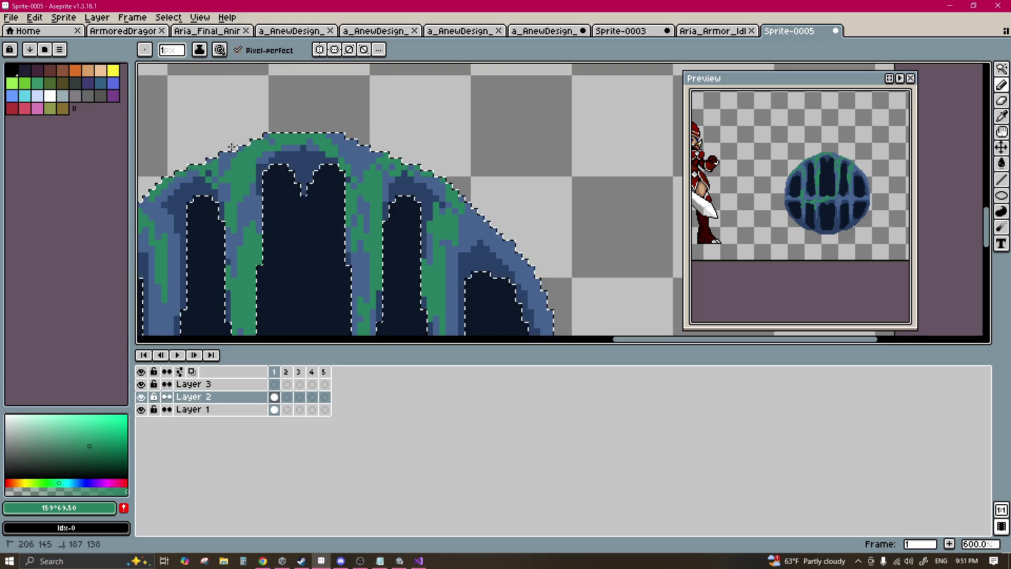
Step: Paint dark blue over part of the green and add moss along the lower-right rim
{"action": "scroll", "coordinate": [181, 297], "scroll_direction": "down", "scroll_amount": 2}
{"action": "scroll", "coordinate": [158, 242], "scroll_direction": "up", "scroll_amount": 2}
{"action": "scroll", "coordinate": [332, 128], "scroll_direction": "up", "scroll_amount": 1}
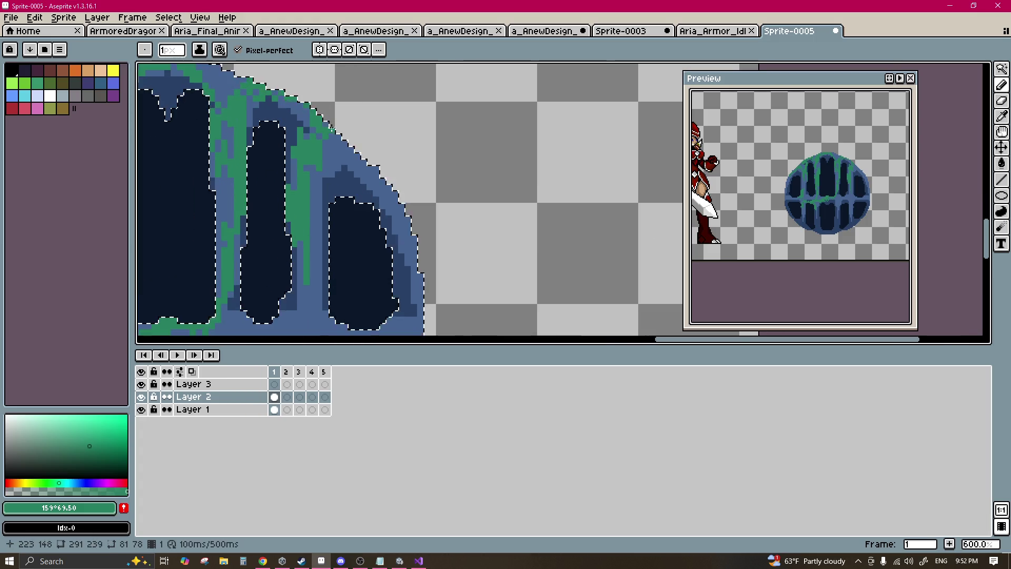
{"action": "left_click_drag", "start_coordinate": [344, 179], "coordinate": [318, 191]}
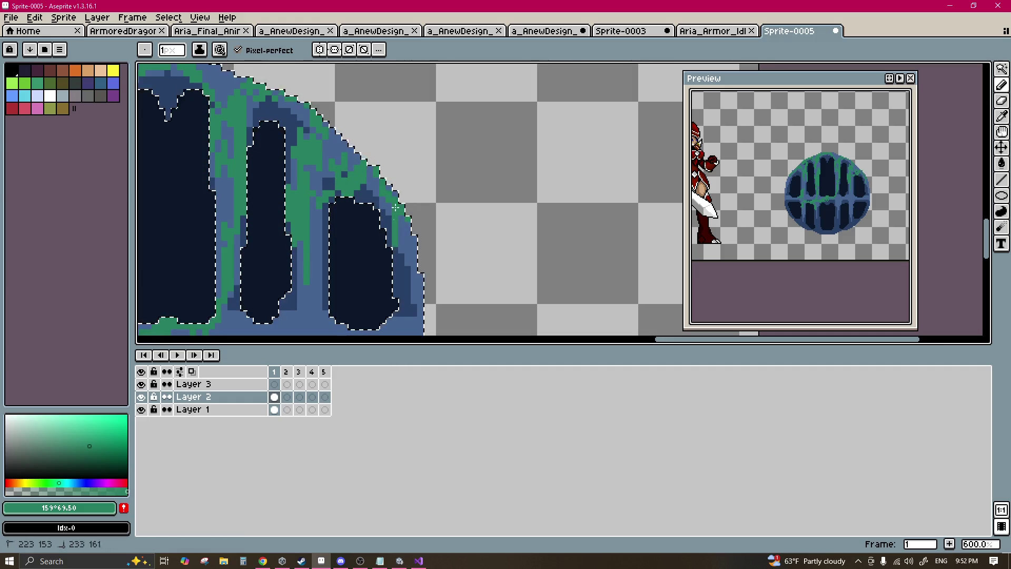
{"action": "scroll", "coordinate": [410, 222], "scroll_direction": "down", "scroll_amount": 3}
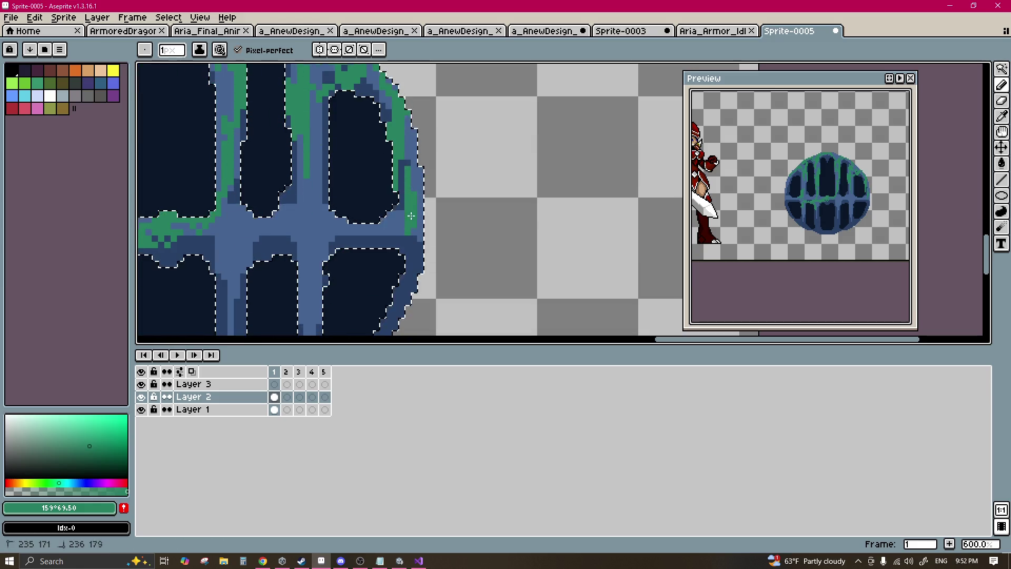
{"action": "mouse_move", "coordinate": [420, 254]}
{"action": "left_mouse_down"}
{"action": "mouse_move", "coordinate": [396, 238]}
{"action": "mouse_move", "coordinate": [370, 244]}
{"action": "left_mouse_up"}
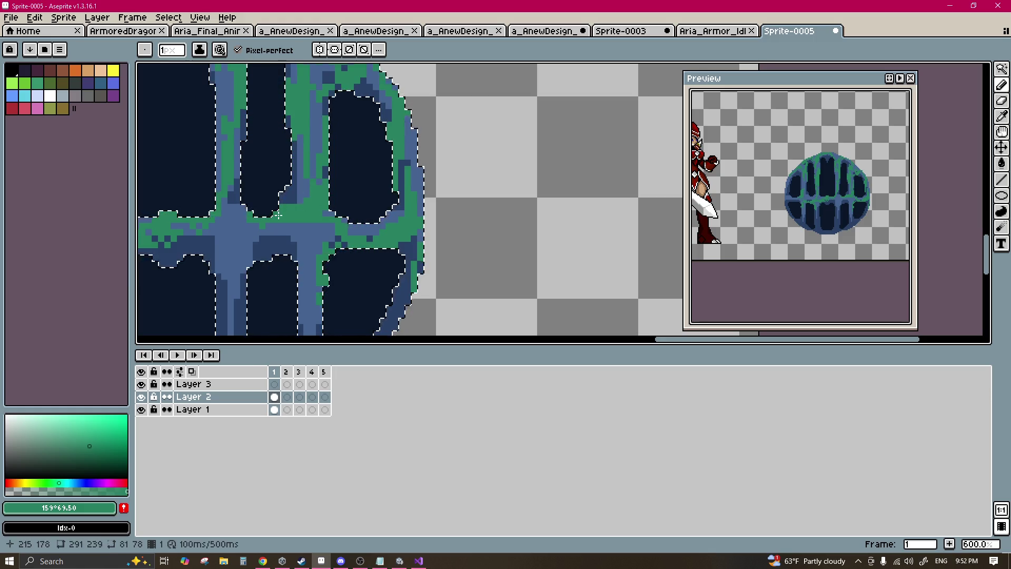
{"action": "scroll", "coordinate": [278, 214], "scroll_direction": "left", "scroll_amount": 5}
{"action": "scroll", "coordinate": [289, 205], "scroll_direction": "down", "scroll_amount": 1}
{"action": "scroll", "coordinate": [306, 194], "scroll_direction": "up", "scroll_amount": 1}
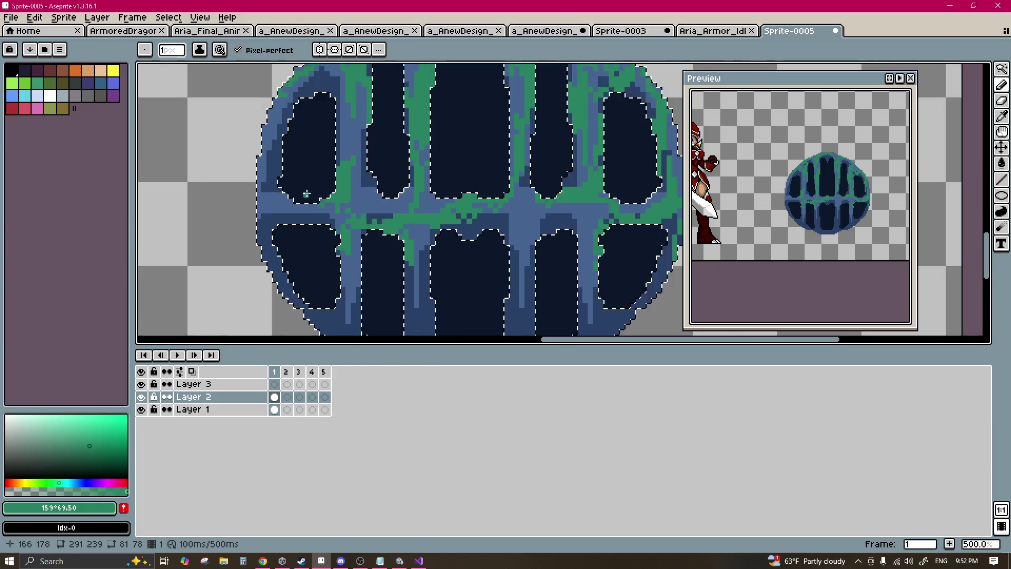
{"action": "scroll", "coordinate": [306, 194], "scroll_direction": "up", "scroll_amount": 1}
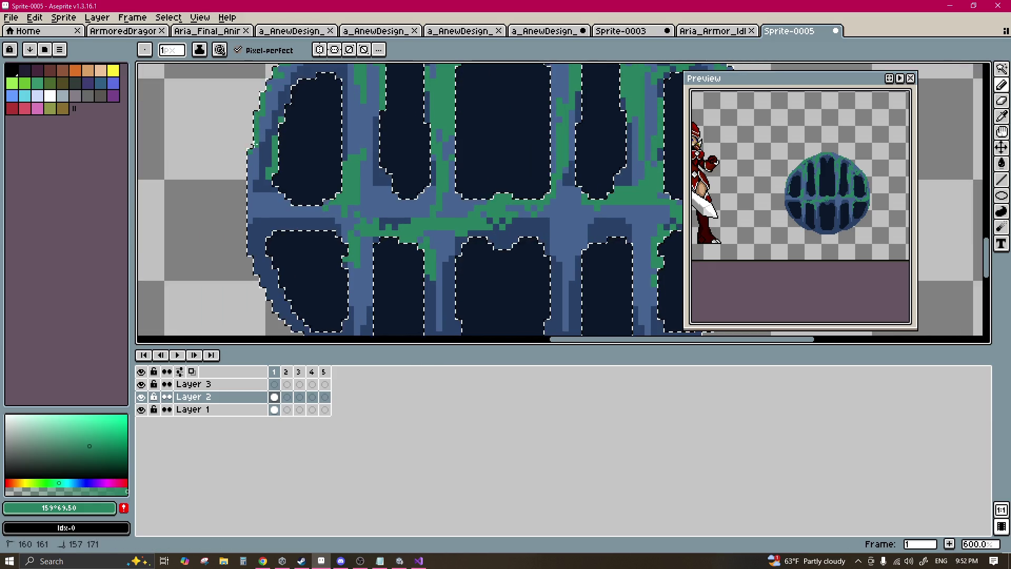
{"action": "left_click_drag", "start_coordinate": [258, 261], "coordinate": [243, 211]}
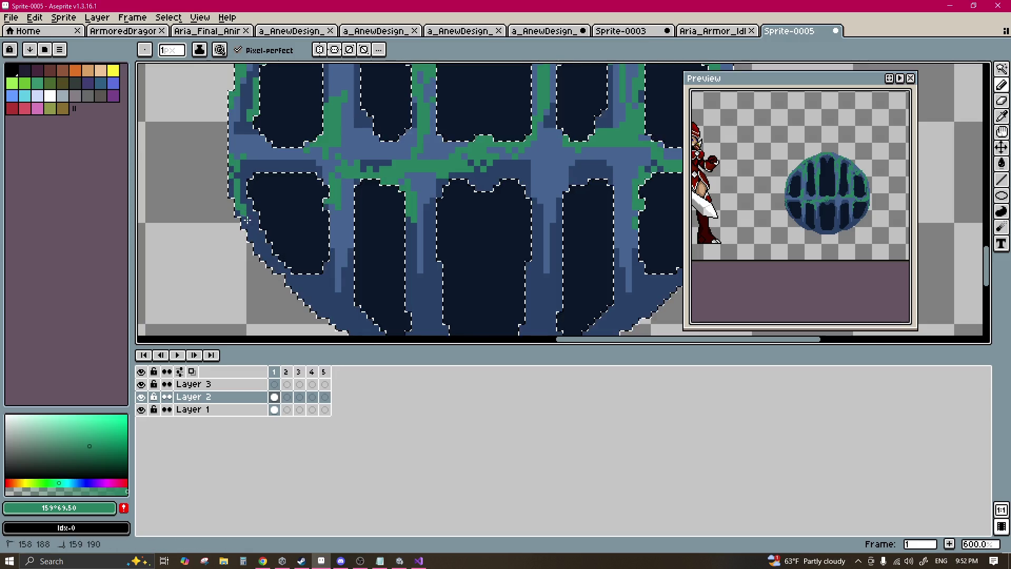
{"action": "scroll", "coordinate": [284, 263], "scroll_direction": "down", "scroll_amount": 3}
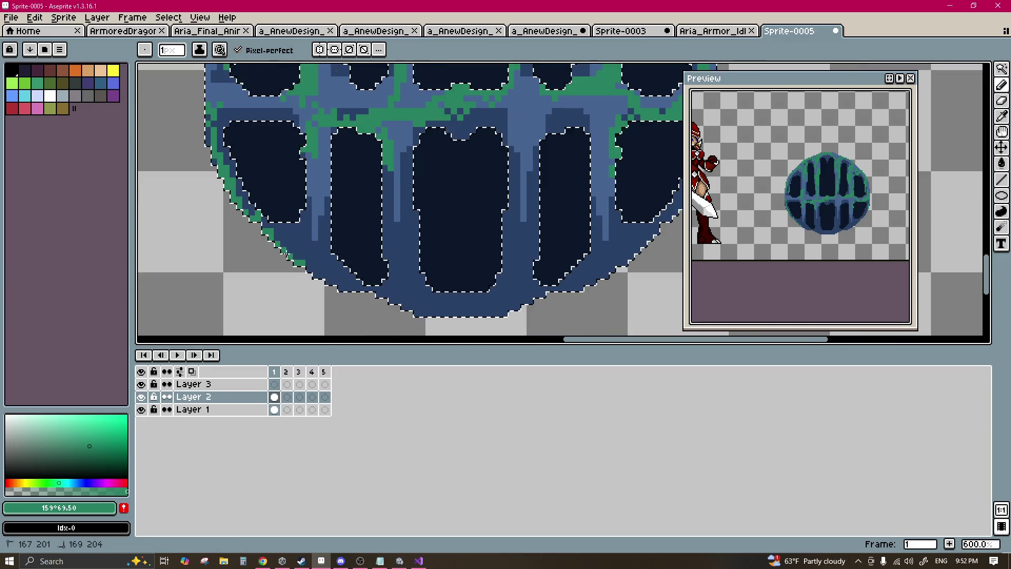
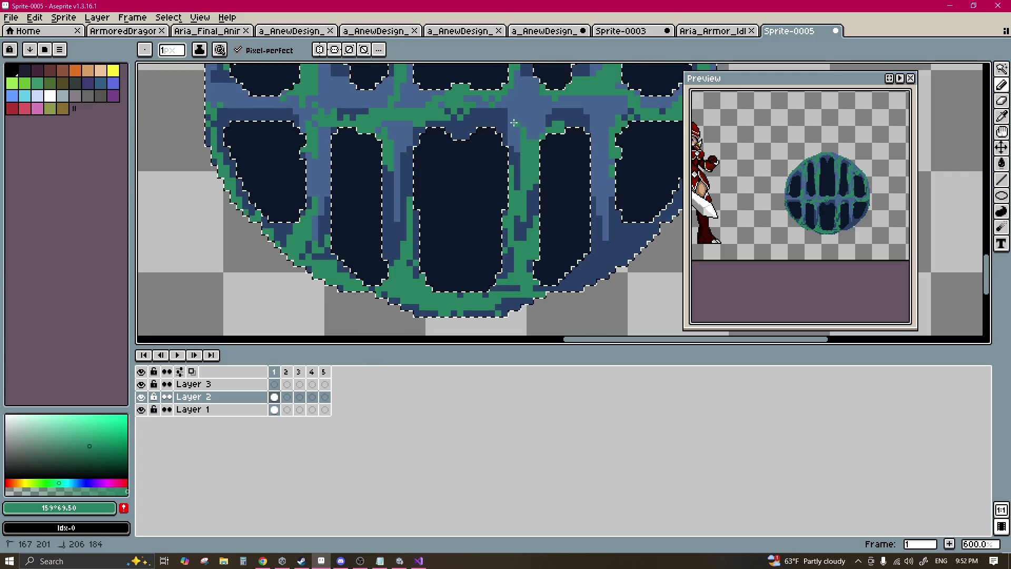
Step: Darken a blue column inside the blob and add green pixels along its lower-right edge
{"action": "mouse_move", "coordinate": [420, 208]}
{"action": "left_mouse_down"}
{"action": "mouse_move", "coordinate": [404, 224]}
{"action": "mouse_move", "coordinate": [391, 211]}
{"action": "left_mouse_up"}
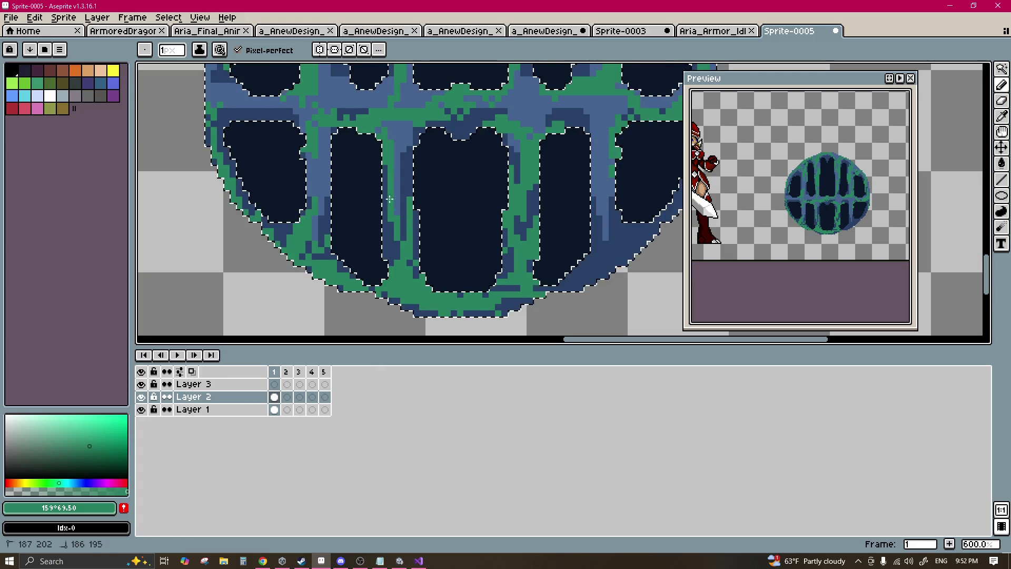
{"action": "scroll", "coordinate": [416, 231], "scroll_direction": "right", "scroll_amount": 3}
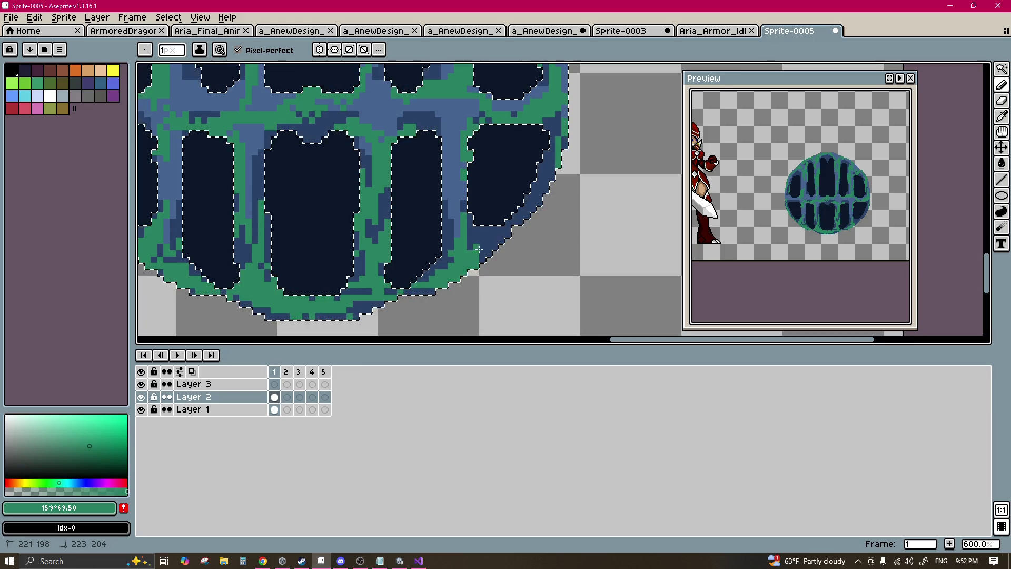
{"action": "left_click_drag", "start_coordinate": [508, 213], "coordinate": [553, 153]}
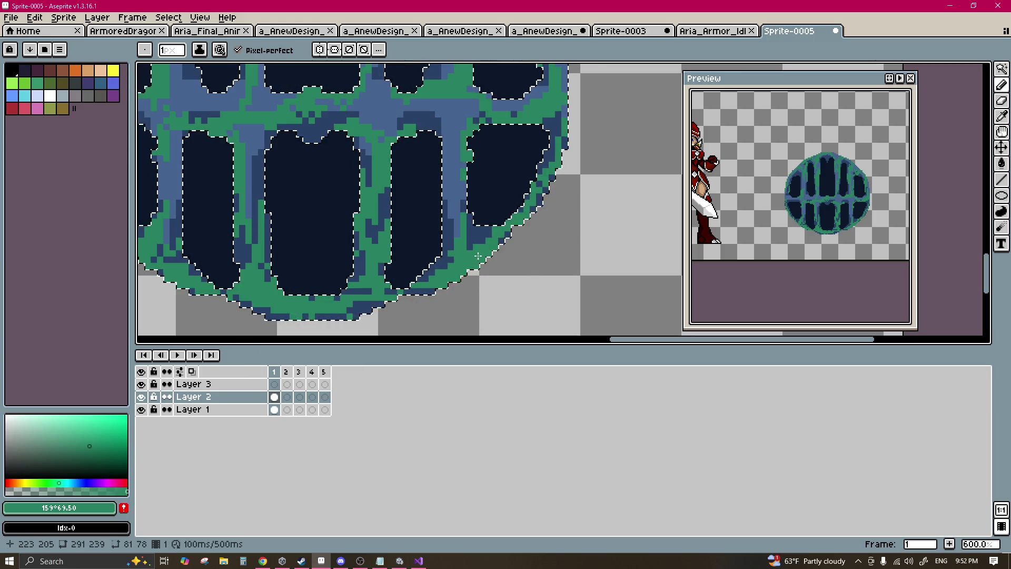
{"action": "scroll", "coordinate": [368, 238], "scroll_direction": "left", "scroll_amount": 3}
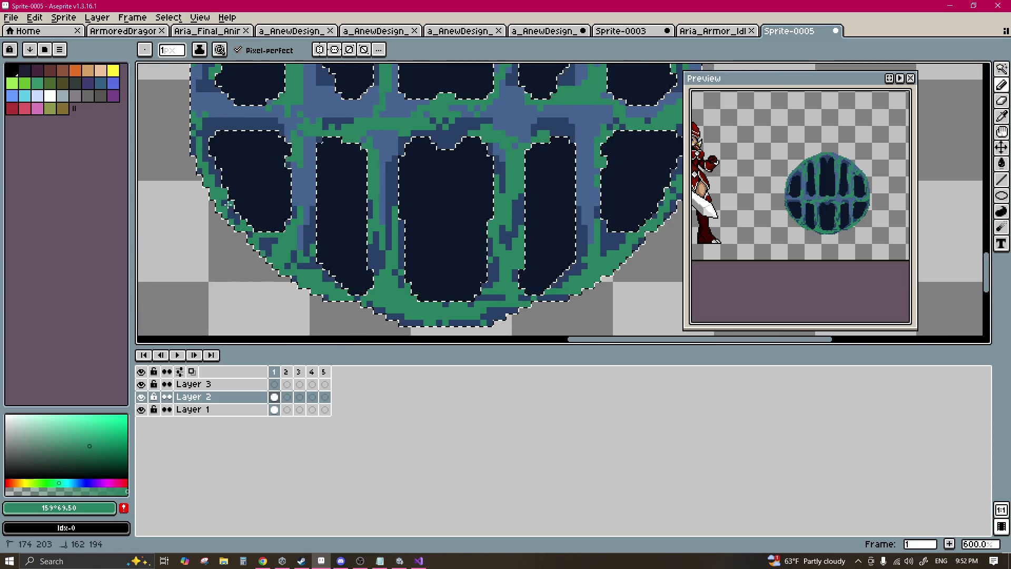
{"action": "mouse_move", "coordinate": [204, 138]}
{"action": "left_mouse_down"}
{"action": "mouse_move", "coordinate": [233, 217]}
{"action": "mouse_move", "coordinate": [218, 158]}
{"action": "mouse_move", "coordinate": [222, 111]}
{"action": "left_mouse_up"}
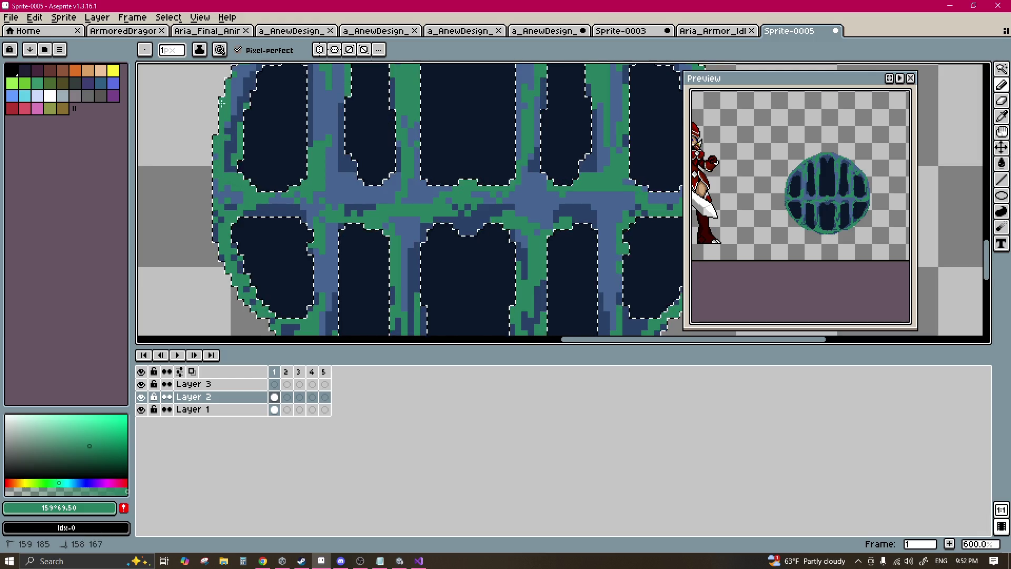
{"action": "scroll", "coordinate": [263, 158], "scroll_direction": "up", "scroll_amount": 3}
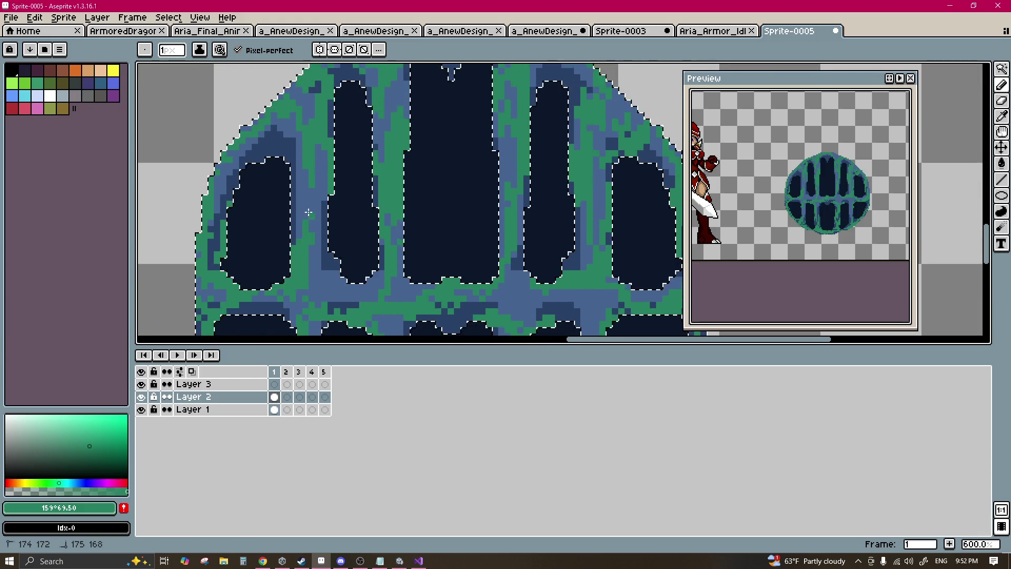
{"action": "scroll", "coordinate": [308, 212], "scroll_direction": "down", "scroll_amount": 3}
Step: Select all the green vine pixels with the non-contiguous Magic Wand
{"action": "key", "text": "w"}
{"action": "left_click", "coordinate": [226, 181]}
{"action": "scroll", "coordinate": [316, 151], "scroll_direction": "up", "scroll_amount": 2}
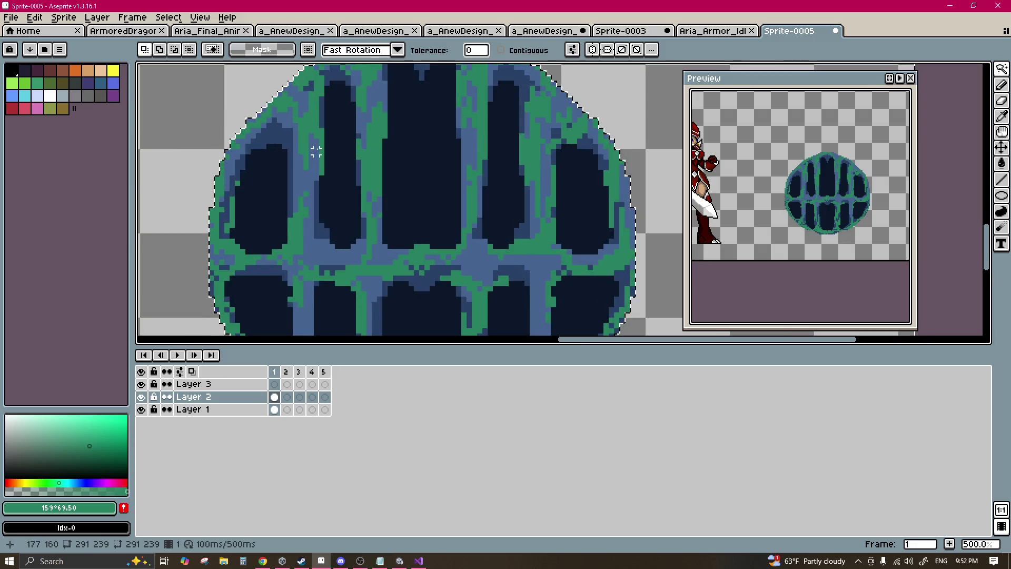
{"action": "left_click", "coordinate": [311, 130]}
{"action": "scroll", "coordinate": [311, 130], "scroll_direction": "down", "scroll_amount": 2}
Step: Pick a darker green and shade the blob's lower edge, redoing the stroke with a smaller brush
{"action": "key", "text": "b"}
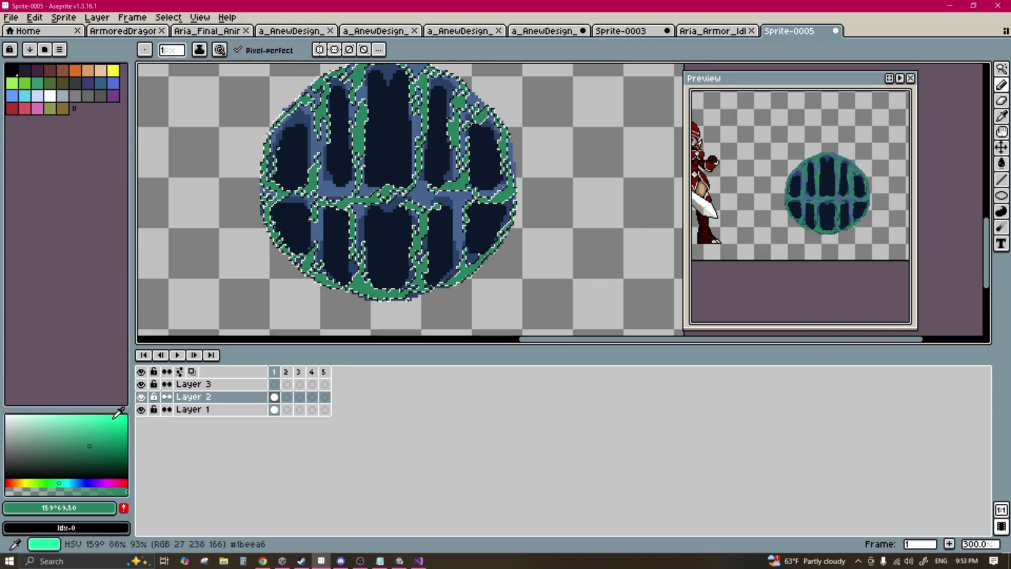
{"action": "left_click", "coordinate": [96, 460]}
{"action": "key", "text": "plus"}
{"action": "key", "text": "plus"}
{"action": "key", "text": "plus"}
{"action": "left_click", "coordinate": [364, 287]}
{"action": "key", "text": "plus"}
{"action": "key", "text": "plus"}
{"action": "key", "text": "plus"}
{"action": "left_click_drag", "start_coordinate": [364, 288], "coordinate": [319, 268]}
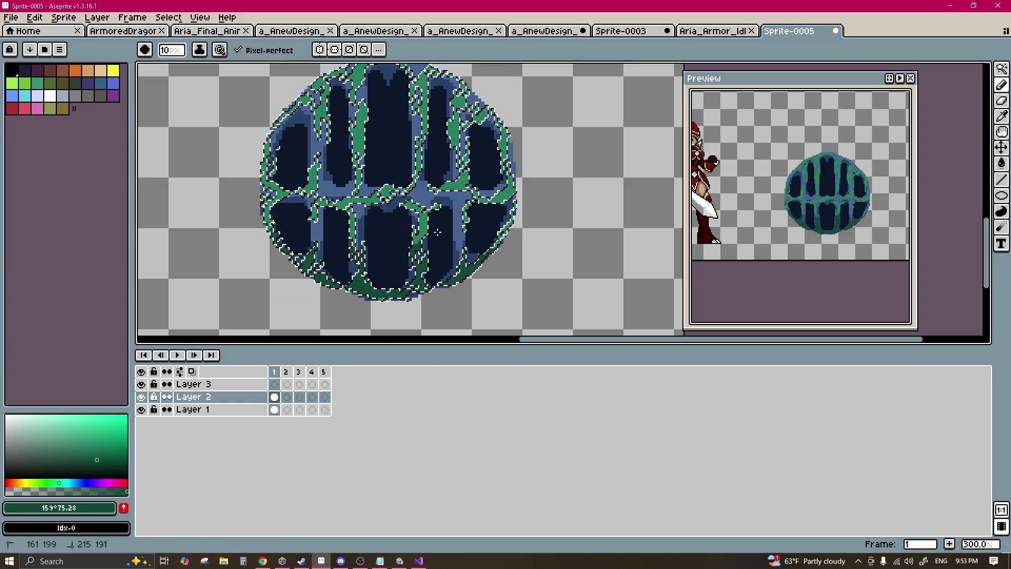
{"action": "key", "text": "ctrl+z"}
{"action": "key", "text": "ctrl+z"}
{"action": "key", "text": "minus"}
{"action": "key", "text": "minus"}
{"action": "key", "text": "minus"}
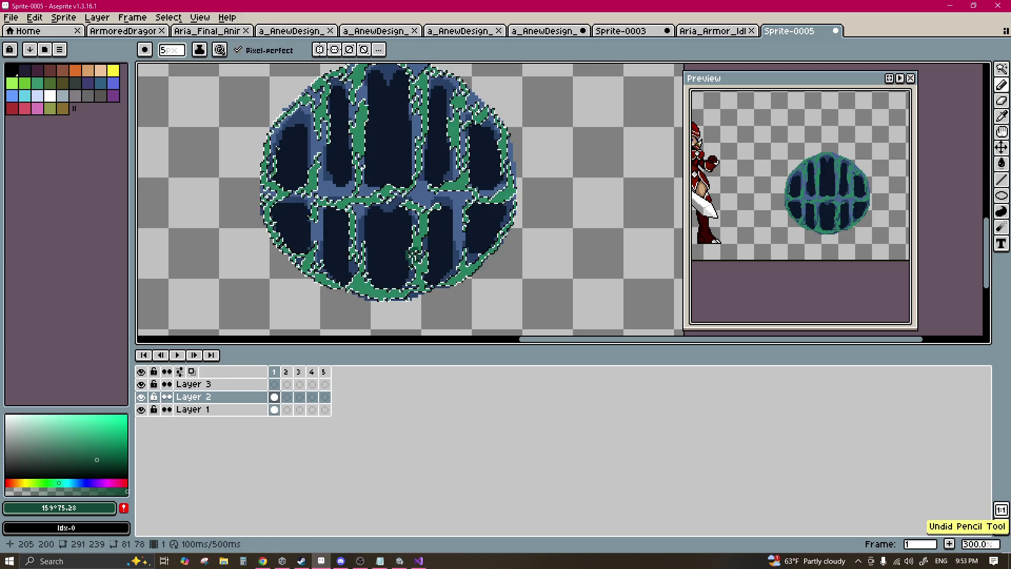
{"action": "mouse_move", "coordinate": [414, 278]}
{"action": "left_mouse_down"}
{"action": "mouse_move", "coordinate": [426, 279]}
{"action": "mouse_move", "coordinate": [294, 239]}
{"action": "left_mouse_up"}
Step: Add 3px dark-green dabs near the centre and along a vine, then sample mid green #278061
{"action": "key", "text": "plus"}
{"action": "key", "text": "plus"}
{"action": "key", "text": "plus"}
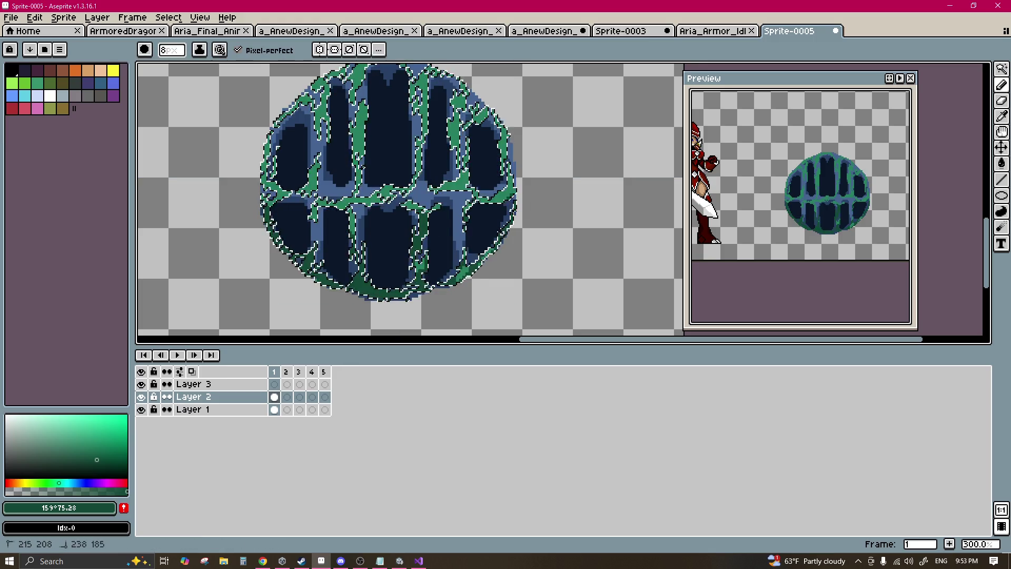
{"action": "key", "text": "minus"}
{"action": "key", "text": "minus"}
{"action": "key", "text": "minus"}
{"action": "left_click", "coordinate": [388, 201]}
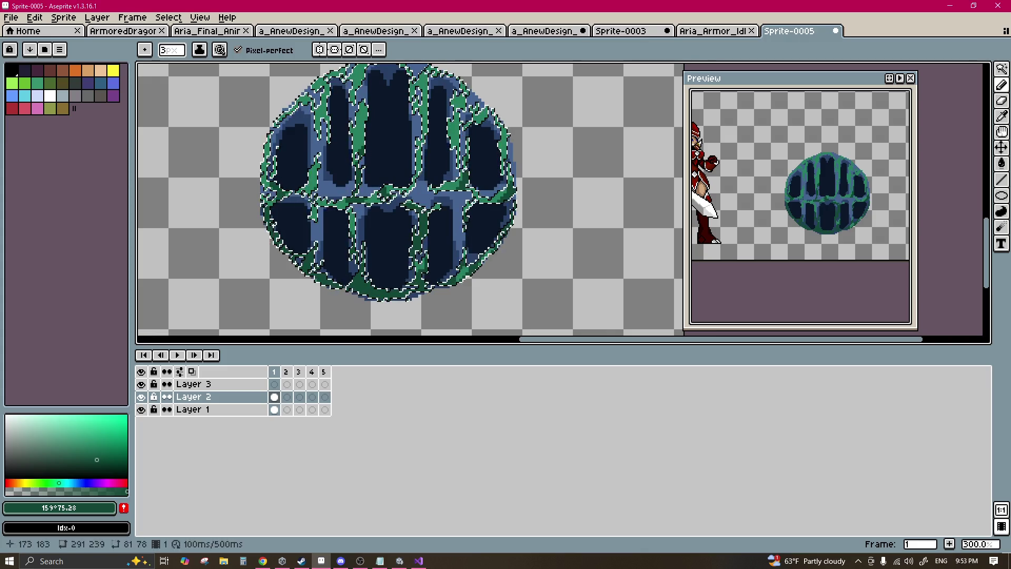
{"action": "left_click_drag", "start_coordinate": [248, 158], "coordinate": [242, 191]}
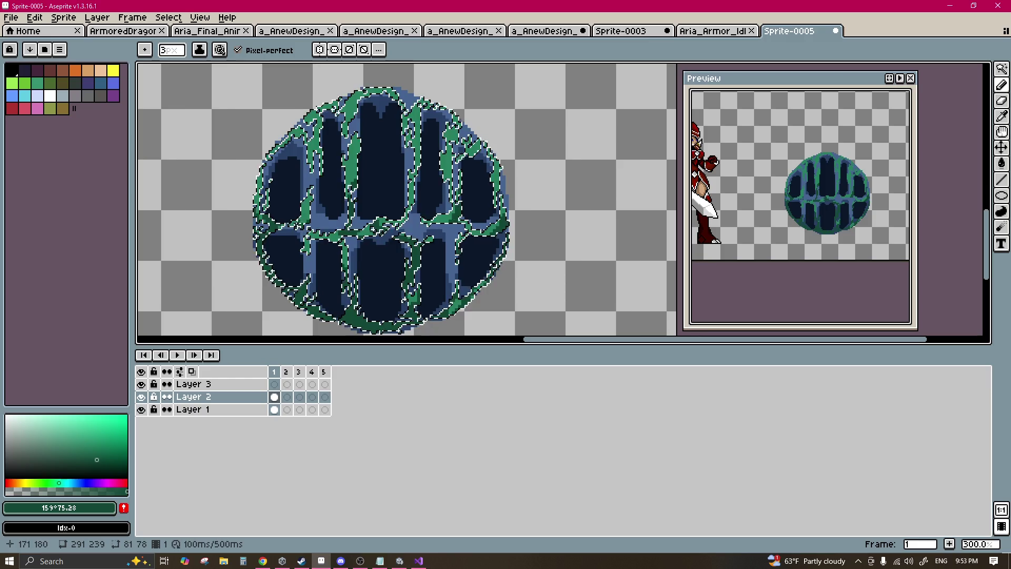
{"action": "left_click", "coordinate": [325, 164]}
{"action": "left_click_drag", "start_coordinate": [323, 171], "coordinate": [324, 195]}
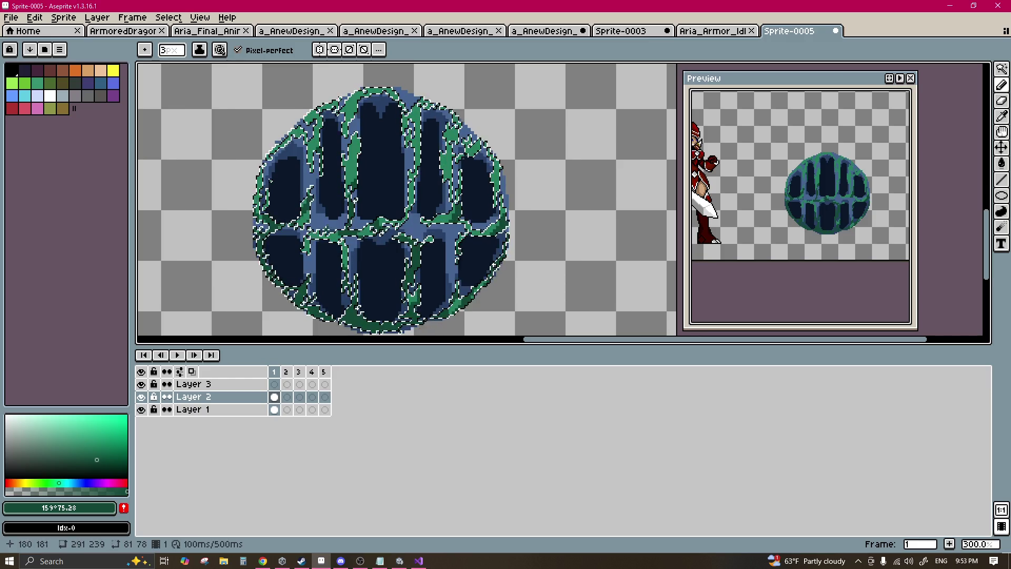
{"action": "key", "text": "minus"}
{"action": "key", "text": "minus"}
{"action": "scroll", "coordinate": [376, 179], "scroll_direction": "up", "scroll_amount": 4}
{"action": "left_click", "coordinate": [633, 146], "text": "alt"}
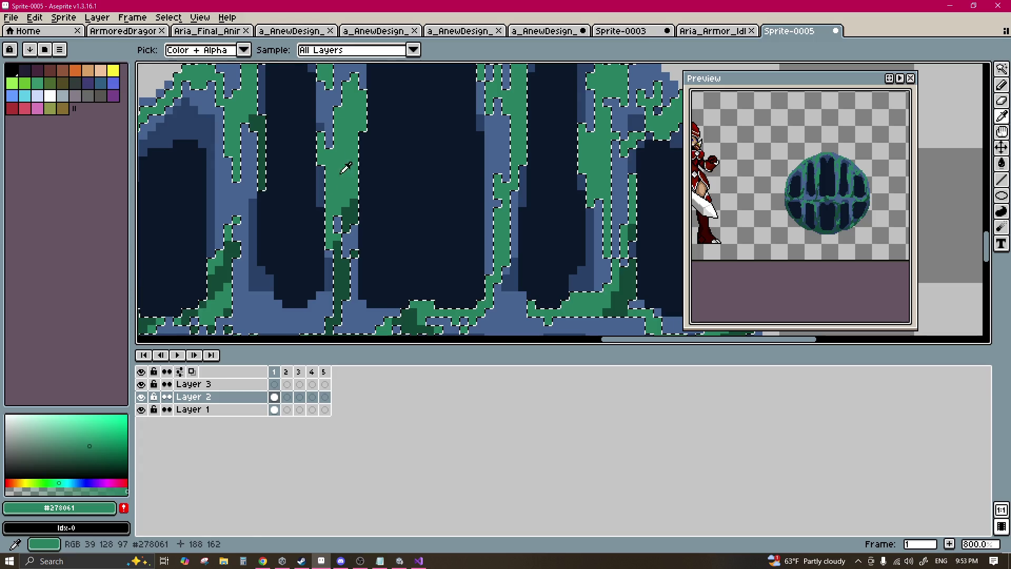
Step: Paint brighter-green highlights on the dome top and down the left and middle vines
{"action": "left_click", "coordinate": [79, 439]}
{"action": "scroll", "coordinate": [175, 281], "scroll_direction": "up", "scroll_amount": 3}
{"action": "mouse_move", "coordinate": [355, 262]}
{"action": "left_mouse_down"}
{"action": "mouse_move", "coordinate": [358, 89]}
{"action": "mouse_move", "coordinate": [273, 126]}
{"action": "mouse_move", "coordinate": [245, 180]}
{"action": "left_mouse_up"}
{"action": "scroll", "coordinate": [245, 181], "scroll_direction": "left", "scroll_amount": 5}
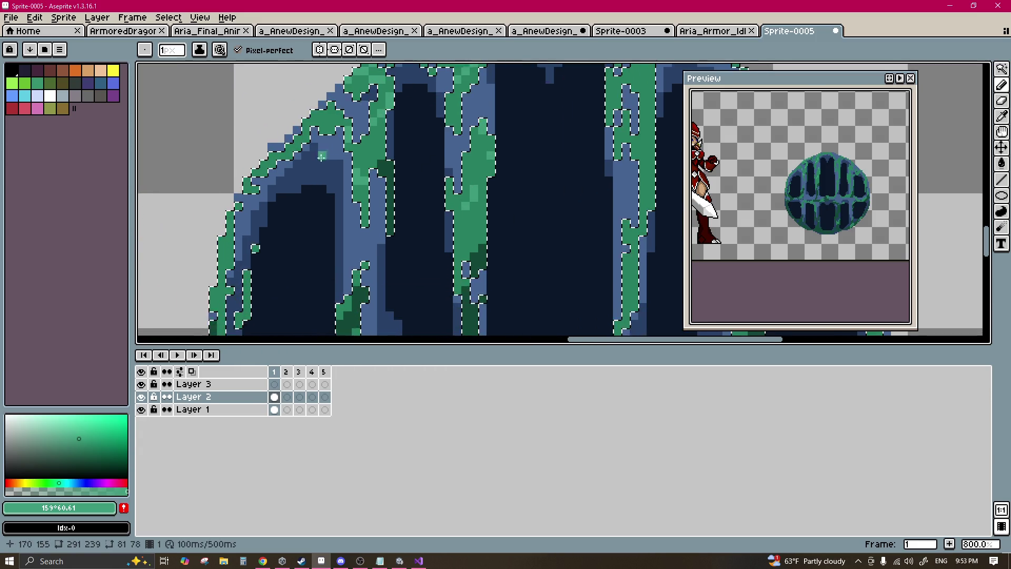
{"action": "mouse_move", "coordinate": [570, 226]}
{"action": "left_mouse_down"}
{"action": "mouse_move", "coordinate": [207, 237]}
{"action": "mouse_move", "coordinate": [183, 272]}
{"action": "left_mouse_up"}
{"action": "left_click_drag", "start_coordinate": [265, 157], "coordinate": [266, 182]}
{"action": "left_click_drag", "start_coordinate": [348, 214], "coordinate": [347, 301]}
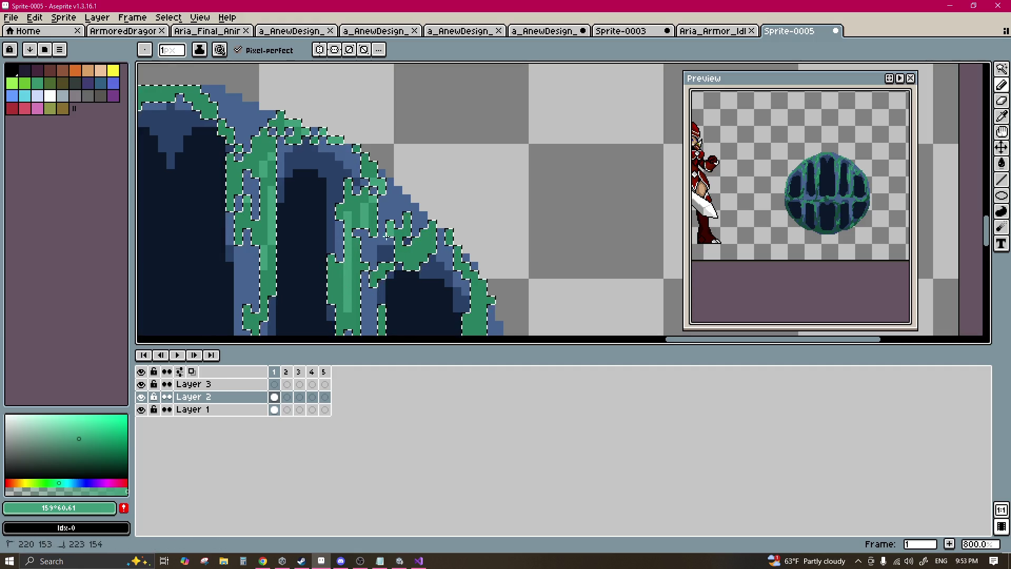
{"action": "scroll", "coordinate": [439, 219], "scroll_direction": "down", "scroll_amount": 3}
{"action": "scroll", "coordinate": [316, 210], "scroll_direction": "right", "scroll_amount": 5}
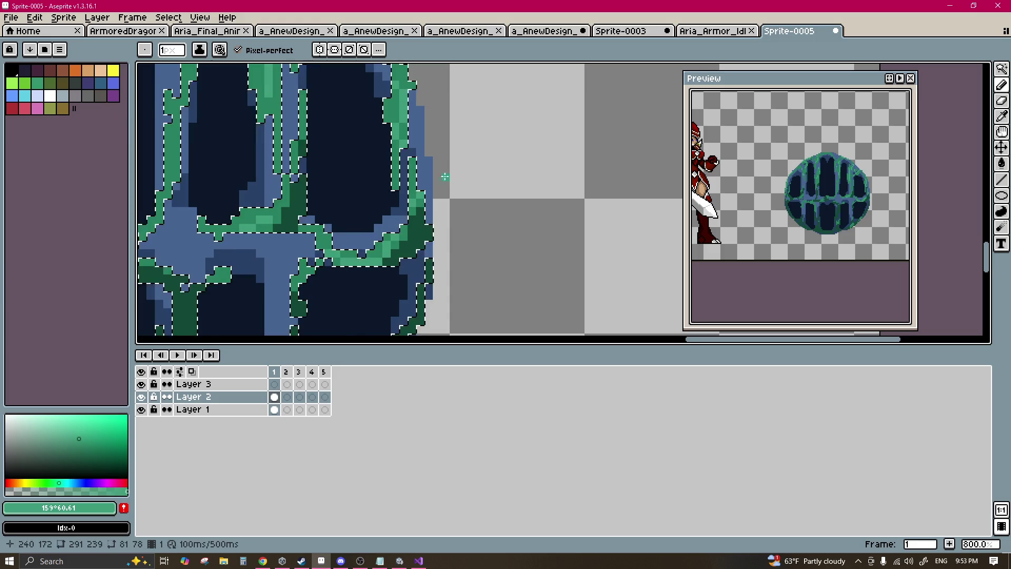
{"action": "scroll", "coordinate": [407, 209], "scroll_direction": "down", "scroll_amount": 2}
{"action": "scroll", "coordinate": [407, 209], "scroll_direction": "left", "scroll_amount": 4}
{"action": "scroll", "coordinate": [260, 192], "scroll_direction": "down", "scroll_amount": 1}
{"action": "scroll", "coordinate": [260, 191], "scroll_direction": "left", "scroll_amount": 4}
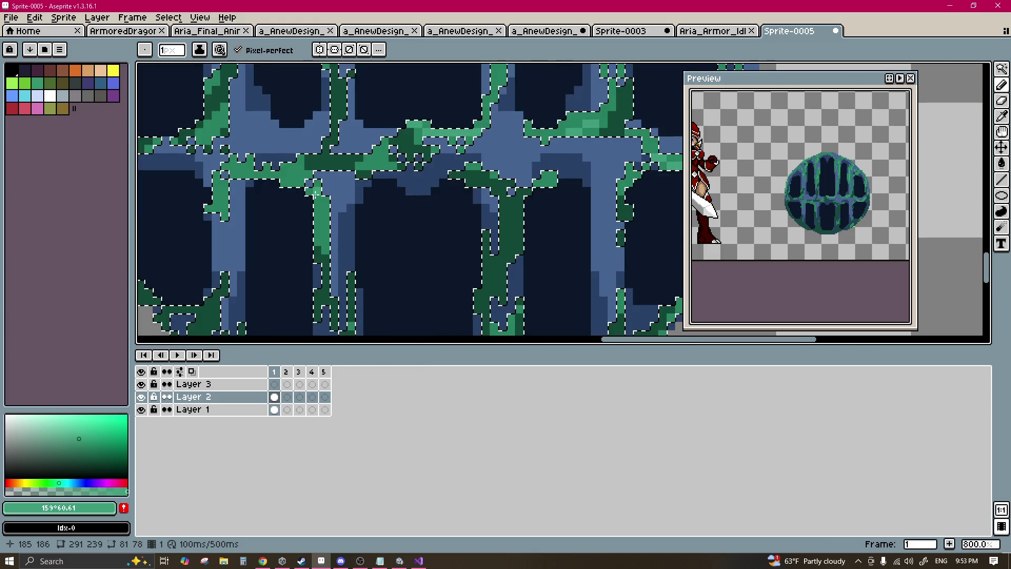
{"action": "scroll", "coordinate": [314, 208], "scroll_direction": "up", "scroll_amount": 2}
{"action": "scroll", "coordinate": [314, 207], "scroll_direction": "left", "scroll_amount": 4}
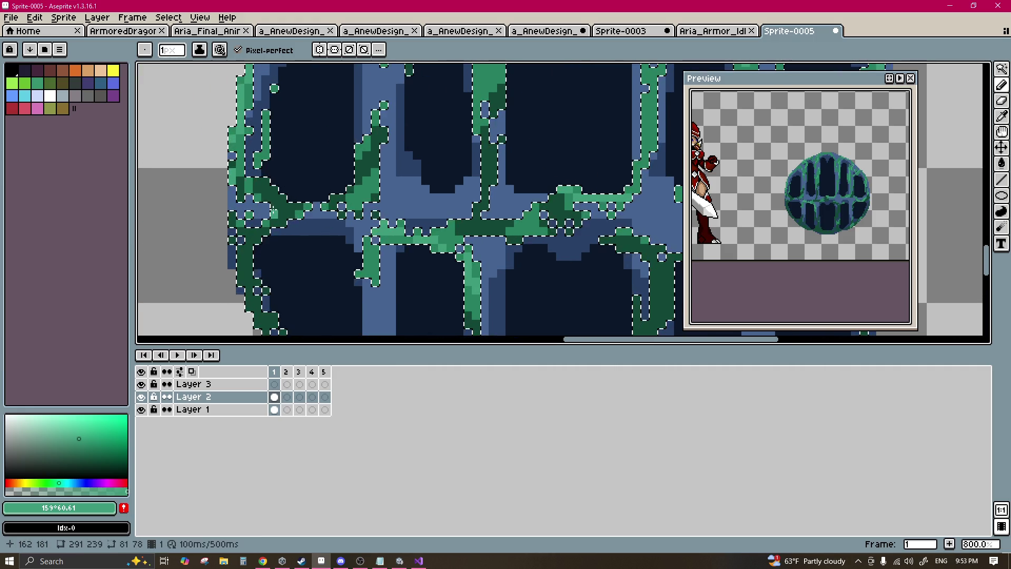
{"action": "scroll", "coordinate": [379, 203], "scroll_direction": "down", "scroll_amount": 3}
{"action": "scroll", "coordinate": [379, 202], "scroll_direction": "right", "scroll_amount": 1}
Step: Resample mid green #278061 and paint it into a dark hole and along the sprite's edge
{"action": "key", "text": "i"}
{"action": "left_click", "coordinate": [447, 198]}
{"action": "key", "text": "b"}
{"action": "scroll", "coordinate": [421, 211], "scroll_direction": "down", "scroll_amount": 2}
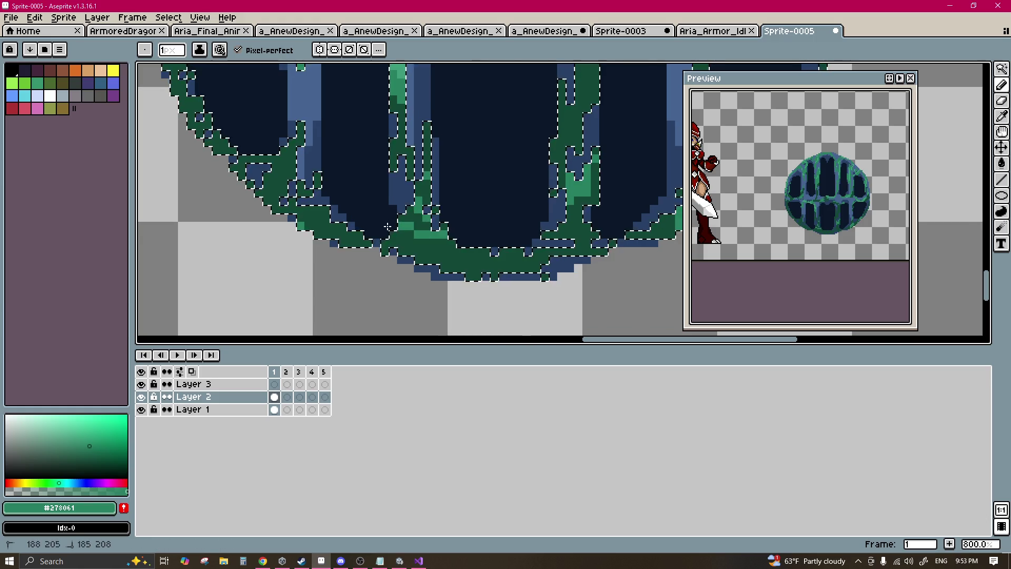
{"action": "scroll", "coordinate": [395, 184], "scroll_direction": "left", "scroll_amount": 1}
{"action": "scroll", "coordinate": [395, 184], "scroll_direction": "up", "scroll_amount": 1}
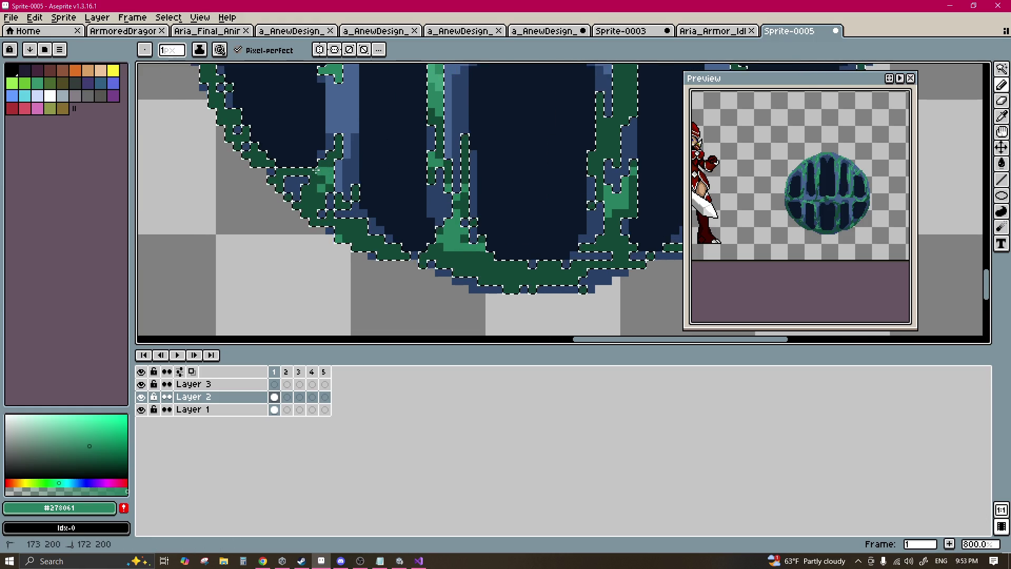
{"action": "scroll", "coordinate": [342, 174], "scroll_direction": "right", "scroll_amount": 1}
{"action": "scroll", "coordinate": [408, 174], "scroll_direction": "up", "scroll_amount": 1}
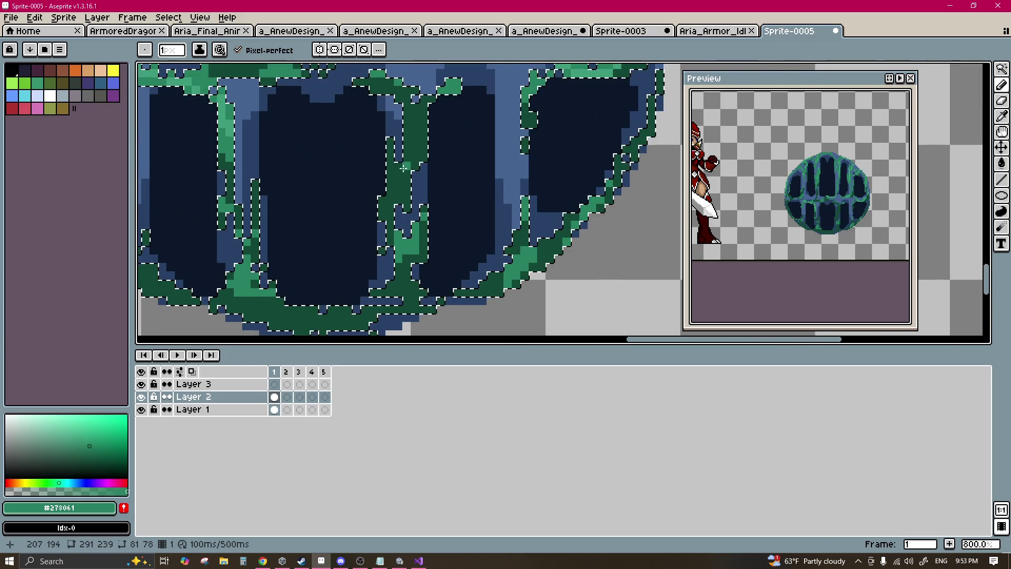
{"action": "scroll", "coordinate": [408, 174], "scroll_direction": "down", "scroll_amount": 2}
{"action": "scroll", "coordinate": [406, 174], "scroll_direction": "right", "scroll_amount": 2}
{"action": "left_click", "coordinate": [400, 174]}
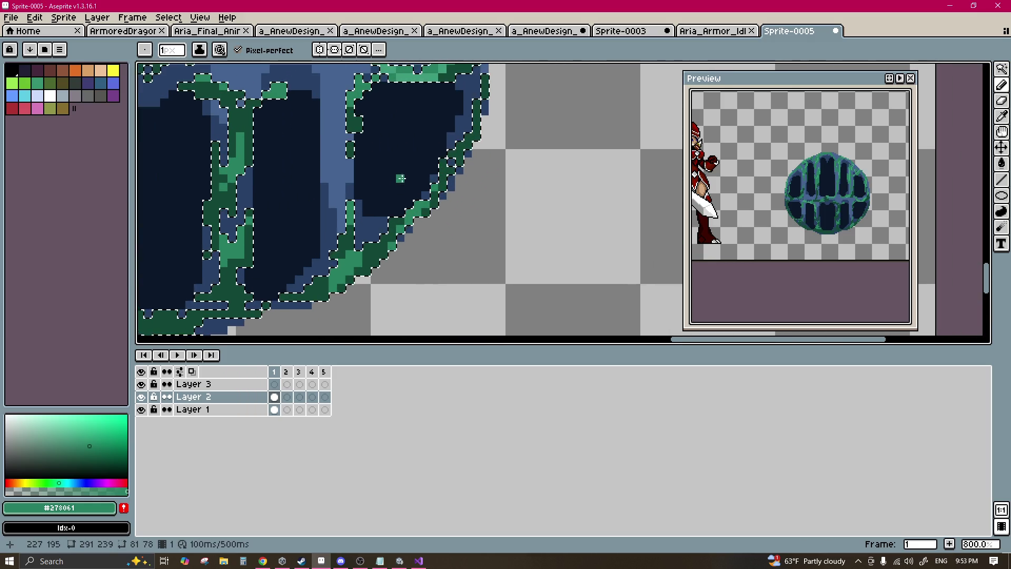
{"action": "scroll", "coordinate": [395, 200], "scroll_direction": "up", "scroll_amount": 1}
{"action": "scroll", "coordinate": [342, 223], "scroll_direction": "left", "scroll_amount": 1}
{"action": "scroll", "coordinate": [294, 225], "scroll_direction": "up", "scroll_amount": 3, "text": "ctrl"}
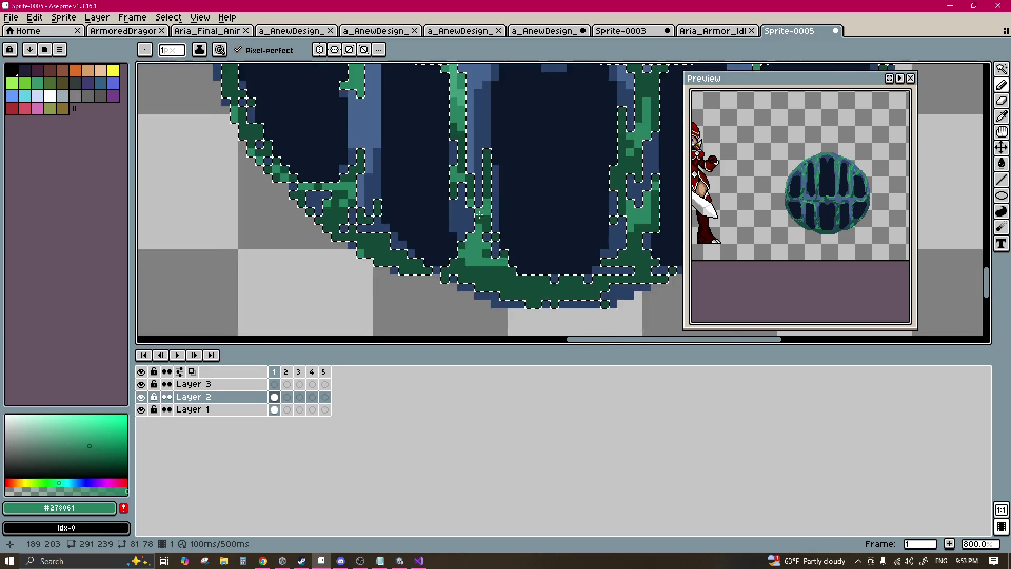
{"action": "scroll", "coordinate": [321, 185], "scroll_direction": "down", "scroll_amount": 4, "text": "ctrl"}
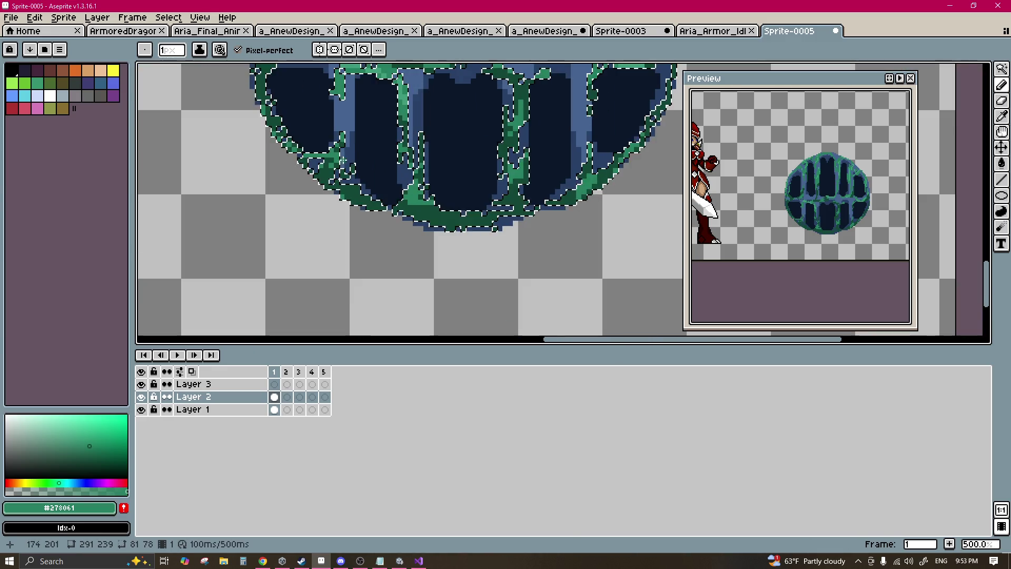
{"action": "scroll", "coordinate": [343, 158], "scroll_direction": "down", "scroll_amount": 2}
{"action": "scroll", "coordinate": [365, 127], "scroll_direction": "up", "scroll_amount": 5}
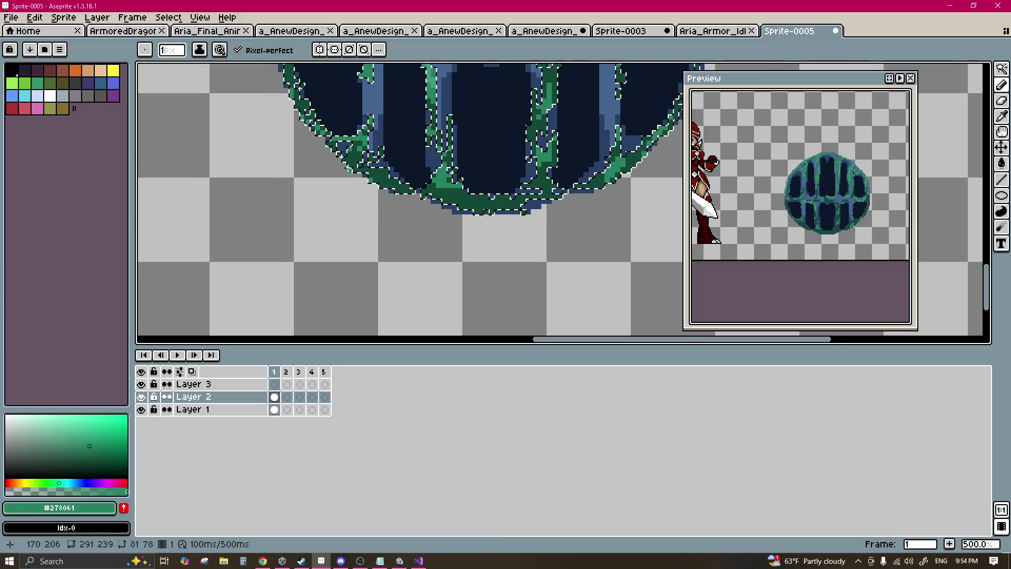
{"action": "left_click_drag", "start_coordinate": [364, 126], "coordinate": [427, 159]}
Step: Resample dark green #124836 and mid green #278061 to touch up the vine shading
{"action": "scroll", "coordinate": [416, 174], "scroll_direction": "down", "scroll_amount": 2}
{"action": "scroll", "coordinate": [406, 187], "scroll_direction": "up", "scroll_amount": 2}
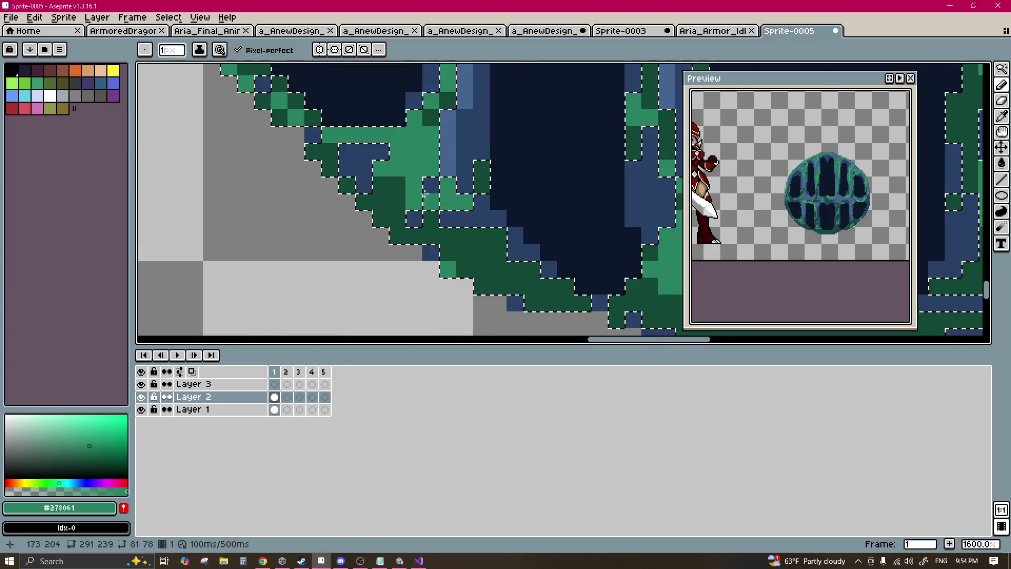
{"action": "left_click", "coordinate": [402, 192], "text": "alt"}
{"action": "scroll", "coordinate": [395, 179], "scroll_direction": "down", "scroll_amount": 1}
{"action": "scroll", "coordinate": [389, 168], "scroll_direction": "down", "scroll_amount": 2}
{"action": "scroll", "coordinate": [381, 157], "scroll_direction": "up", "scroll_amount": 2}
{"action": "scroll", "coordinate": [382, 156], "scroll_direction": "down", "scroll_amount": 3}
{"action": "left_click", "coordinate": [388, 160], "text": "alt"}
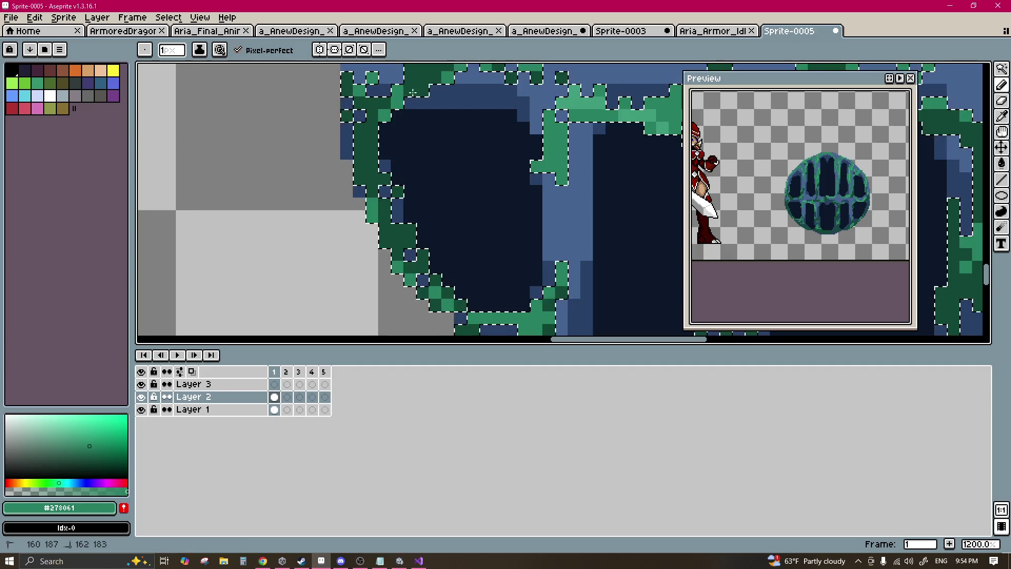
{"action": "scroll", "coordinate": [403, 174], "scroll_direction": "up", "scroll_amount": 2}
{"action": "left_click", "coordinate": [389, 134], "text": "alt"}
{"action": "scroll", "coordinate": [384, 124], "scroll_direction": "up", "scroll_amount": 3}
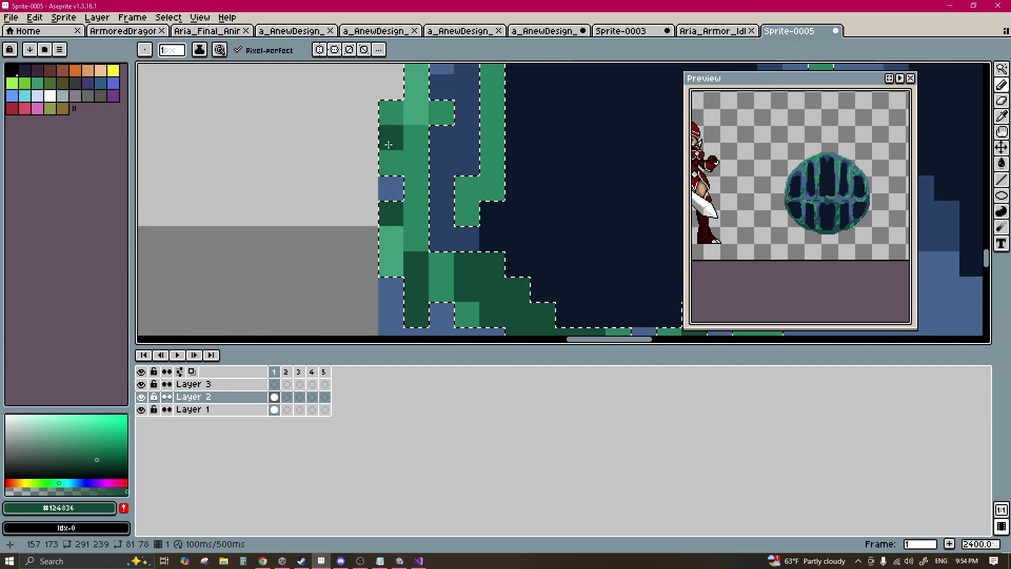
{"action": "left_click_drag", "start_coordinate": [383, 121], "coordinate": [349, 211]}
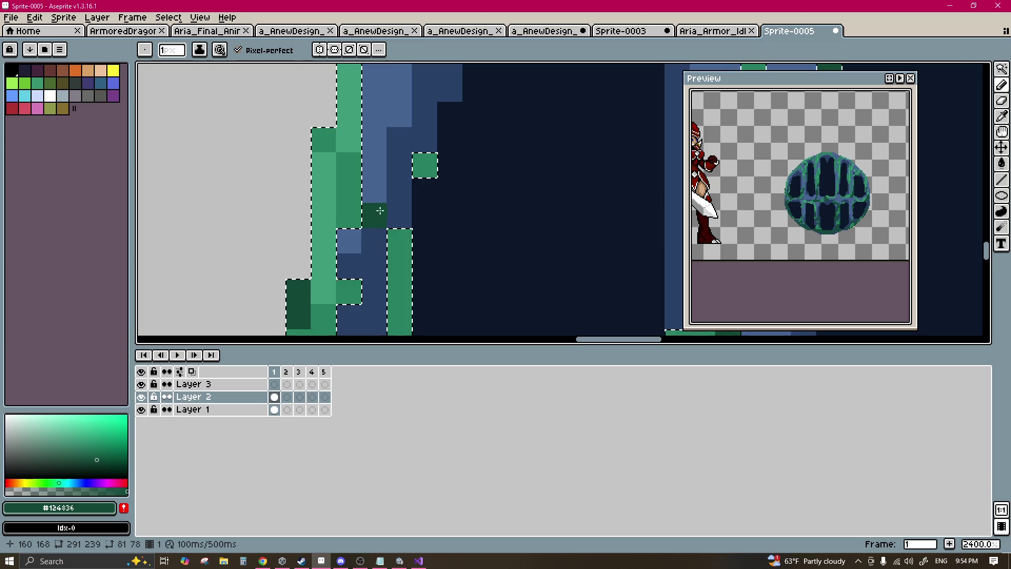
{"action": "scroll", "coordinate": [479, 213], "scroll_direction": "down", "scroll_amount": 8}
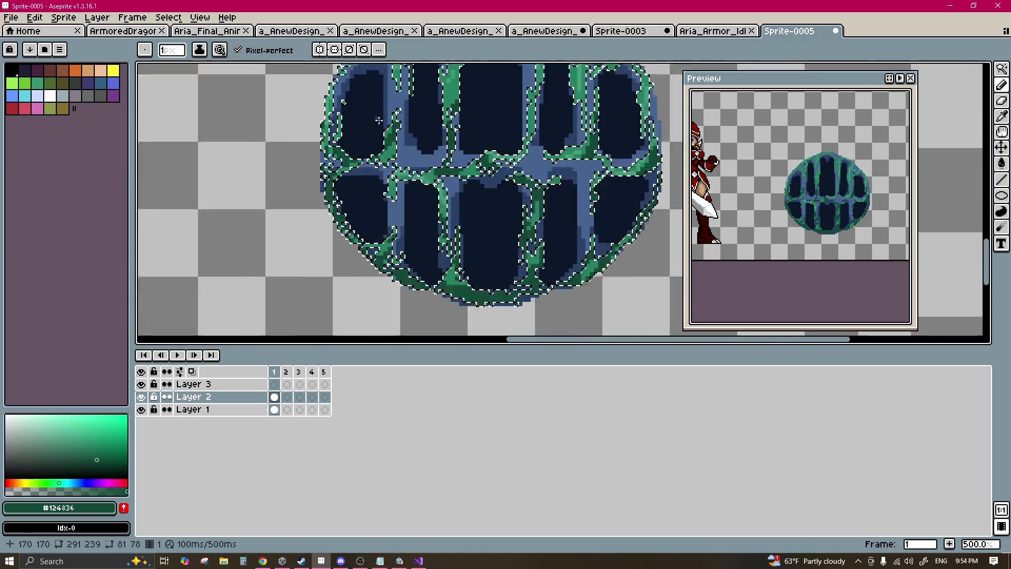
{"action": "scroll", "coordinate": [406, 152], "scroll_direction": "up", "scroll_amount": 1}
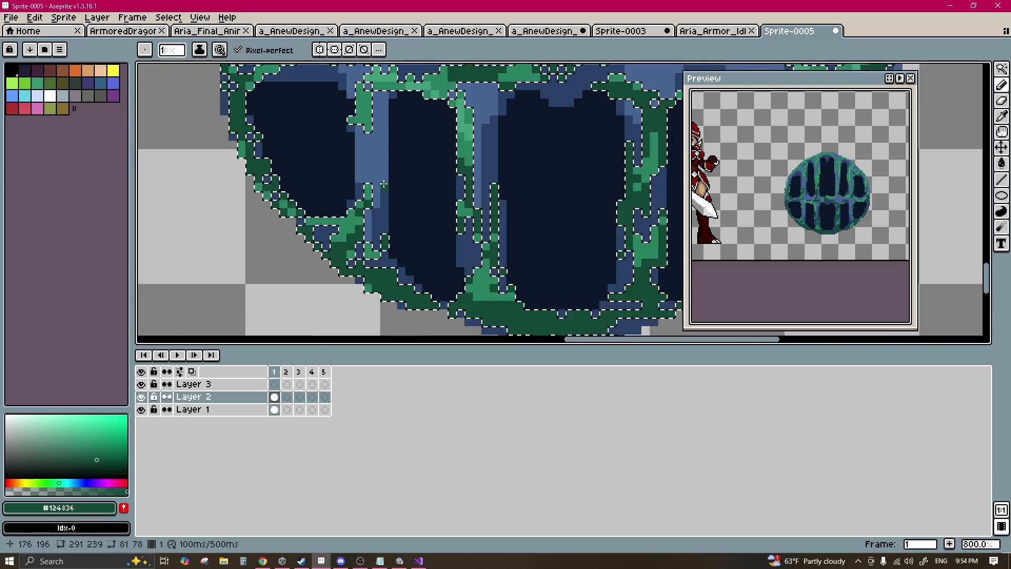
Step: Select the dark holes and rim, then paint over the stray green pixels in dark blue #294166
{"action": "key", "text": "w"}
{"action": "left_click", "coordinate": [390, 211]}
{"action": "left_click", "coordinate": [388, 189], "text": "shift"}
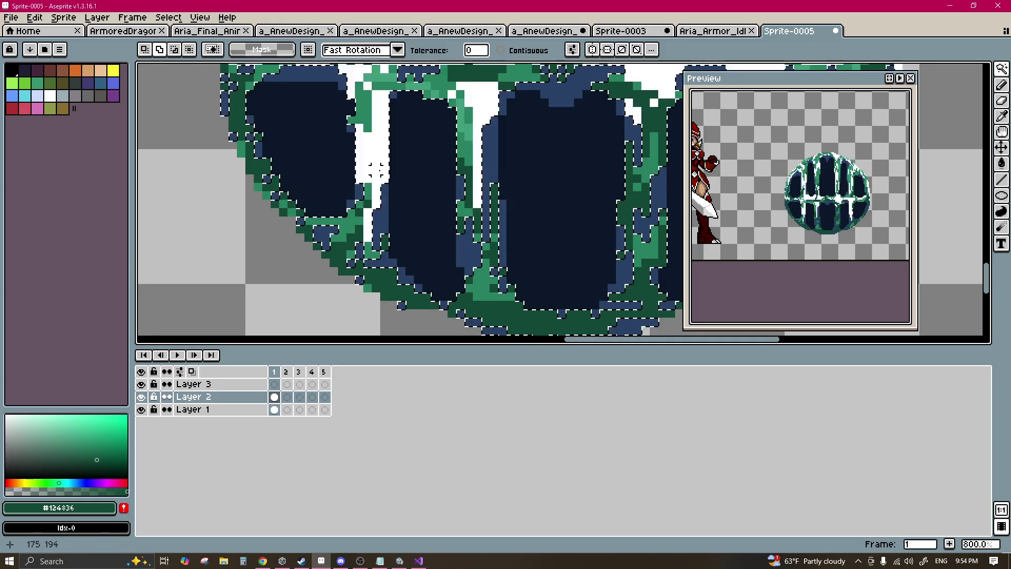
{"action": "scroll", "coordinate": [373, 179], "scroll_direction": "up", "scroll_amount": 1}
{"action": "key", "text": "b"}
{"action": "left_click", "coordinate": [390, 210], "text": "alt"}
{"action": "left_click_drag", "start_coordinate": [377, 153], "coordinate": [377, 177]}
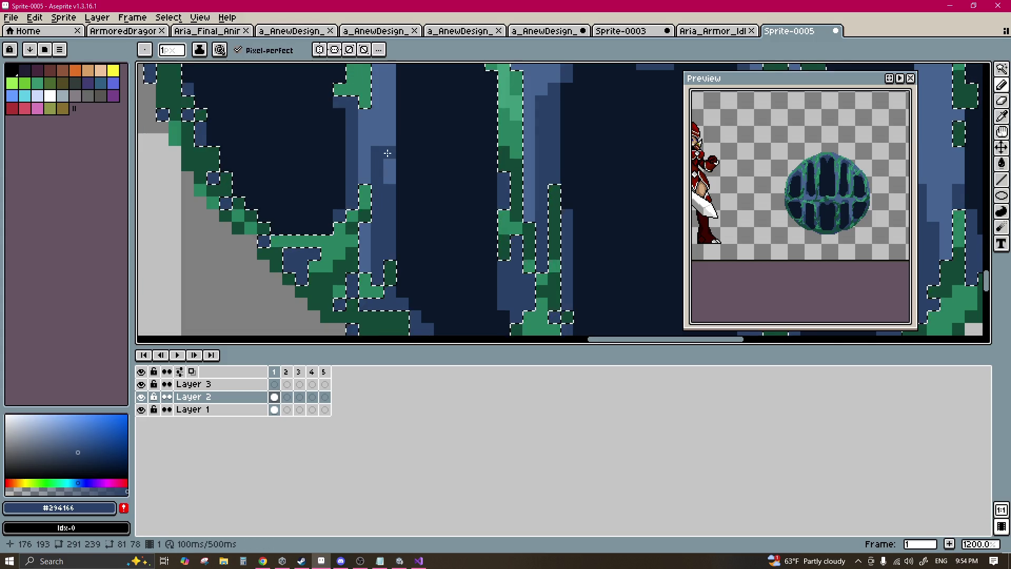
{"action": "scroll", "coordinate": [374, 143], "scroll_direction": "up", "scroll_amount": 2}
{"action": "scroll", "coordinate": [386, 115], "scroll_direction": "up", "scroll_amount": 2}
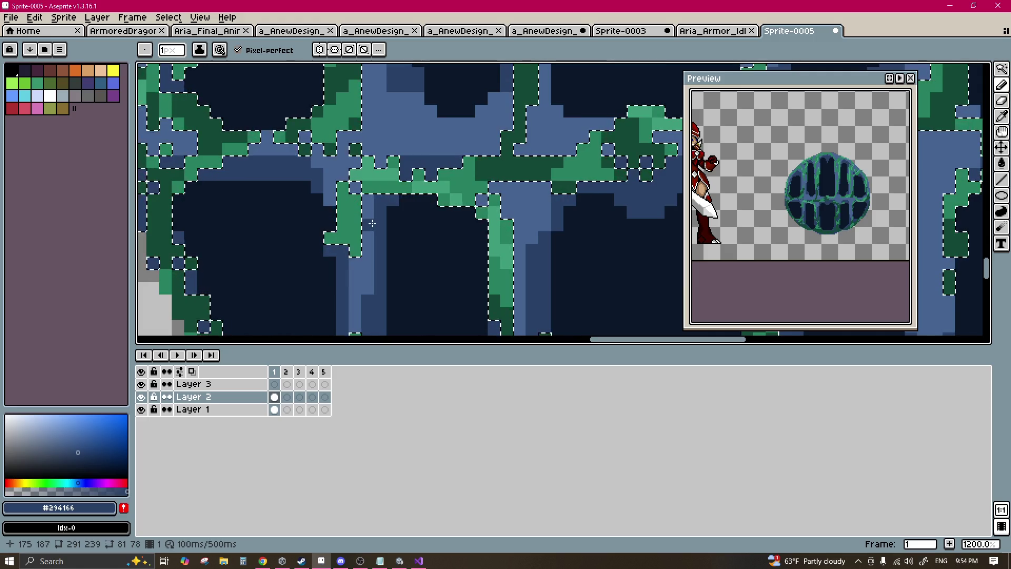
{"action": "scroll", "coordinate": [373, 223], "scroll_direction": "down", "scroll_amount": 1}
{"action": "scroll", "coordinate": [372, 223], "scroll_direction": "down", "scroll_amount": 4}
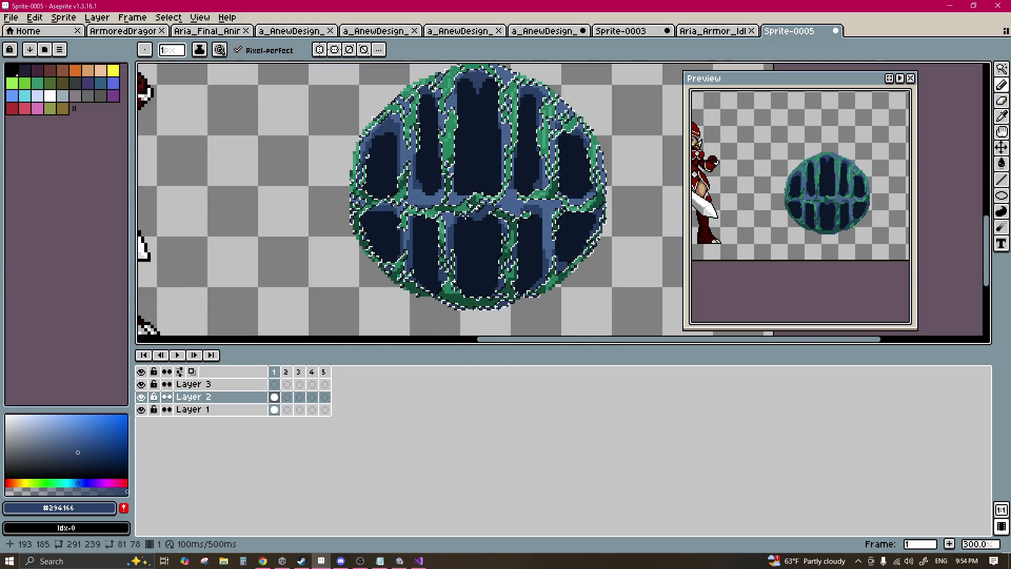
{"action": "key", "text": "m"}
{"action": "scroll", "coordinate": [413, 206], "scroll_direction": "down", "scroll_amount": 1}
Step: Select the round sprite and apply a black outline, then a white outline around it
{"action": "left_click_drag", "start_coordinate": [480, 260], "coordinate": [260, 81]}
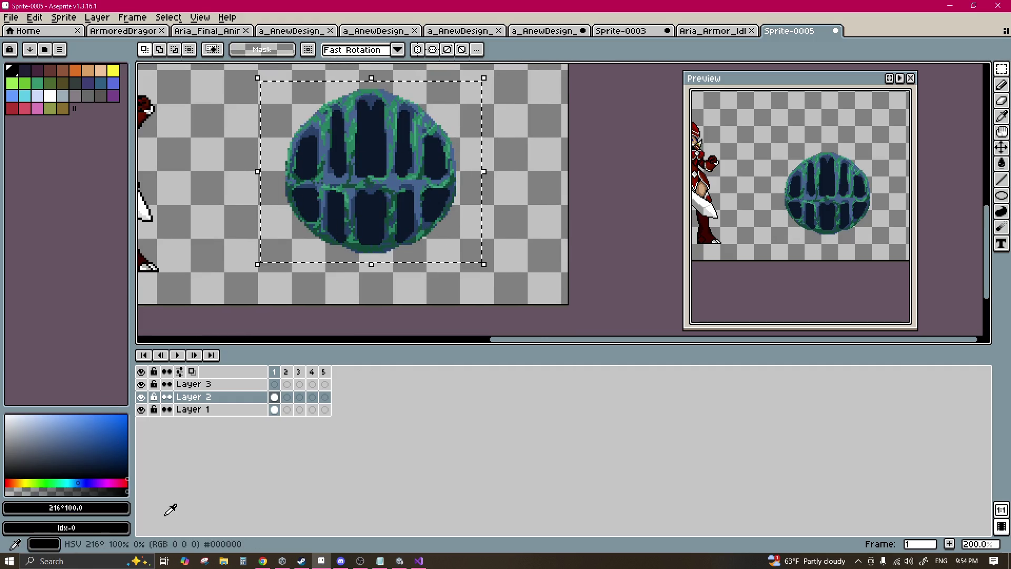
{"action": "key", "text": "shift+o"}
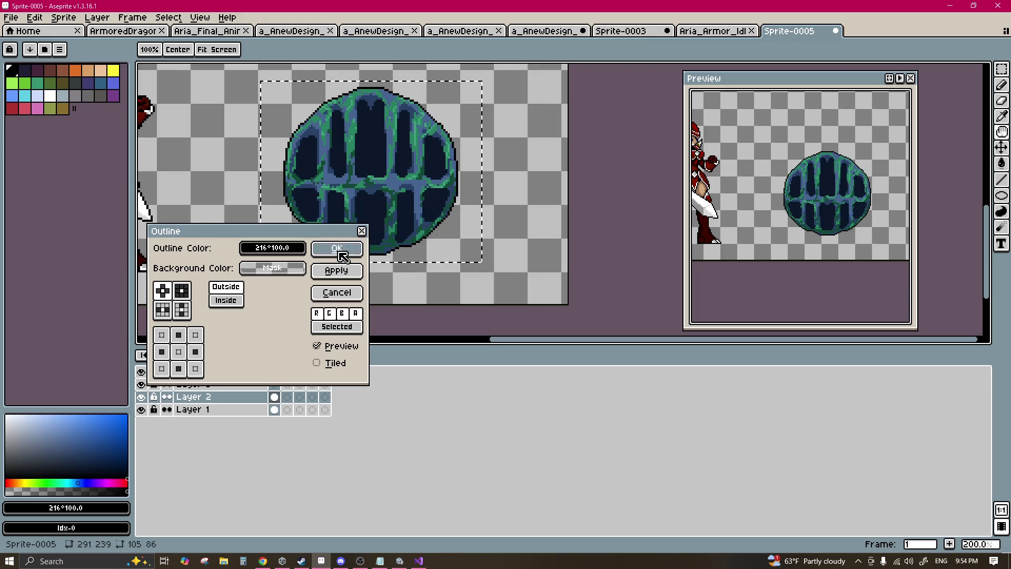
{"action": "left_click", "coordinate": [338, 250]}
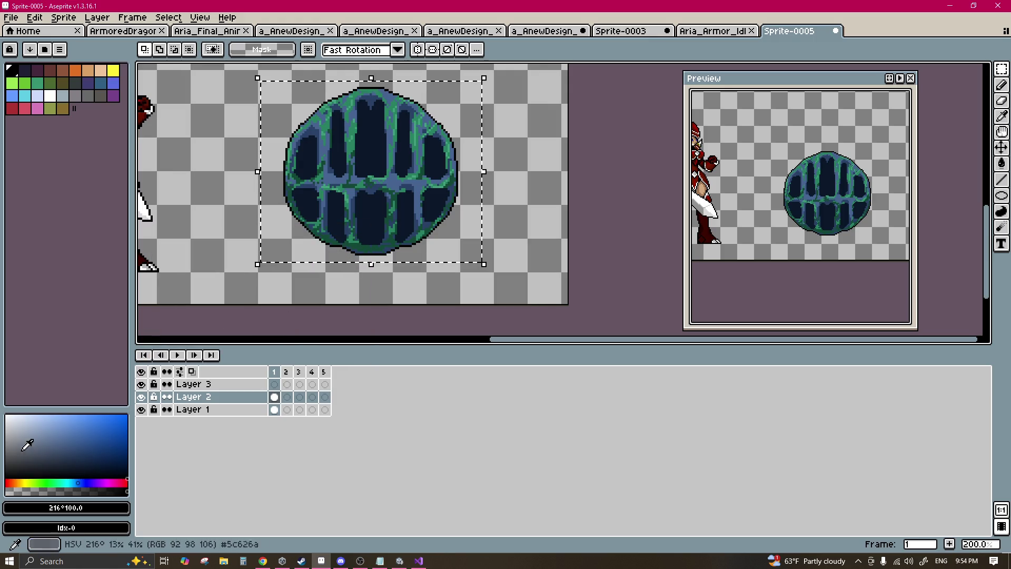
{"action": "left_click", "coordinate": [7, 416]}
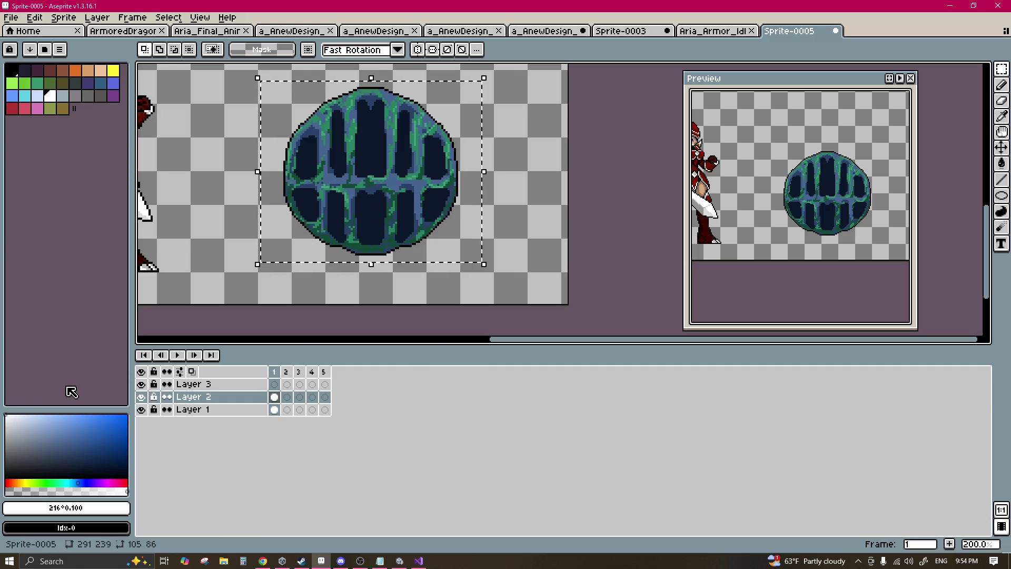
{"action": "key", "text": "shift+o"}
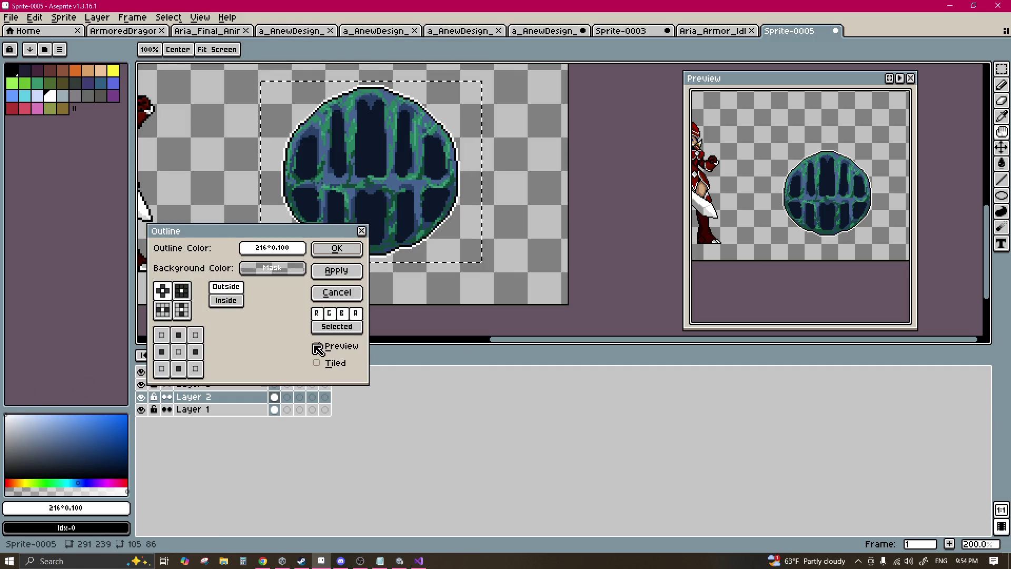
{"action": "left_click", "coordinate": [339, 272]}
{"action": "left_click", "coordinate": [341, 252]}
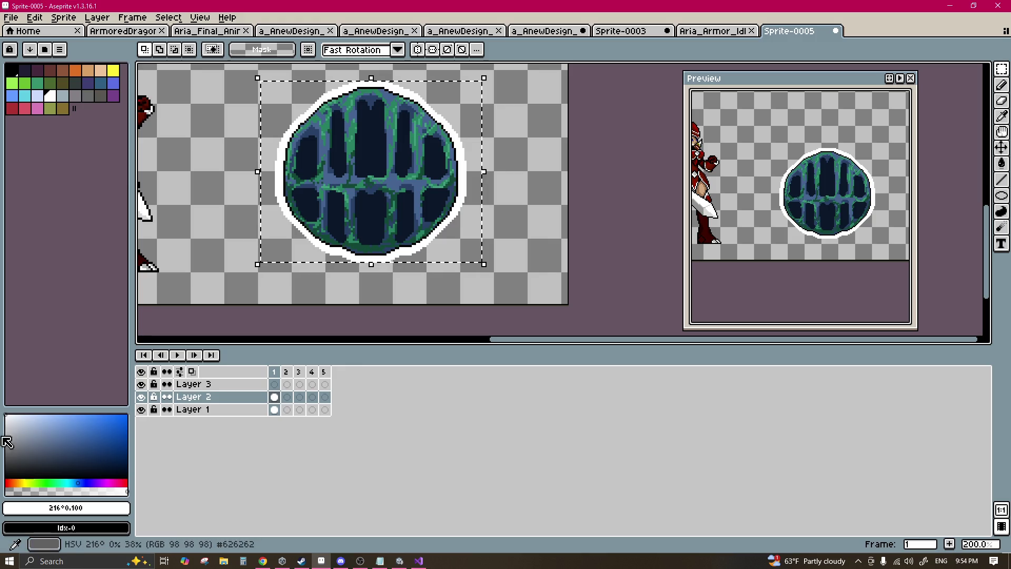
Step: Add dark blue and black outer outlines, then undo the outermost dark outline
{"action": "left_click_drag", "start_coordinate": [25, 423], "coordinate": [162, 494]}
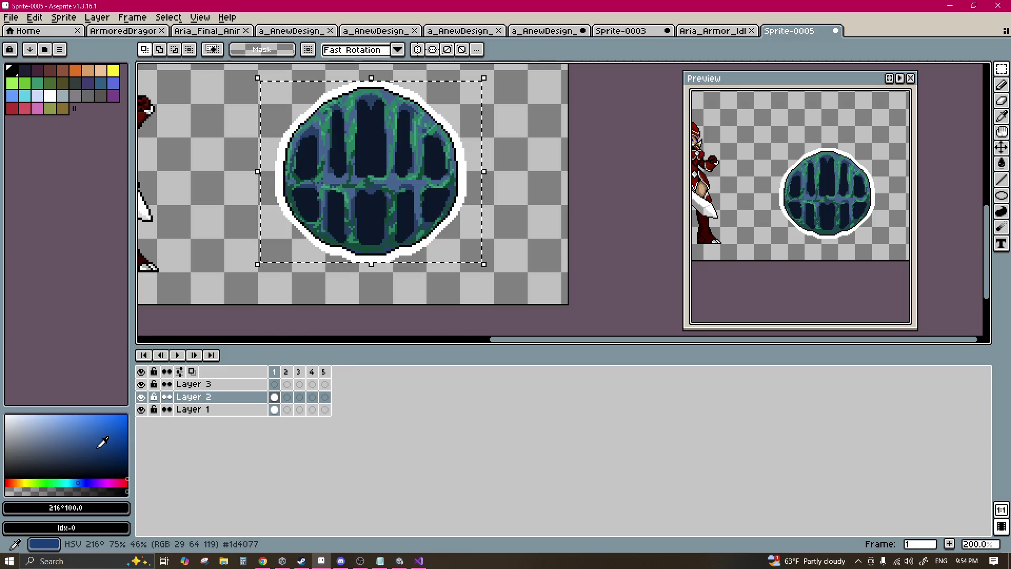
{"action": "left_click", "coordinate": [91, 453]}
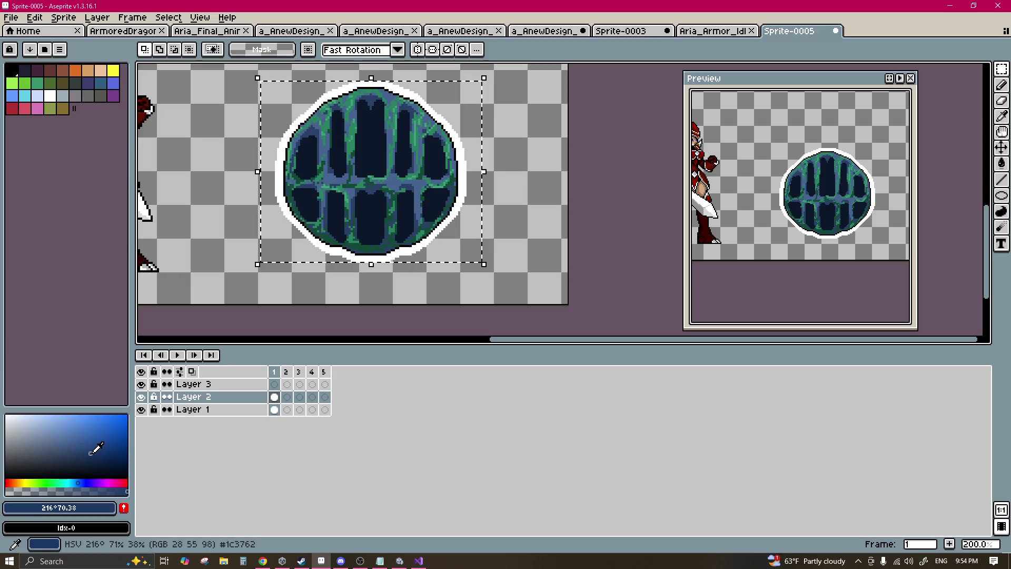
{"action": "key", "text": "shift+o"}
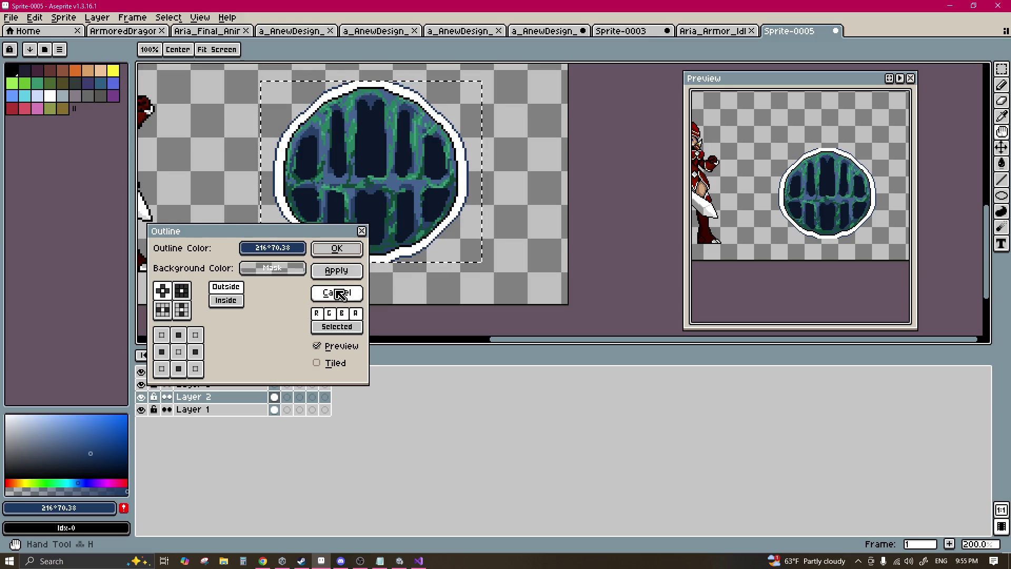
{"action": "left_click", "coordinate": [333, 272]}
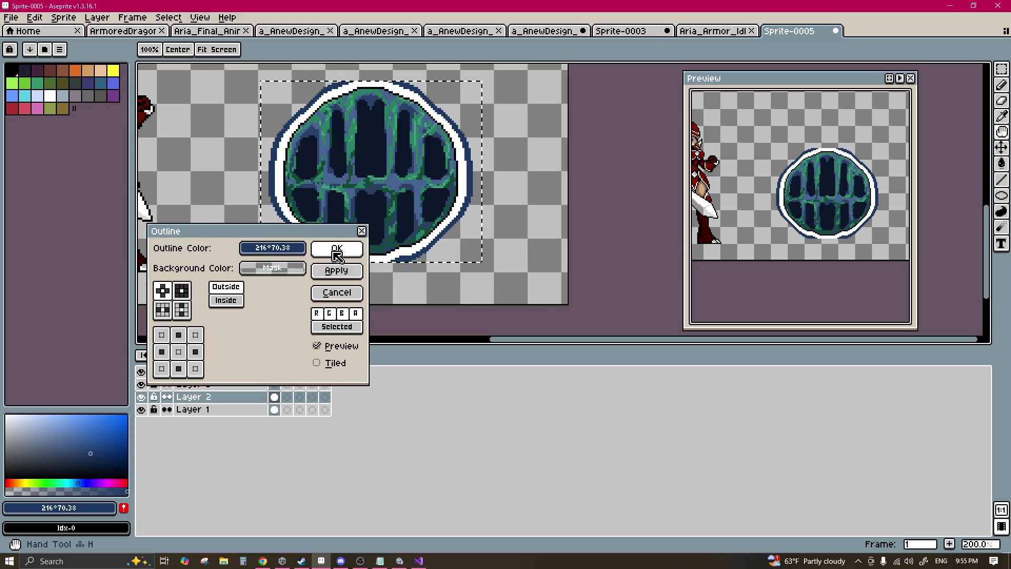
{"action": "left_click", "coordinate": [337, 256]}
{"action": "left_click", "coordinate": [126, 493]}
{"action": "key", "text": "shift+o"}
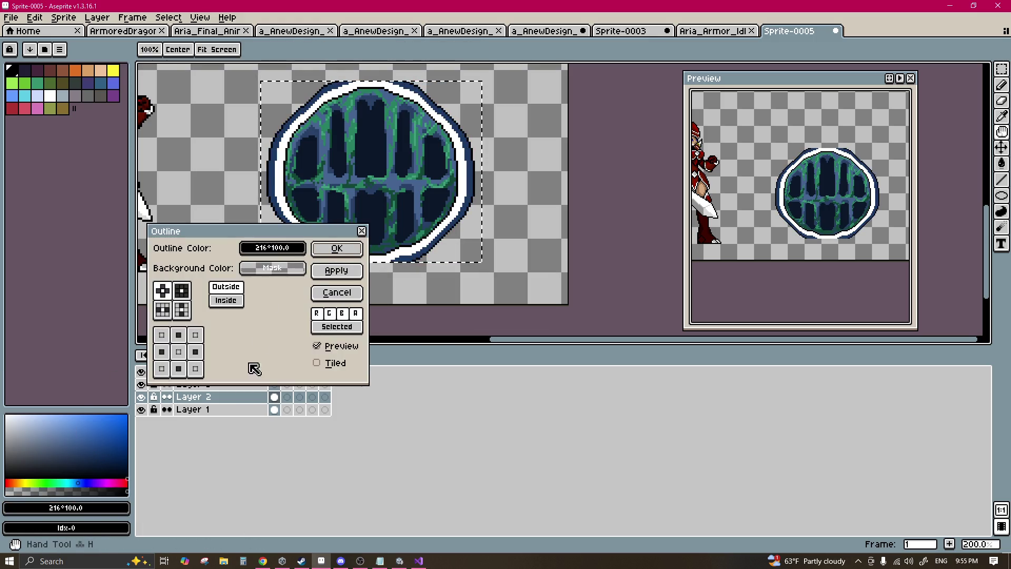
{"action": "left_click", "coordinate": [336, 248]}
{"action": "left_click_drag", "start_coordinate": [353, 175], "coordinate": [348, 216]}
{"action": "key", "text": "ctrl+z"}
{"action": "key", "text": "ctrl+z"}
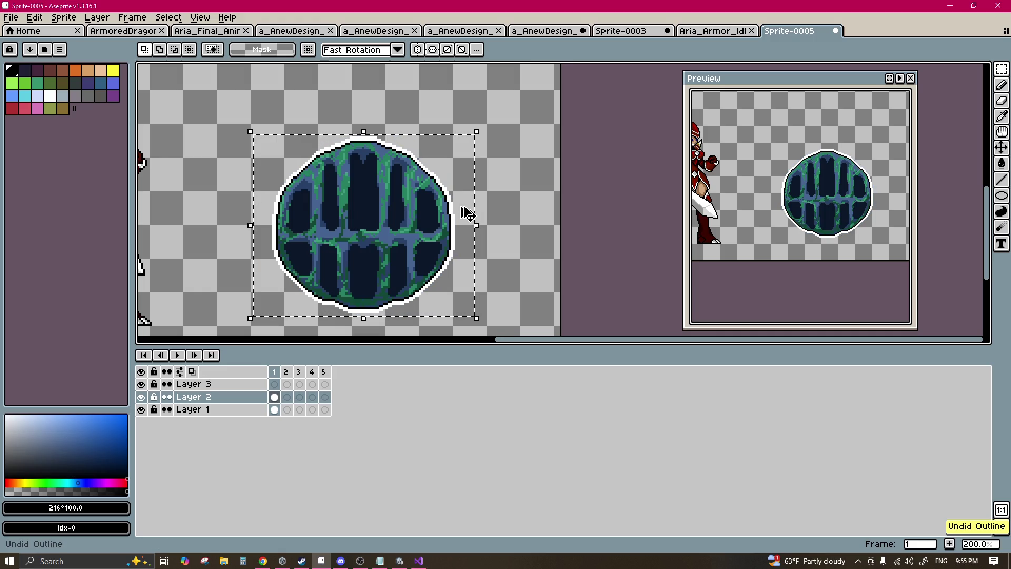
{"action": "key", "text": "Left"}
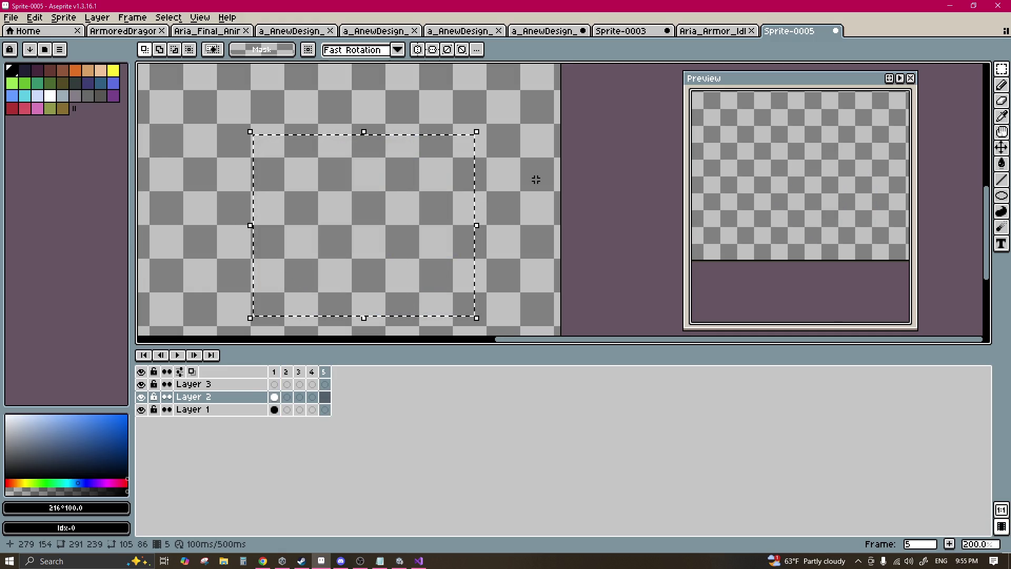
{"action": "key", "text": "Right"}
Step: Reselect the sprite, apply a thin black outline, and reopen Outline with white chosen
{"action": "mouse_move", "coordinate": [523, 93]}
{"action": "left_mouse_down"}
{"action": "mouse_move", "coordinate": [391, 266]}
{"action": "mouse_move", "coordinate": [212, 340]}
{"action": "left_mouse_up"}
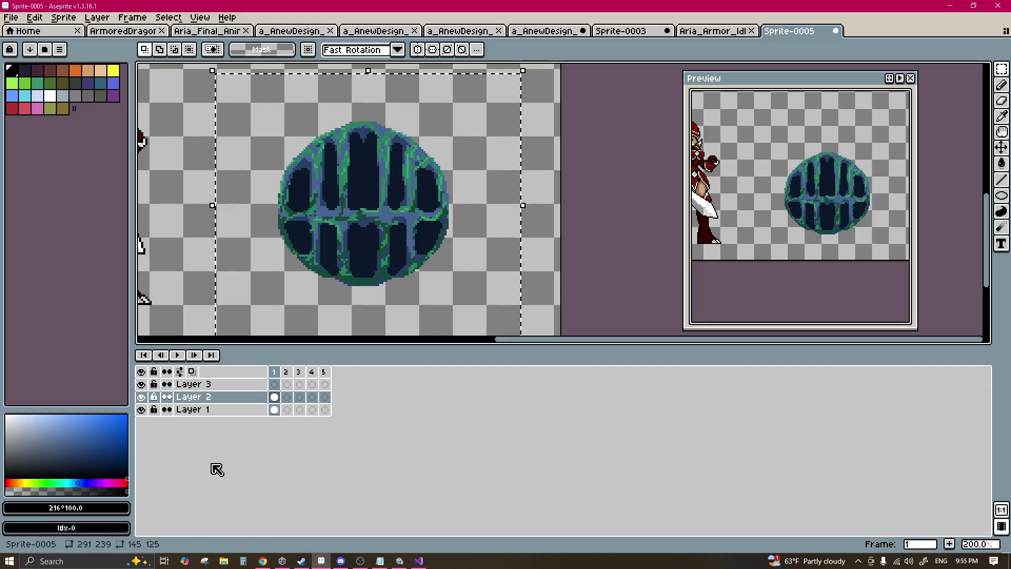
{"action": "key", "text": "shift+o"}
{"action": "left_click", "coordinate": [337, 250]}
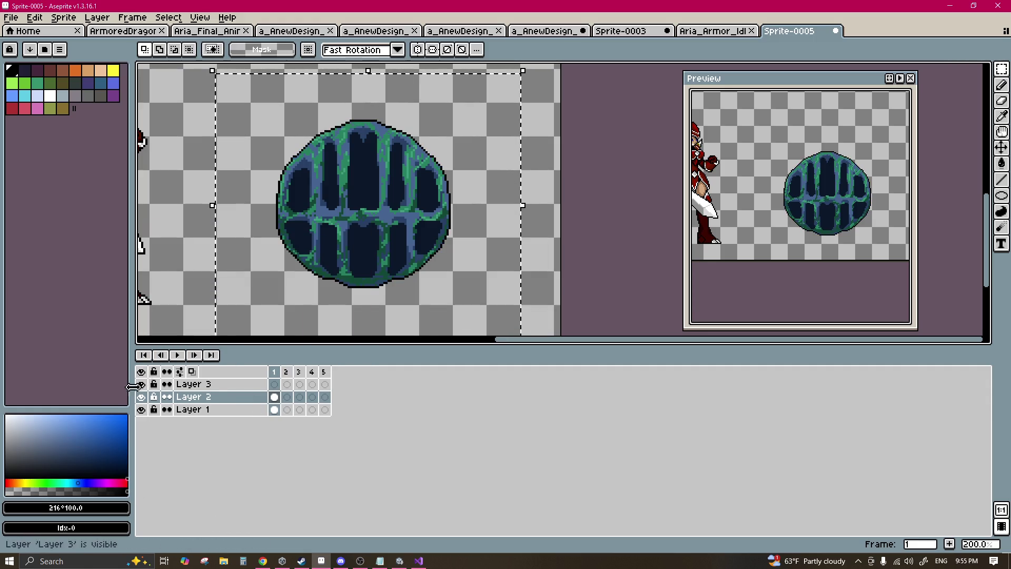
{"action": "left_click", "coordinate": [50, 95]}
{"action": "key", "text": "shift+o"}
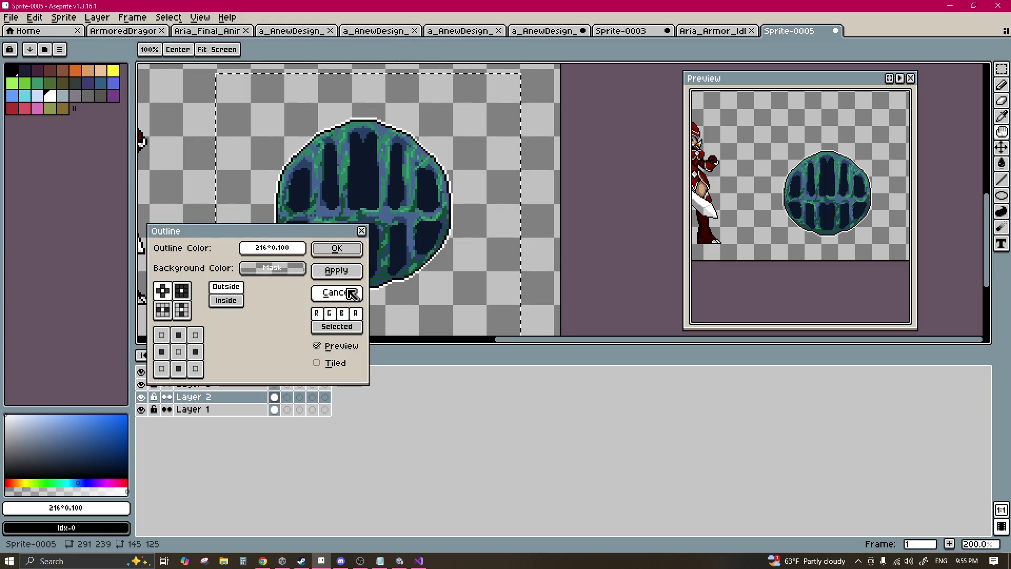
Step: Apply a white outline, then a muted blue outline and a black outer outline
{"action": "left_click", "coordinate": [339, 270]}
{"action": "left_click", "coordinate": [349, 256]}
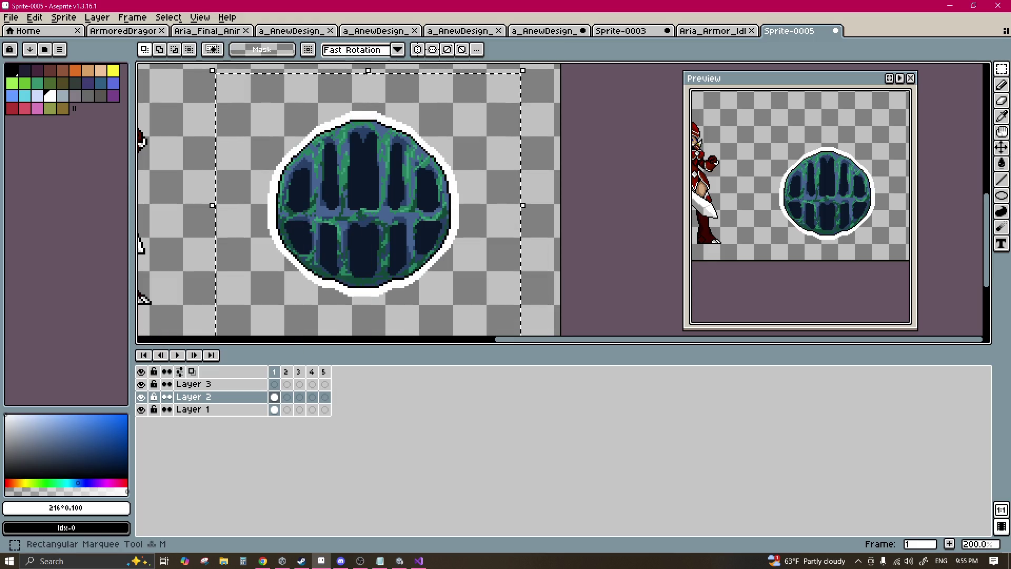
{"action": "left_click", "coordinate": [77, 453]}
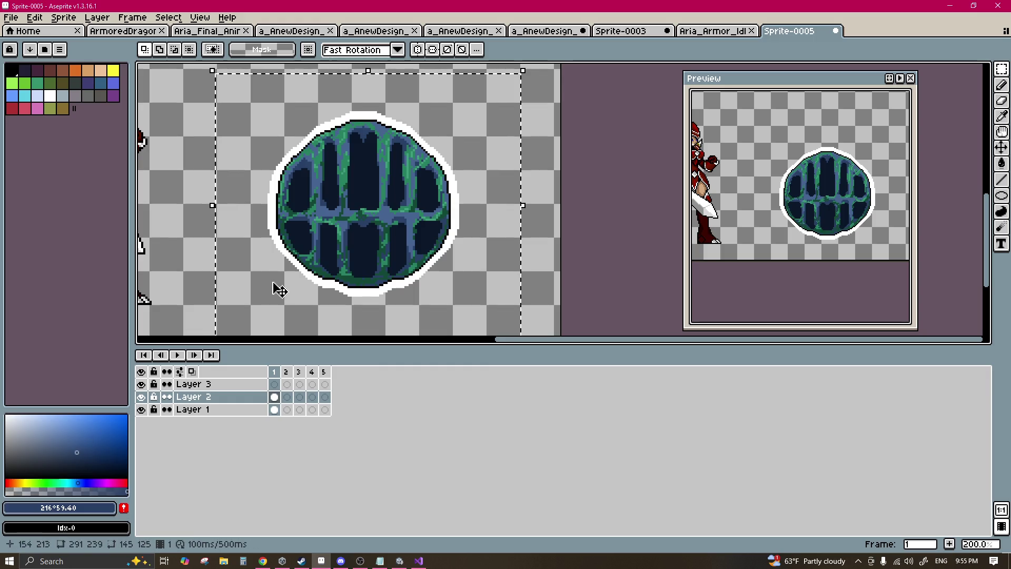
{"action": "left_click", "coordinate": [69, 449]}
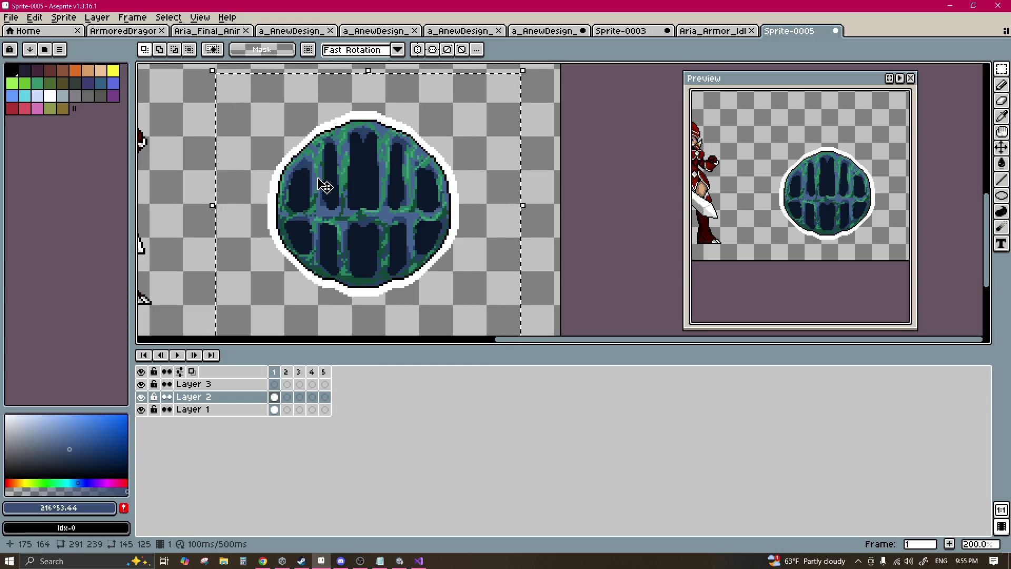
{"action": "key", "text": "shift+o"}
{"action": "left_click", "coordinate": [345, 271]}
{"action": "left_click", "coordinate": [356, 254]}
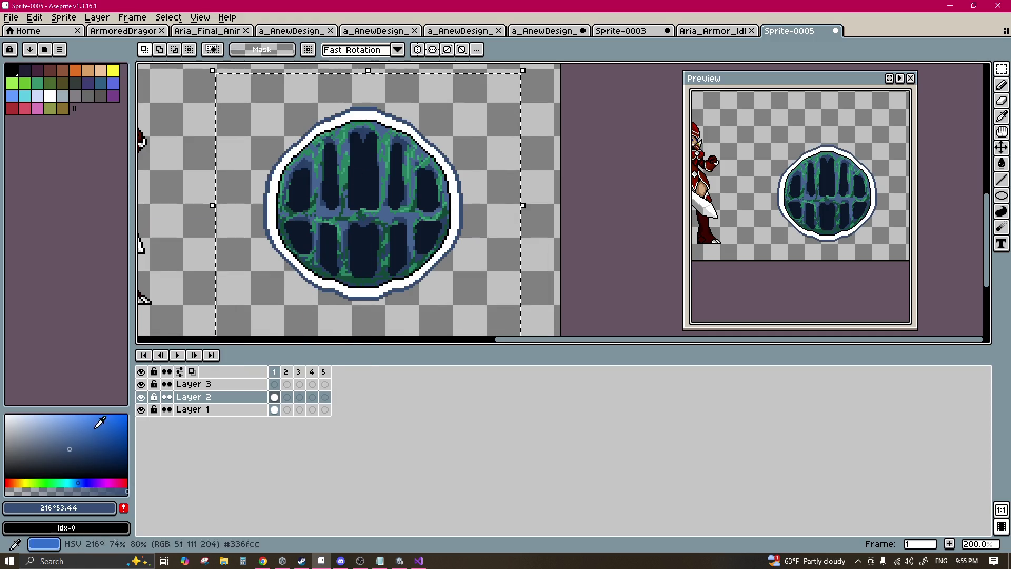
{"action": "key", "text": "x"}
{"action": "key", "text": "shift+o"}
{"action": "left_click", "coordinate": [350, 254]}
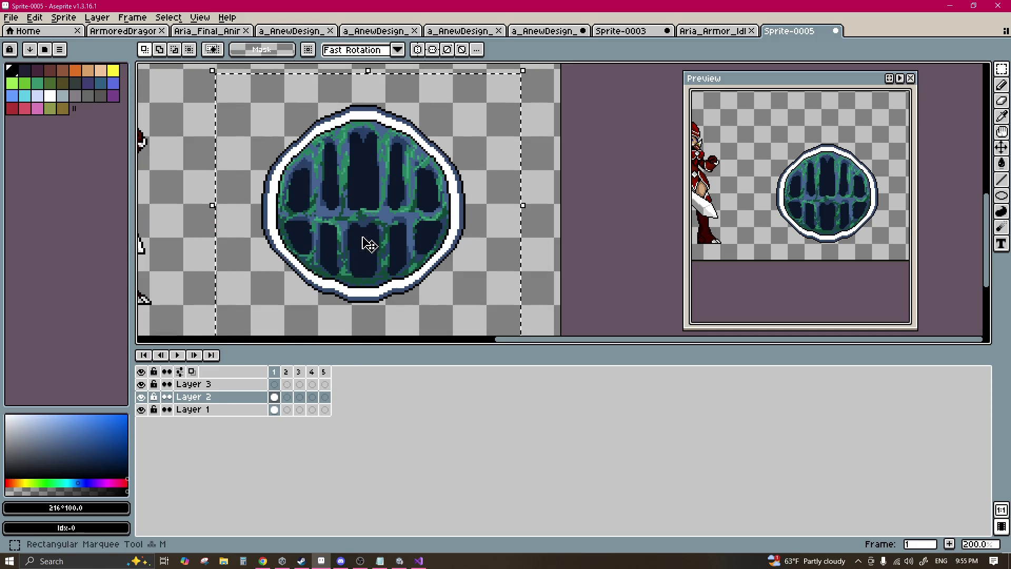
Step: Eyedrop the outer ring's blue #466491 and bucket-fill the white band with it
{"action": "key", "text": "g"}
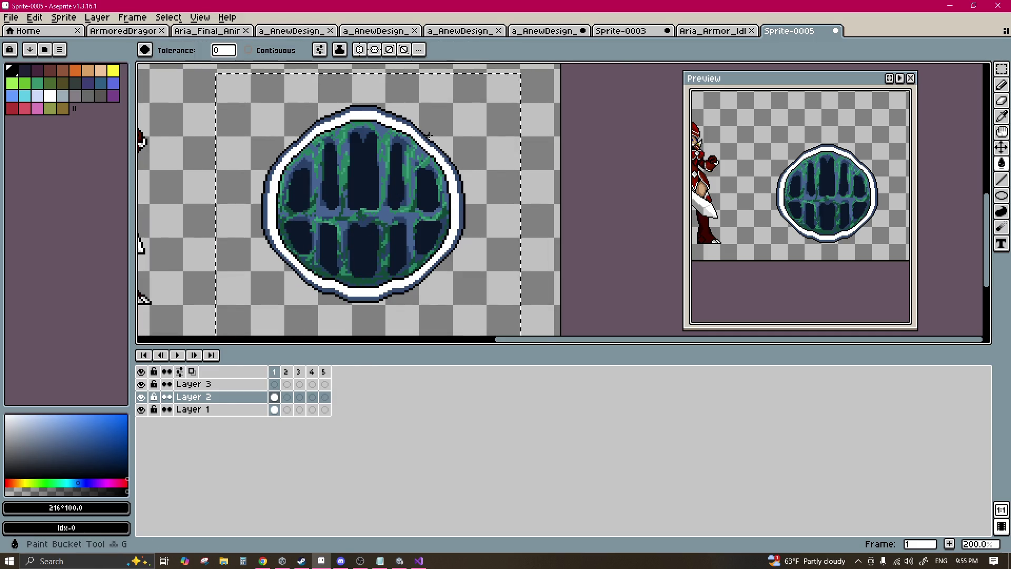
{"action": "scroll", "coordinate": [416, 153], "scroll_direction": "up", "scroll_amount": 4}
{"action": "key", "text": "i"}
{"action": "scroll", "coordinate": [469, 162], "scroll_direction": "up", "scroll_amount": 1}
{"action": "left_click", "coordinate": [551, 181]}
{"action": "key", "text": "g"}
{"action": "left_click", "coordinate": [544, 139]}
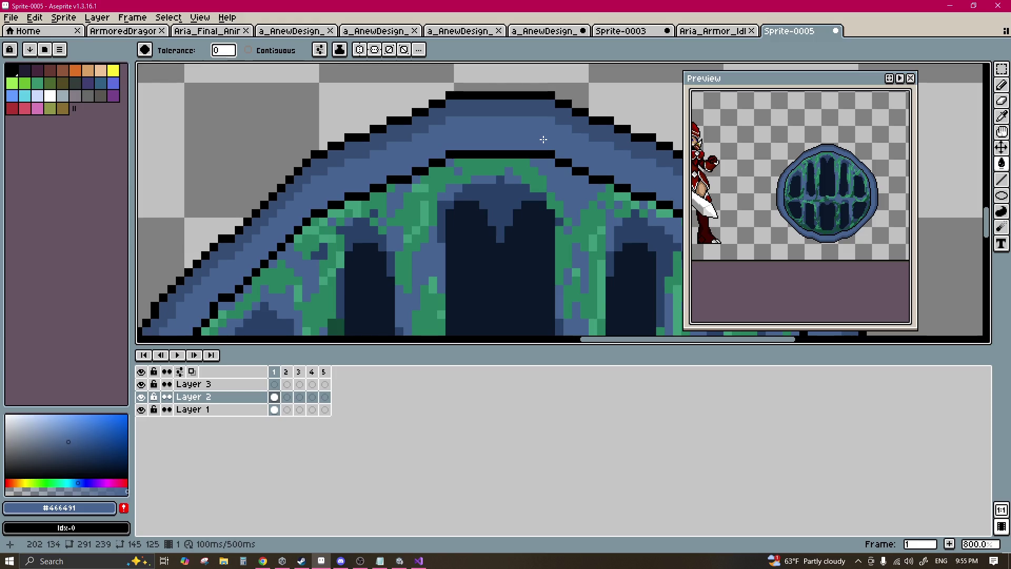
{"action": "scroll", "coordinate": [543, 139], "scroll_direction": "down", "scroll_amount": 6}
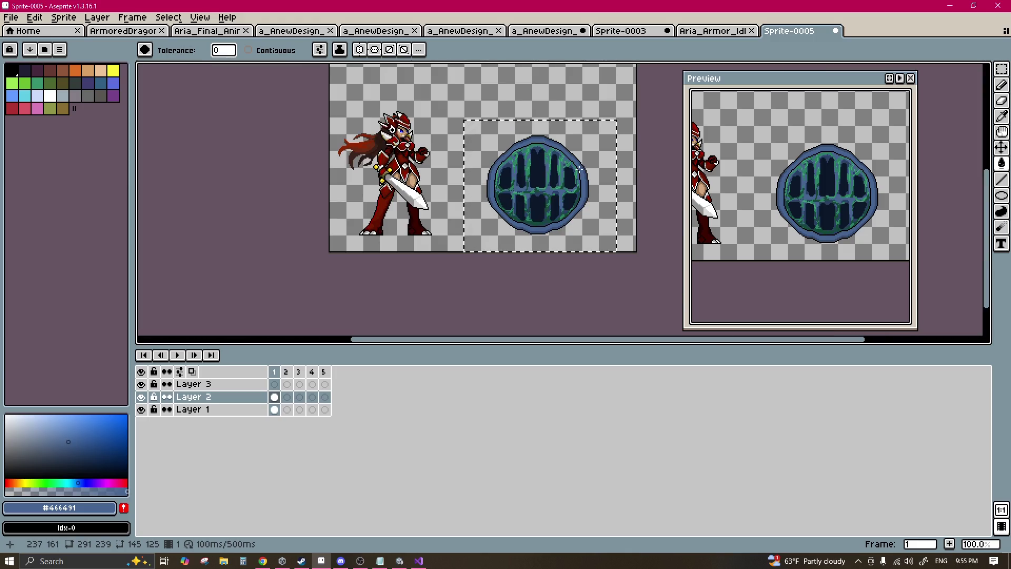
{"action": "key", "text": "m"}
{"action": "left_click_drag", "start_coordinate": [647, 165], "coordinate": [491, 146]}
Step: Magic-wand select the shield's green accent pixels
{"action": "left_click_drag", "start_coordinate": [522, 94], "coordinate": [352, 235]}
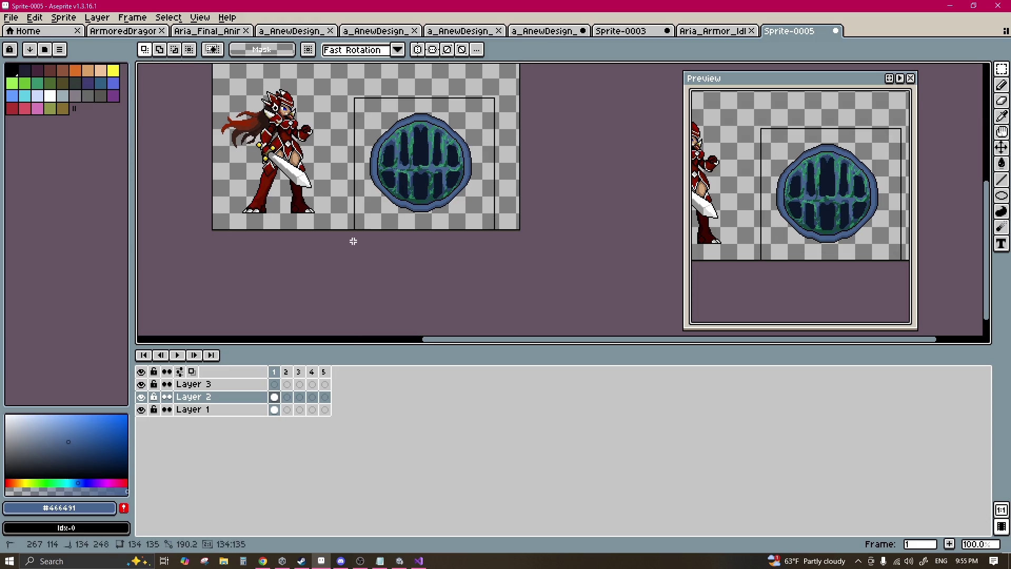
{"action": "scroll", "coordinate": [435, 150], "scroll_direction": "up", "scroll_amount": 2}
{"action": "scroll", "coordinate": [433, 156], "scroll_direction": "up", "scroll_amount": 1}
{"action": "key", "text": "w"}
{"action": "scroll", "coordinate": [458, 127], "scroll_direction": "up", "scroll_amount": 3}
{"action": "left_click", "coordinate": [500, 100]}
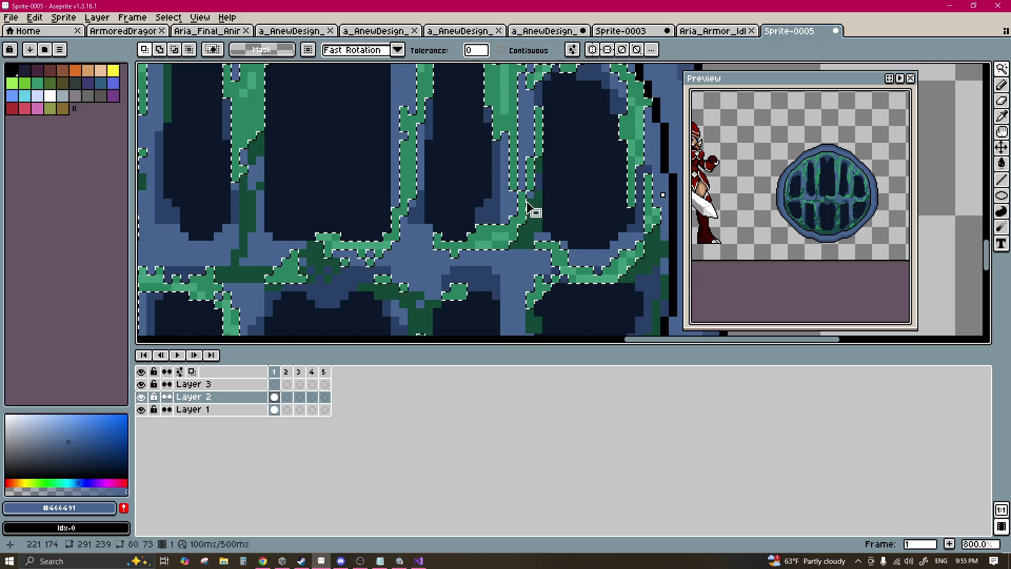
{"action": "scroll", "coordinate": [539, 211], "scroll_direction": "down", "scroll_amount": 4}
{"action": "scroll", "coordinate": [542, 206], "scroll_direction": "down", "scroll_amount": 1}
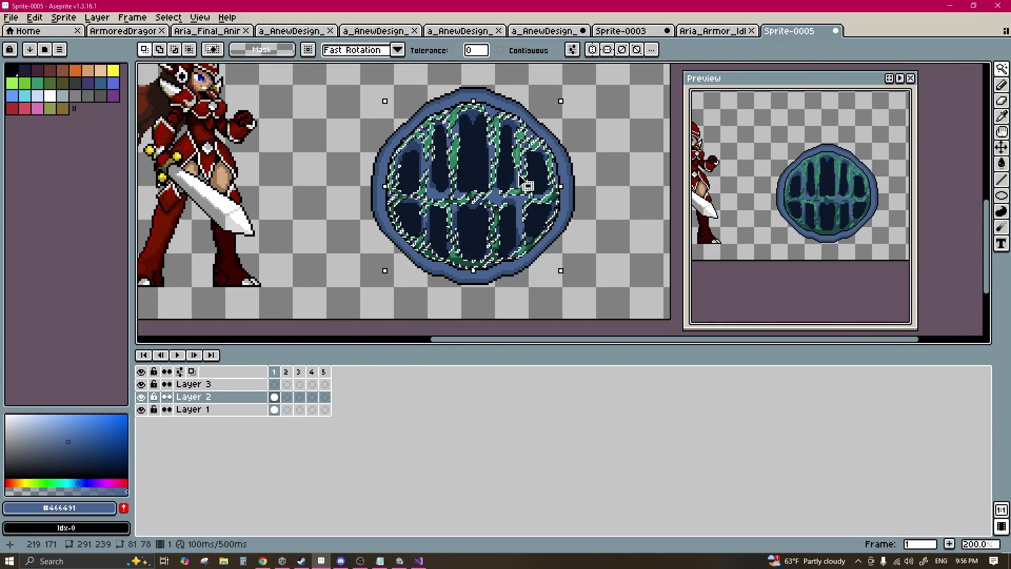
Step: Apply Hue/Saturation with Hue -89 and Lightness -36 to turn the accents dark olive
{"action": "key", "text": "ctrl+u"}
{"action": "left_click_drag", "start_coordinate": [309, 343], "coordinate": [314, 343]}
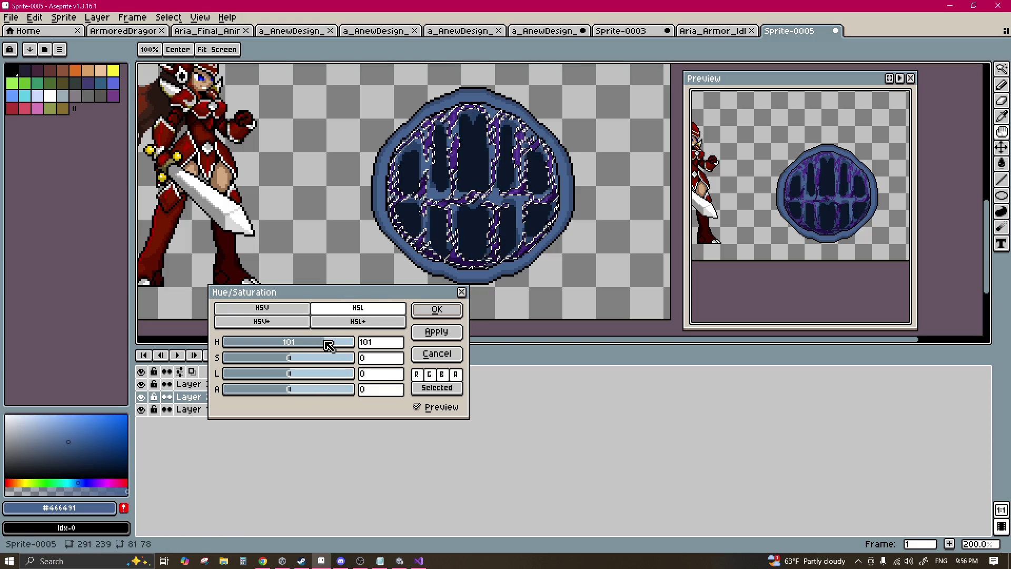
{"action": "left_click_drag", "start_coordinate": [288, 378], "coordinate": [263, 378]}
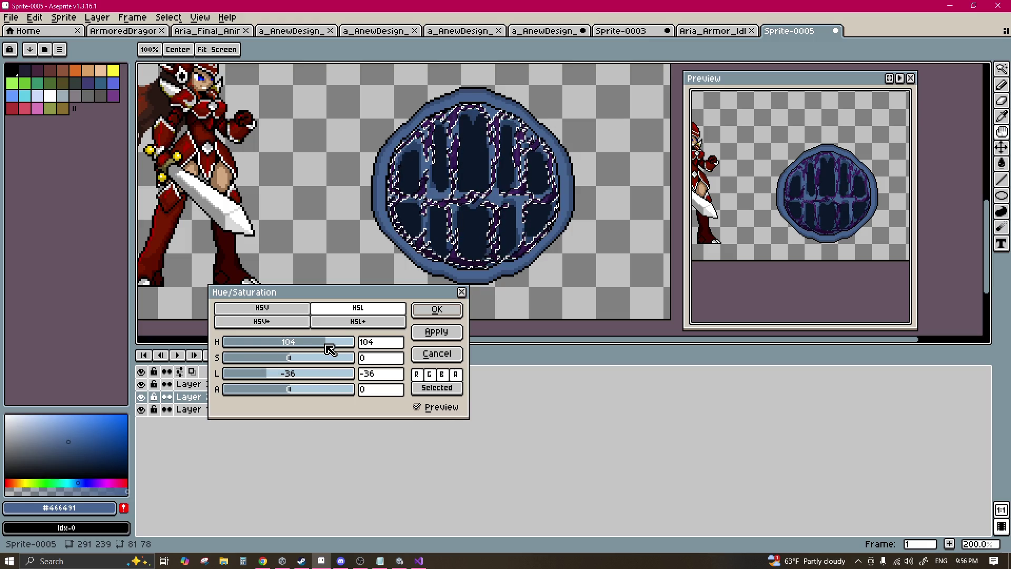
{"action": "left_click_drag", "start_coordinate": [315, 346], "coordinate": [303, 346]}
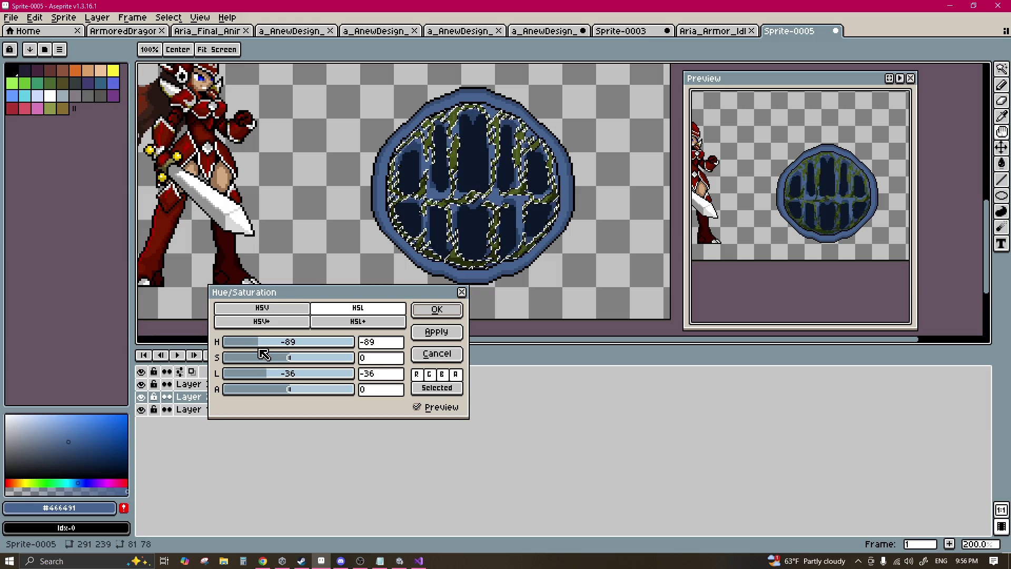
{"action": "left_click", "coordinate": [433, 316]}
{"action": "scroll", "coordinate": [517, 211], "scroll_direction": "down", "scroll_amount": 2}
Step: Magic-wand select the olive accent regions and pick the olive colour for the pencil
{"action": "key", "text": "m"}
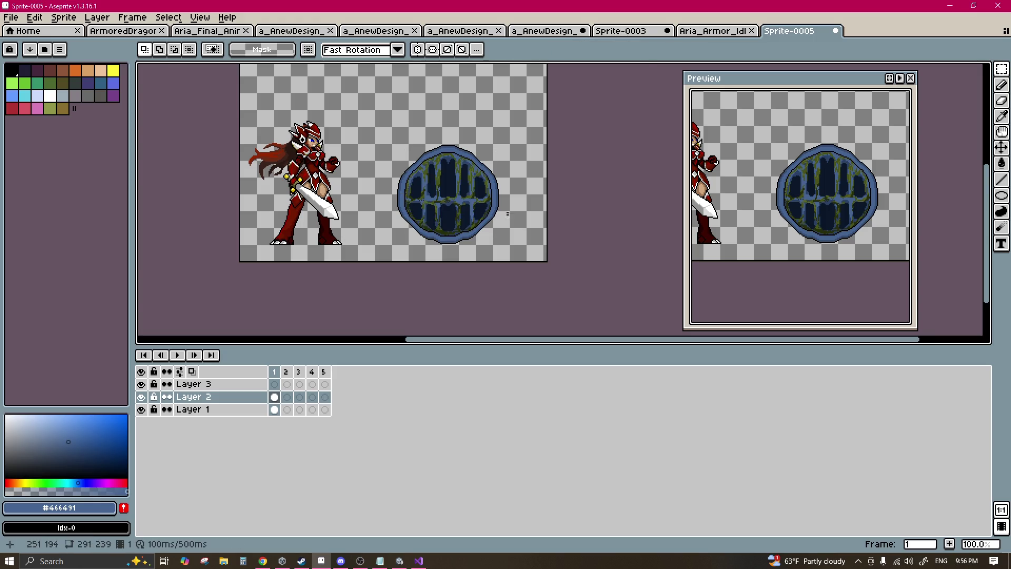
{"action": "scroll", "coordinate": [440, 207], "scroll_direction": "up", "scroll_amount": 6}
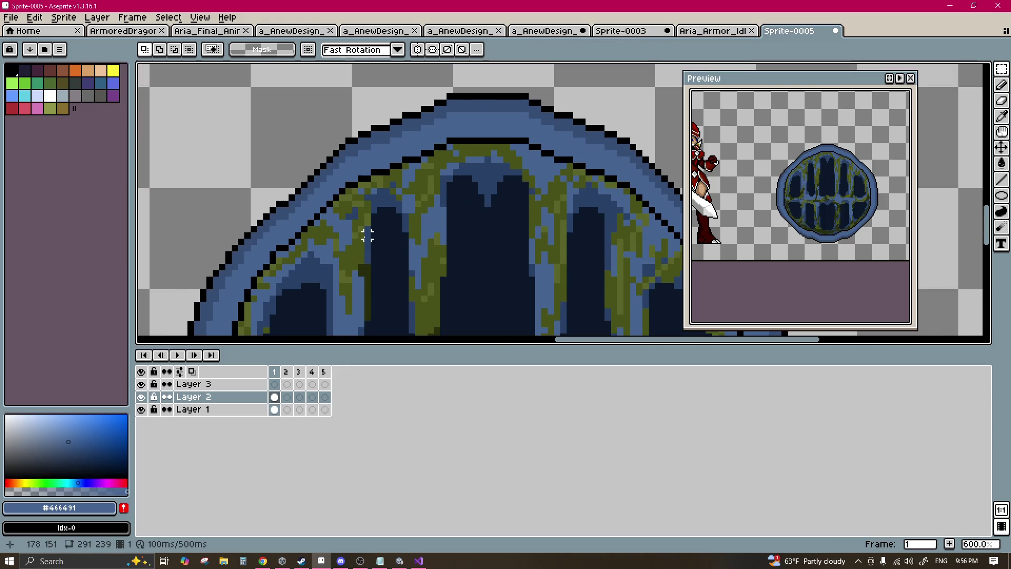
{"action": "key", "text": "w"}
{"action": "left_click", "coordinate": [196, 108]}
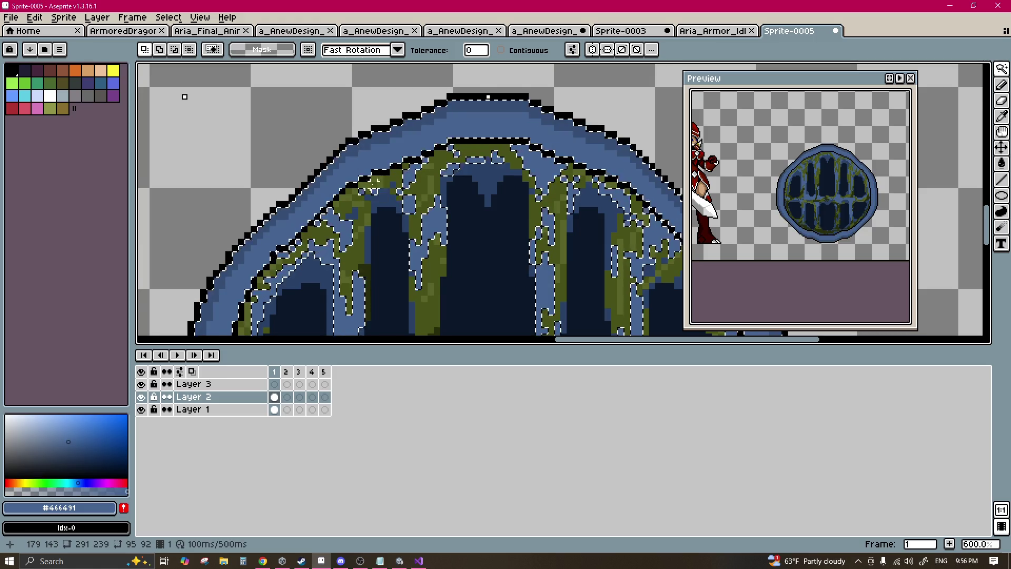
{"action": "scroll", "coordinate": [403, 190], "scroll_direction": "up", "scroll_amount": 4}
{"action": "key", "text": "b"}
{"action": "left_click", "coordinate": [402, 190], "text": "alt"}
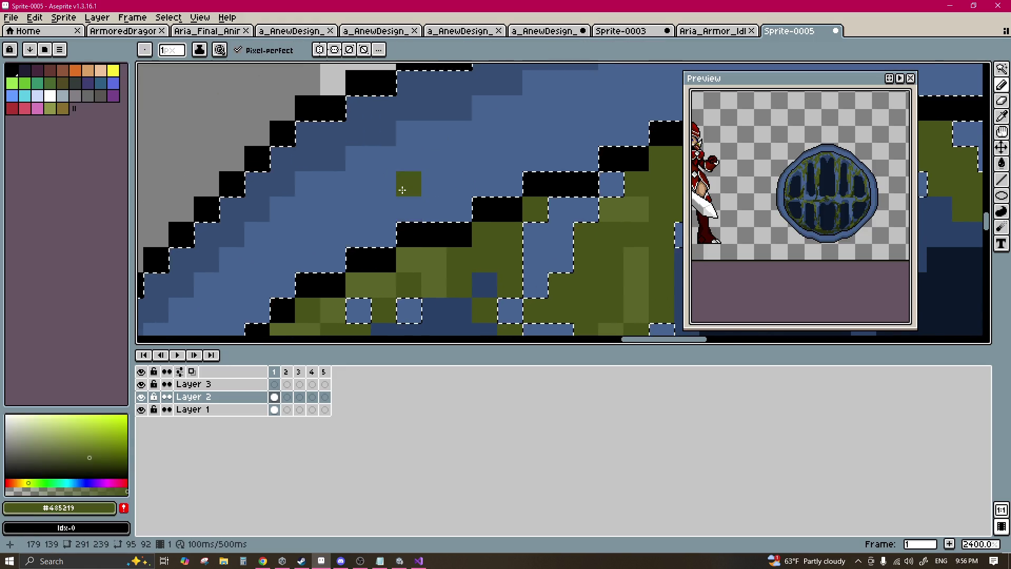
{"action": "scroll", "coordinate": [402, 191], "scroll_direction": "down", "scroll_amount": 3}
{"action": "scroll", "coordinate": [483, 159], "scroll_direction": "up", "scroll_amount": 2}
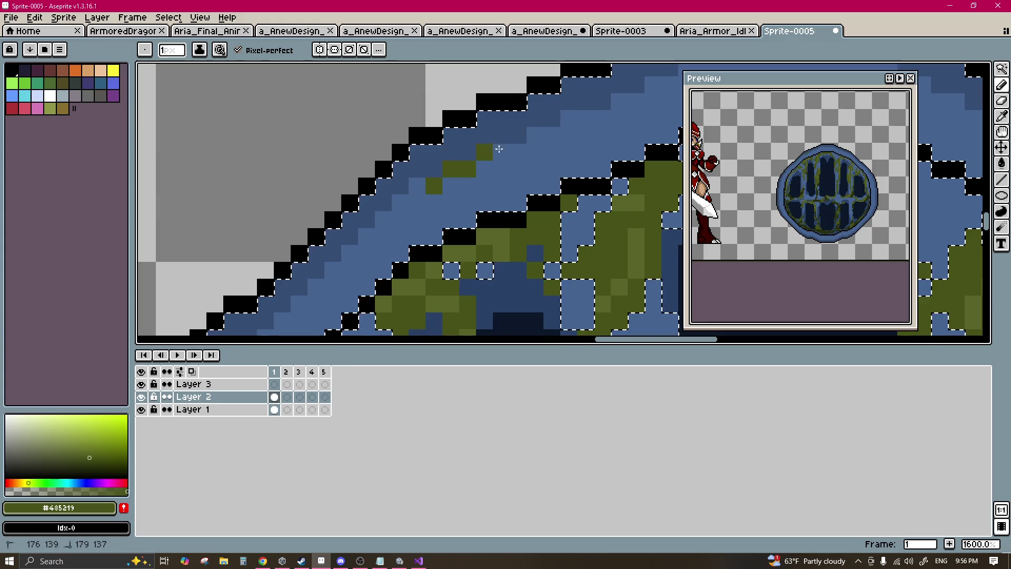
Step: Paint olive pixels and a single speck along the shield's upper rim
{"action": "mouse_move", "coordinate": [550, 109]}
{"action": "left_mouse_down"}
{"action": "mouse_move", "coordinate": [333, 219]}
{"action": "mouse_move", "coordinate": [308, 215]}
{"action": "left_mouse_up"}
{"action": "left_click_drag", "start_coordinate": [486, 150], "coordinate": [316, 111]}
{"action": "left_click_drag", "start_coordinate": [514, 206], "coordinate": [326, 143]}
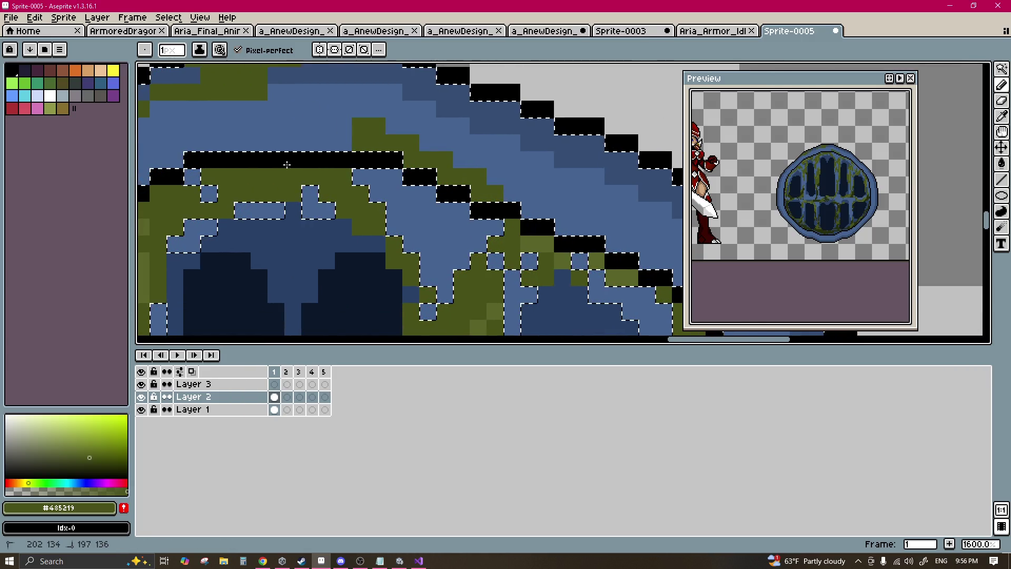
{"action": "left_click_drag", "start_coordinate": [611, 256], "coordinate": [399, 208]}
{"action": "left_click", "coordinate": [433, 162]}
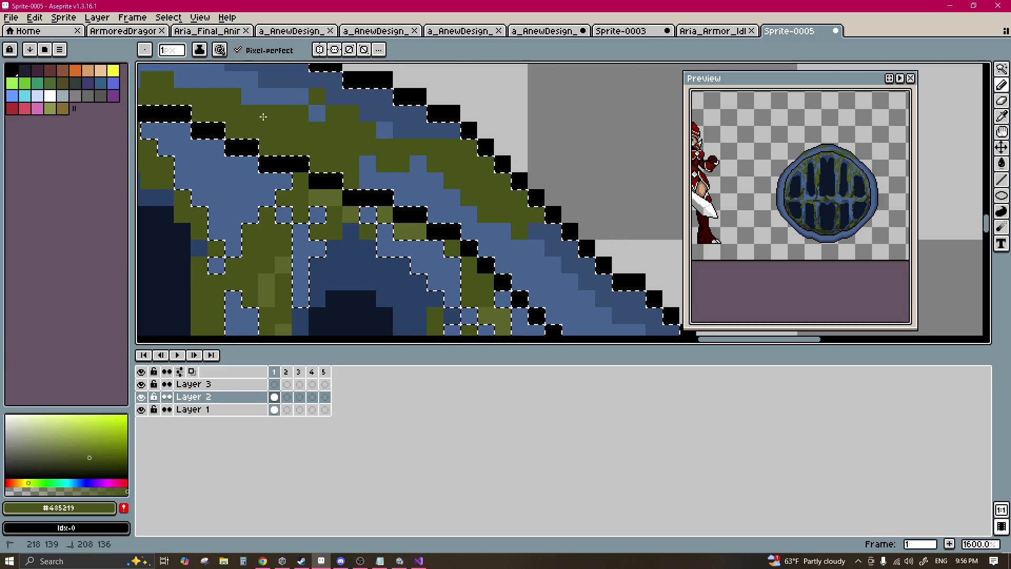
{"action": "left_click_drag", "start_coordinate": [337, 105], "coordinate": [470, 184]}
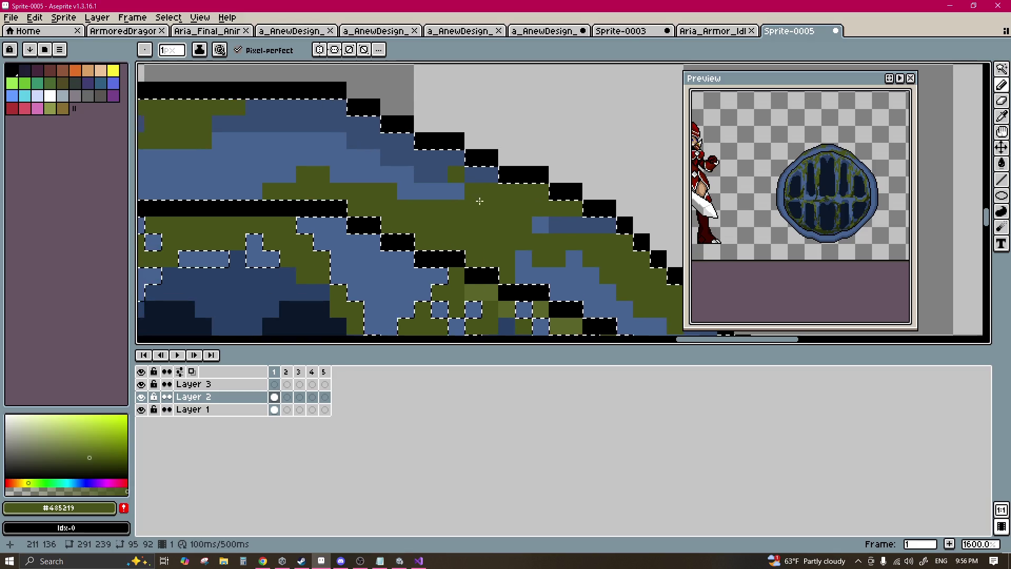
{"action": "scroll", "coordinate": [300, 100], "scroll_direction": "down", "scroll_amount": 4}
{"action": "scroll", "coordinate": [362, 131], "scroll_direction": "up", "scroll_amount": 1}
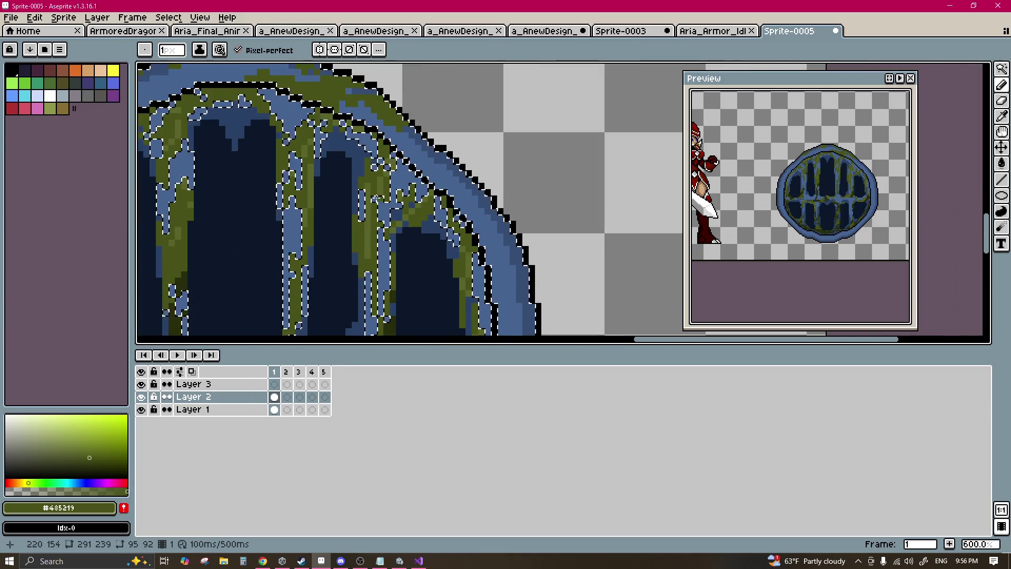
{"action": "scroll", "coordinate": [363, 132], "scroll_direction": "up", "scroll_amount": 1}
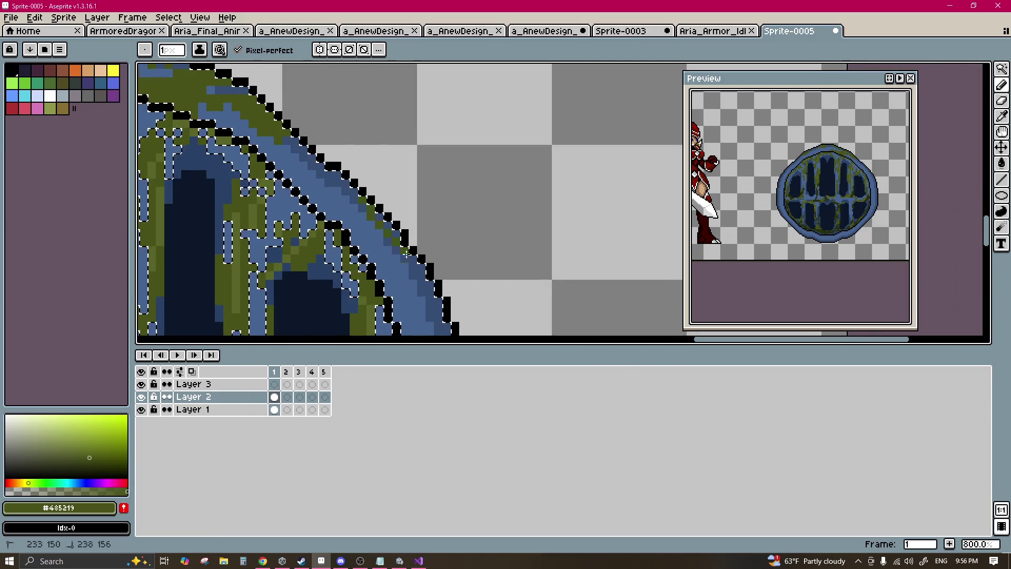
{"action": "scroll", "coordinate": [400, 248], "scroll_direction": "down", "scroll_amount": 2}
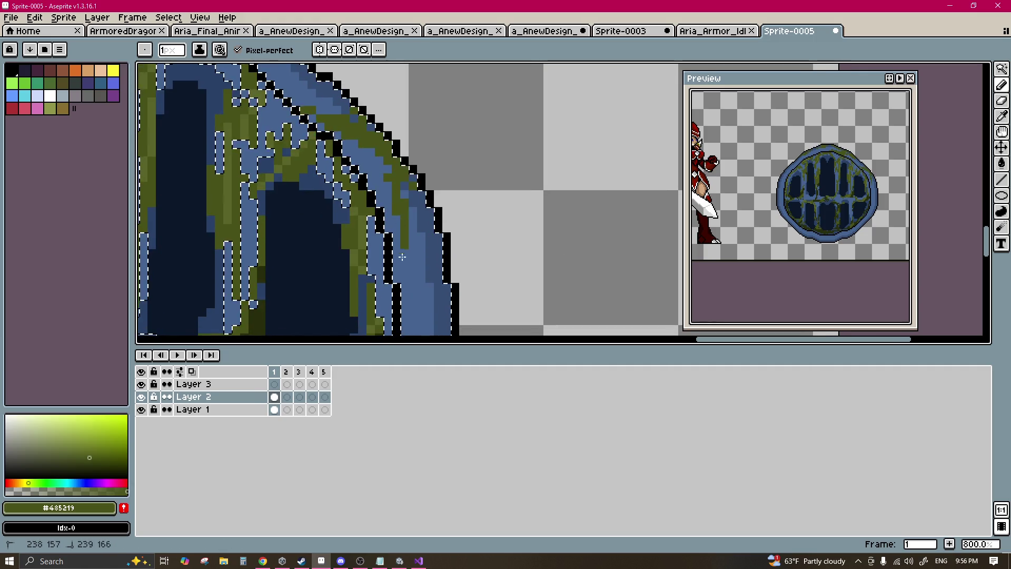
{"action": "scroll", "coordinate": [436, 187], "scroll_direction": "down", "scroll_amount": 3}
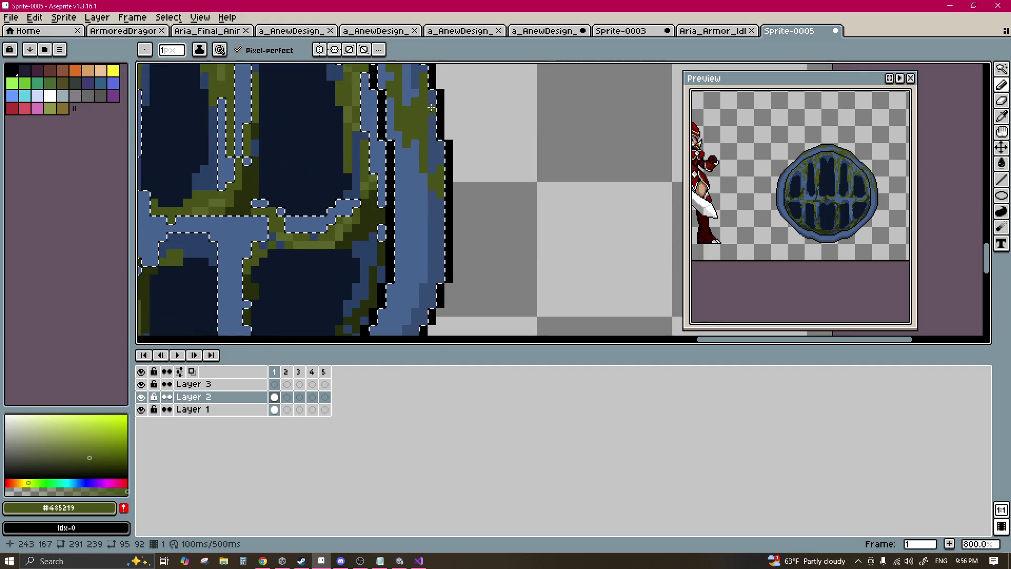
{"action": "scroll", "coordinate": [407, 236], "scroll_direction": "down", "scroll_amount": 3}
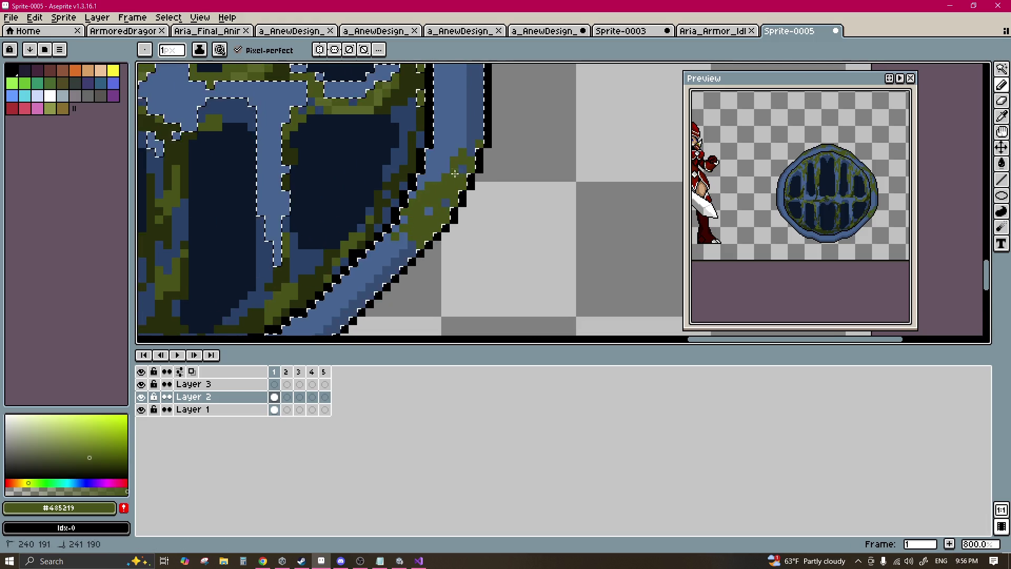
{"action": "scroll", "coordinate": [476, 115], "scroll_direction": "down", "scroll_amount": 3}
Step: Paint olive lines along the outer rim edge and make the lower rim band mostly olive
{"action": "left_click_drag", "start_coordinate": [475, 115], "coordinate": [467, 119]}
{"action": "left_click_drag", "start_coordinate": [305, 284], "coordinate": [421, 200]}
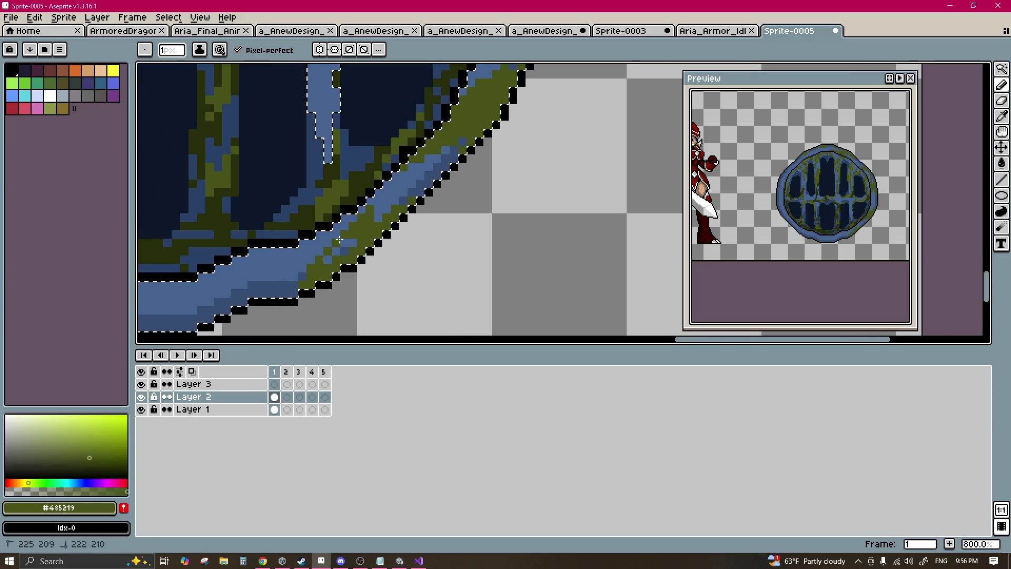
{"action": "scroll", "coordinate": [420, 202], "scroll_direction": "left", "scroll_amount": 3}
{"action": "left_click_drag", "start_coordinate": [392, 227], "coordinate": [319, 221]}
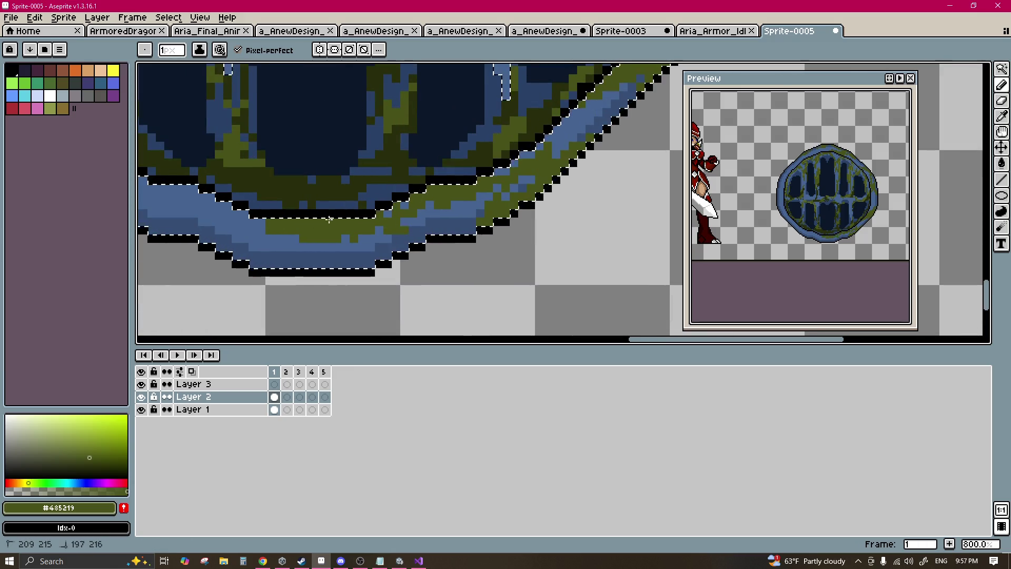
{"action": "mouse_move", "coordinate": [369, 248]}
{"action": "left_mouse_down"}
{"action": "mouse_move", "coordinate": [319, 268]}
{"action": "mouse_move", "coordinate": [324, 246]}
{"action": "left_mouse_up"}
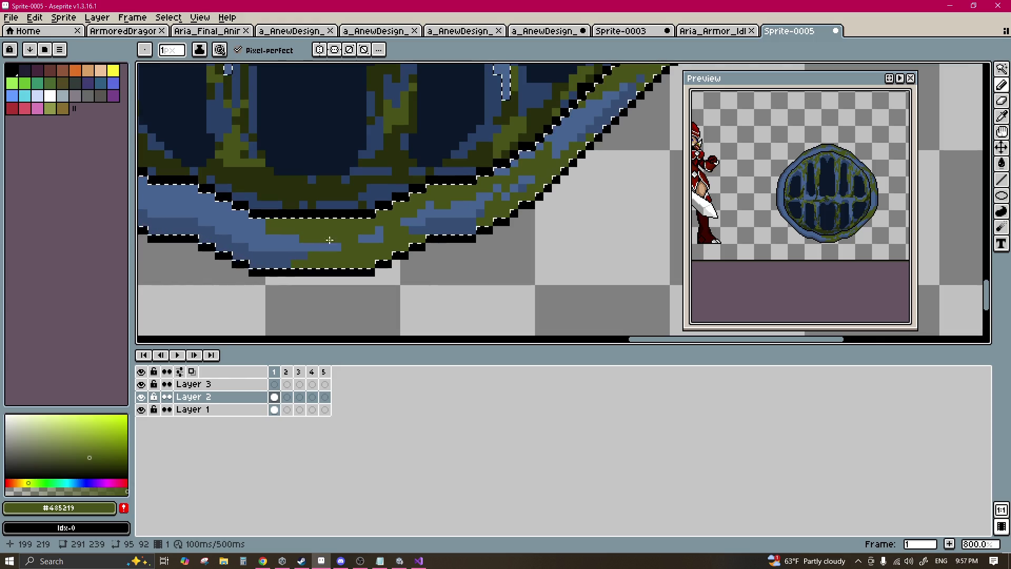
{"action": "scroll", "coordinate": [349, 200], "scroll_direction": "left", "scroll_amount": 5}
{"action": "scroll", "coordinate": [349, 201], "scroll_direction": "up", "scroll_amount": 1}
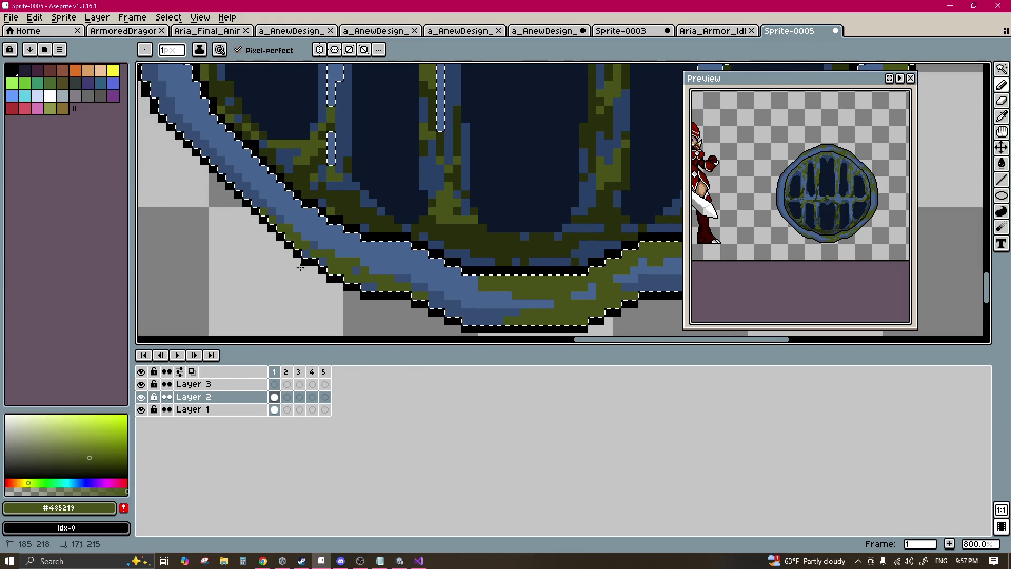
{"action": "mouse_move", "coordinate": [430, 286]}
{"action": "left_mouse_down"}
{"action": "mouse_move", "coordinate": [517, 316]}
{"action": "mouse_move", "coordinate": [381, 193]}
{"action": "left_mouse_up"}
{"action": "scroll", "coordinate": [517, 316], "scroll_direction": "left", "scroll_amount": 4}
{"action": "scroll", "coordinate": [516, 316], "scroll_direction": "up", "scroll_amount": 1}
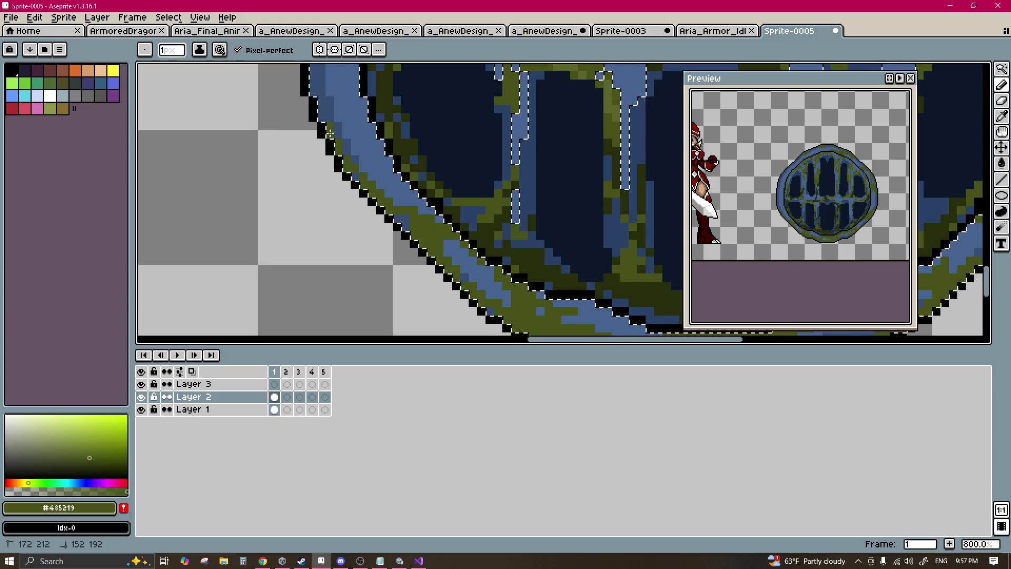
{"action": "scroll", "coordinate": [329, 130], "scroll_direction": "up", "scroll_amount": 1}
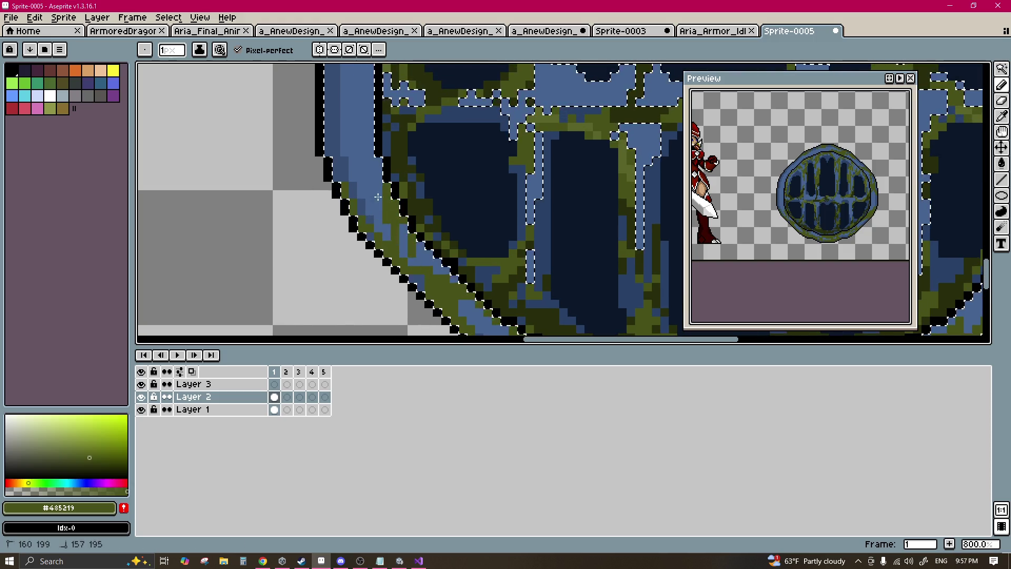
{"action": "scroll", "coordinate": [332, 90], "scroll_direction": "up", "scroll_amount": 2}
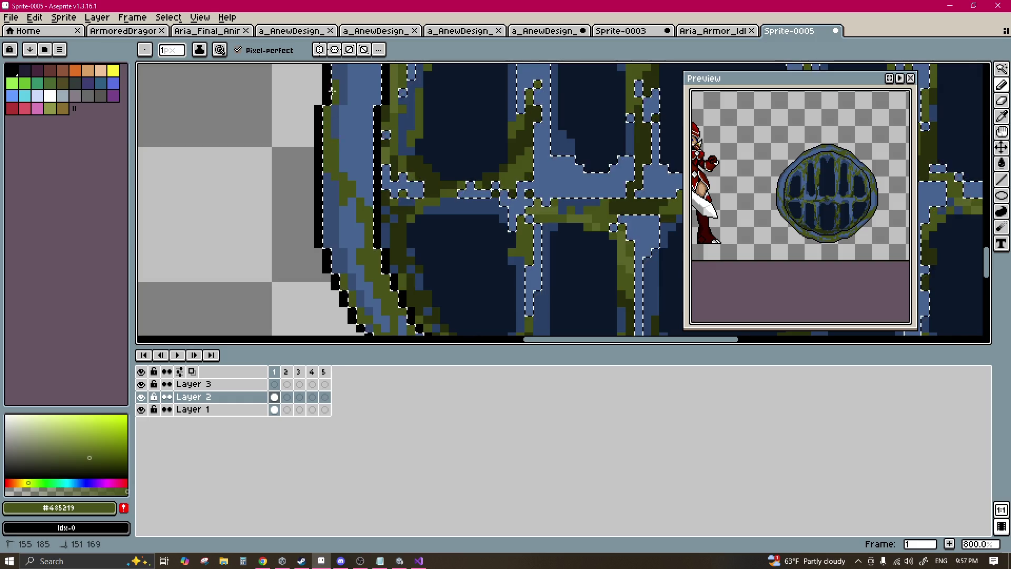
{"action": "scroll", "coordinate": [332, 90], "scroll_direction": "up", "scroll_amount": 1}
{"action": "scroll", "coordinate": [275, 245], "scroll_direction": "up", "scroll_amount": 1}
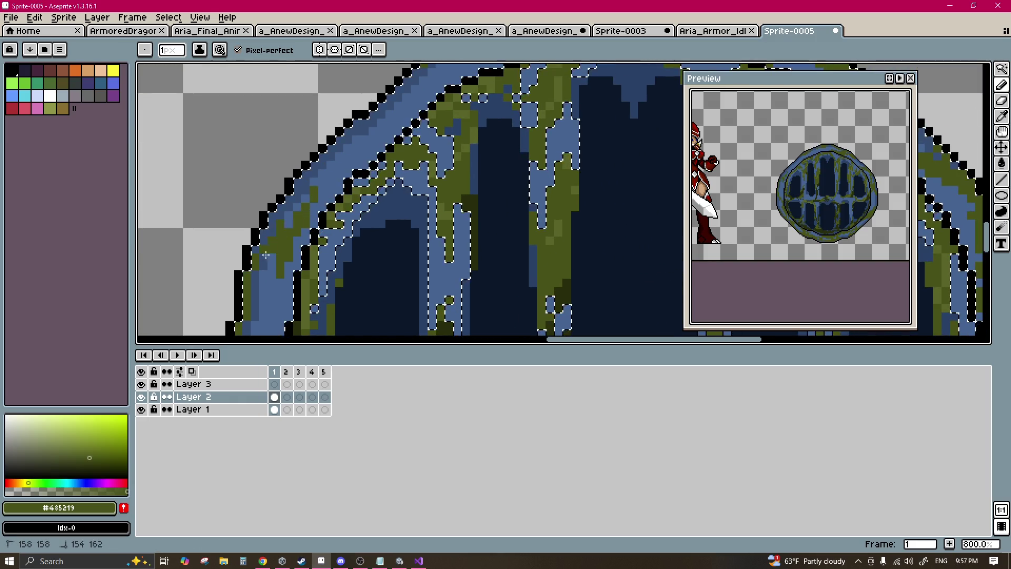
{"action": "scroll", "coordinate": [387, 157], "scroll_direction": "down", "scroll_amount": 3}
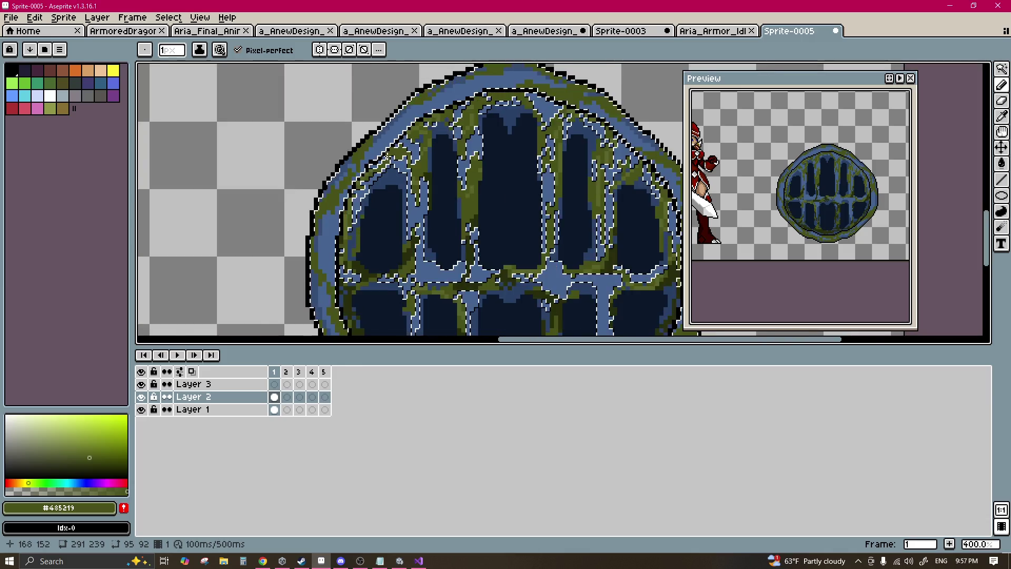
{"action": "scroll", "coordinate": [387, 157], "scroll_direction": "down", "scroll_amount": 1}
Step: Drop the selection, reselect all olive accent pixels, and pick up the lighter olive shade
{"action": "key", "text": "m"}
{"action": "left_click", "coordinate": [569, 172]}
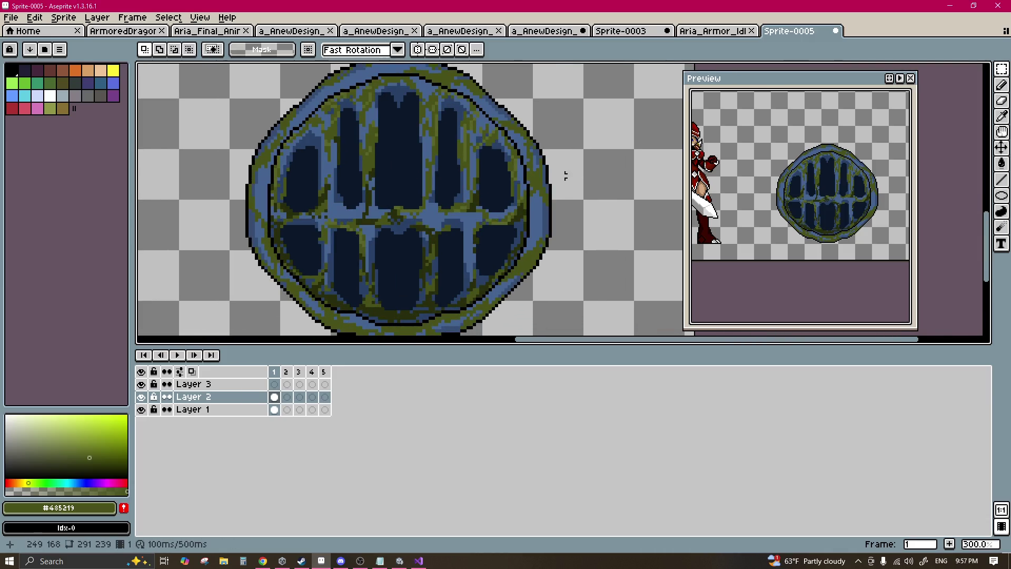
{"action": "key", "text": "w"}
{"action": "scroll", "coordinate": [528, 185], "scroll_direction": "up", "scroll_amount": 2}
{"action": "left_click", "coordinate": [557, 188]}
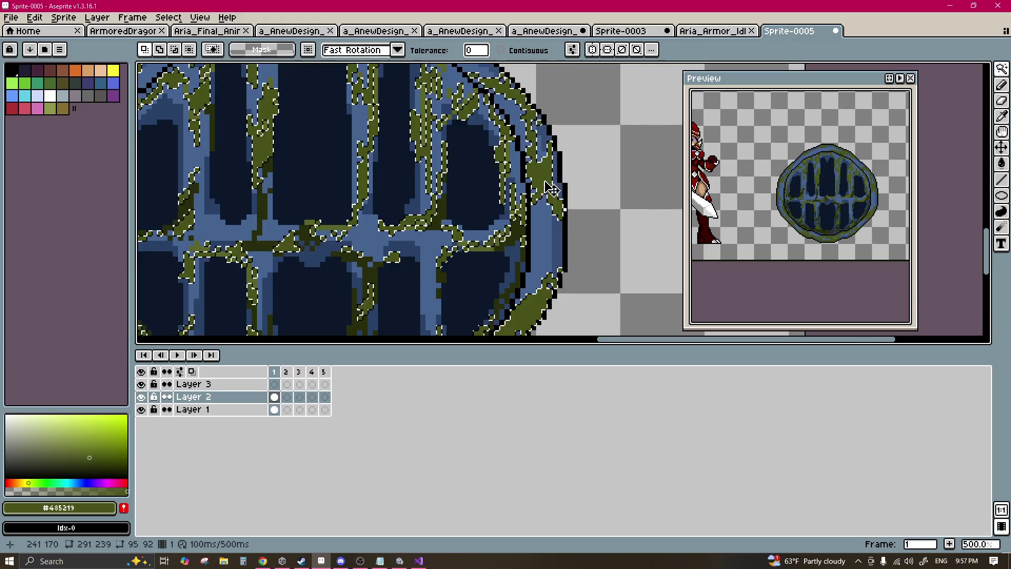
{"action": "scroll", "coordinate": [487, 208], "scroll_direction": "up", "scroll_amount": 4}
{"action": "key", "text": "b"}
{"action": "left_click_drag", "start_coordinate": [487, 208], "coordinate": [458, 295]}
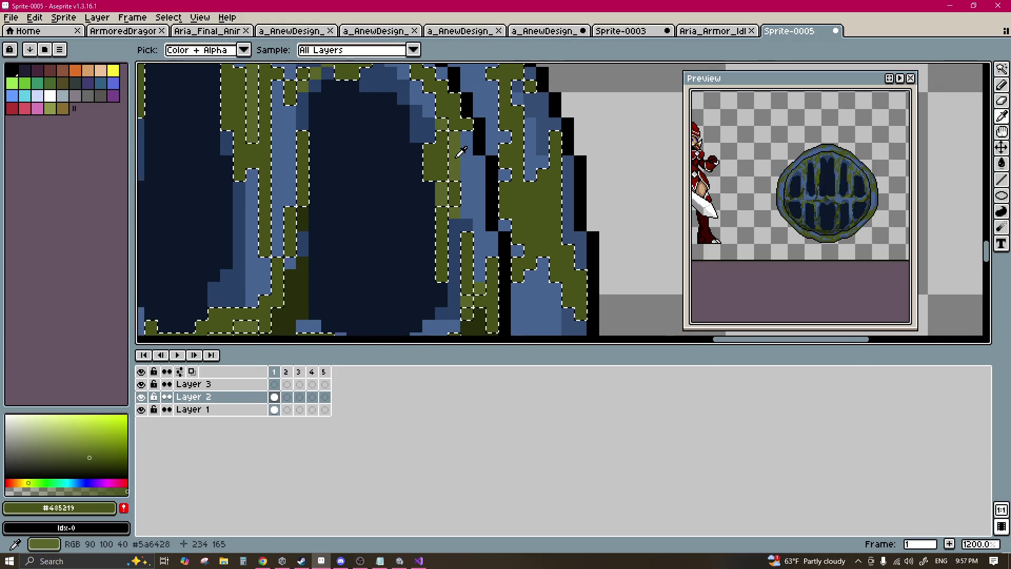
{"action": "left_click_drag", "start_coordinate": [474, 131], "coordinate": [493, 180]}
Step: Scroll around the shield to inspect every edge of its outline
{"action": "mouse_move", "coordinate": [326, 90]}
{"action": "left_mouse_down"}
{"action": "mouse_move", "coordinate": [396, 170]}
{"action": "mouse_move", "coordinate": [509, 216]}
{"action": "left_mouse_up"}
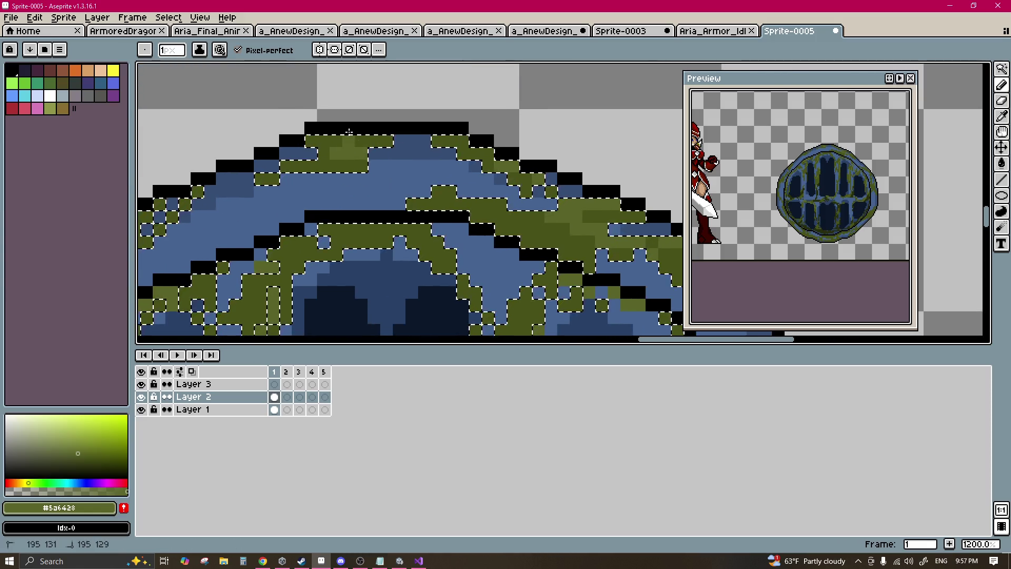
{"action": "scroll", "coordinate": [380, 197], "scroll_direction": "left", "scroll_amount": 5}
{"action": "scroll", "coordinate": [380, 197], "scroll_direction": "down", "scroll_amount": 5}
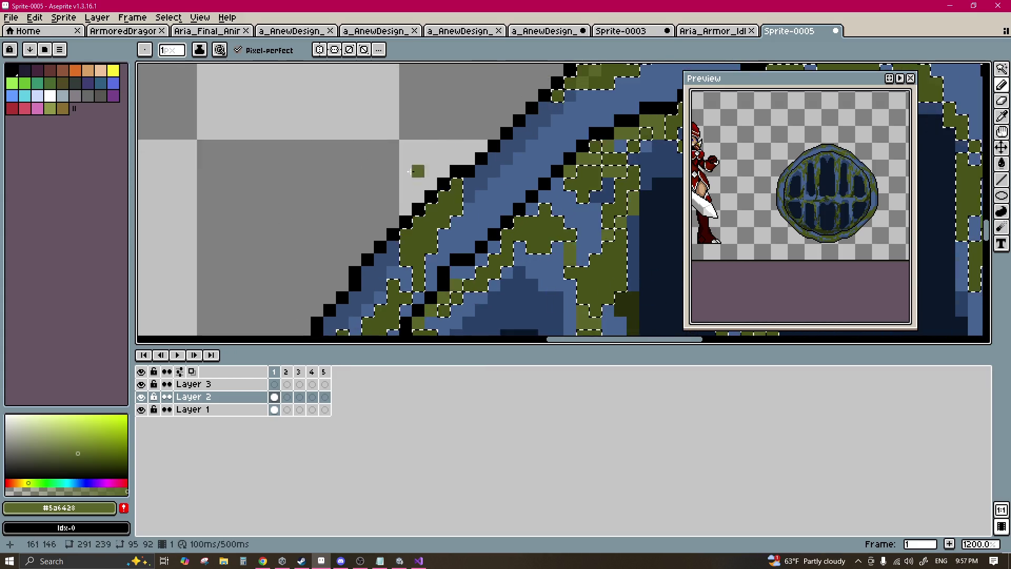
{"action": "scroll", "coordinate": [410, 189], "scroll_direction": "left", "scroll_amount": 5}
{"action": "scroll", "coordinate": [454, 181], "scroll_direction": "left", "scroll_amount": 2}
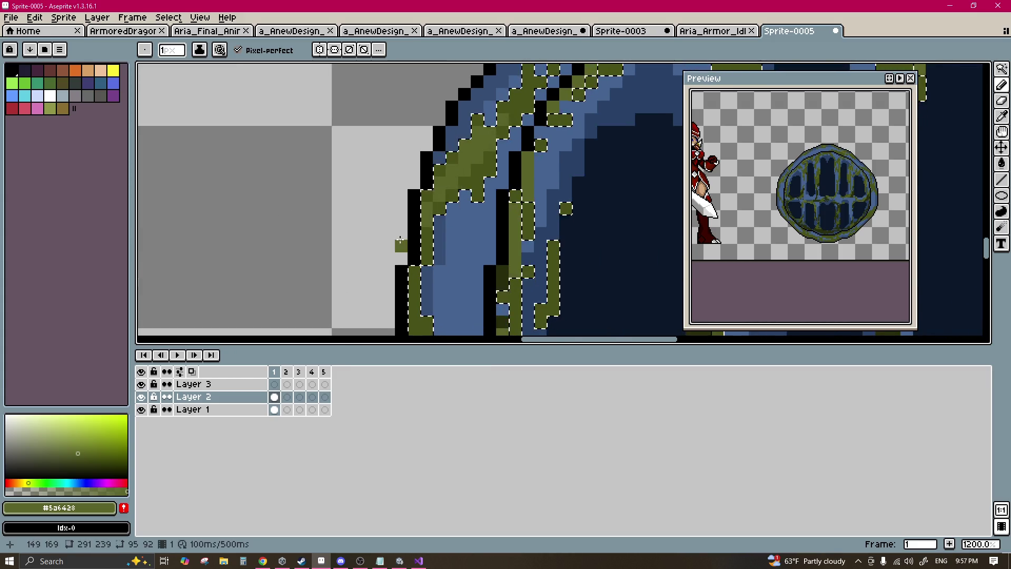
{"action": "scroll", "coordinate": [448, 231], "scroll_direction": "down", "scroll_amount": 2}
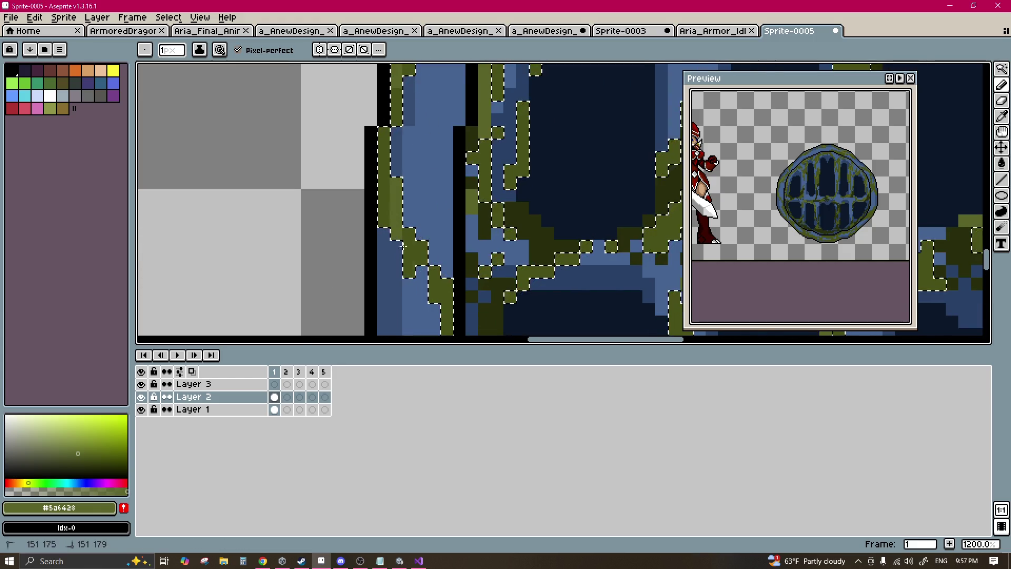
{"action": "scroll", "coordinate": [447, 253], "scroll_direction": "down", "scroll_amount": 2}
{"action": "scroll", "coordinate": [446, 269], "scroll_direction": "down", "scroll_amount": 3}
{"action": "scroll", "coordinate": [421, 221], "scroll_direction": "right", "scroll_amount": 1}
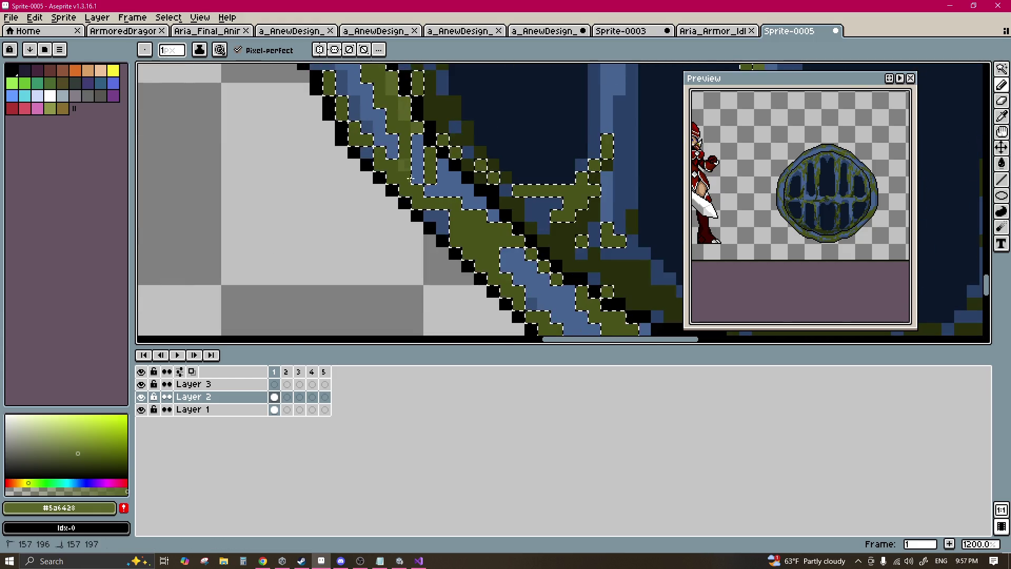
{"action": "scroll", "coordinate": [523, 289], "scroll_direction": "right", "scroll_amount": 2}
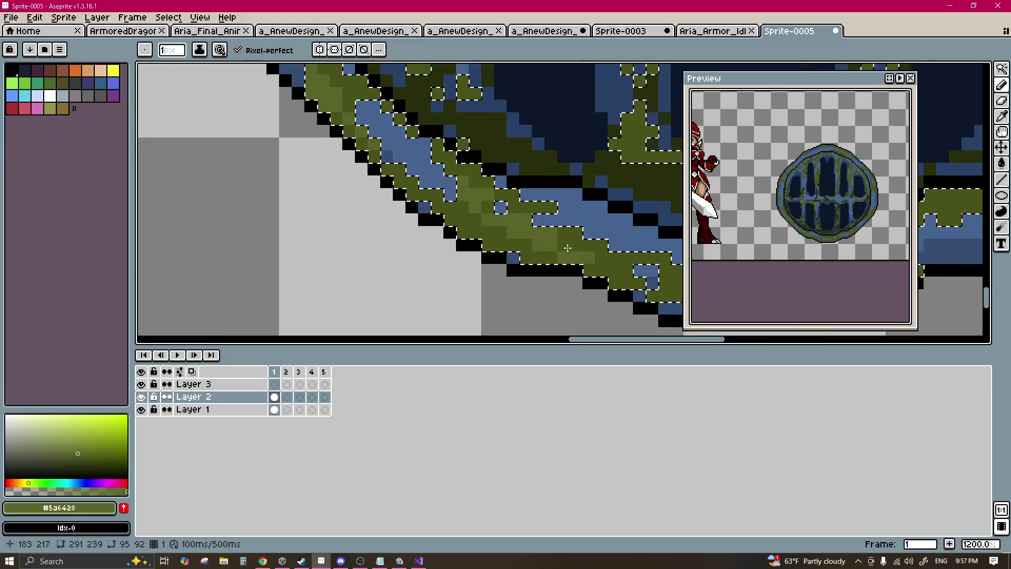
{"action": "scroll", "coordinate": [409, 217], "scroll_direction": "down", "scroll_amount": 3}
{"action": "scroll", "coordinate": [489, 180], "scroll_direction": "right", "scroll_amount": 4}
{"action": "scroll", "coordinate": [478, 199], "scroll_direction": "up", "scroll_amount": 1}
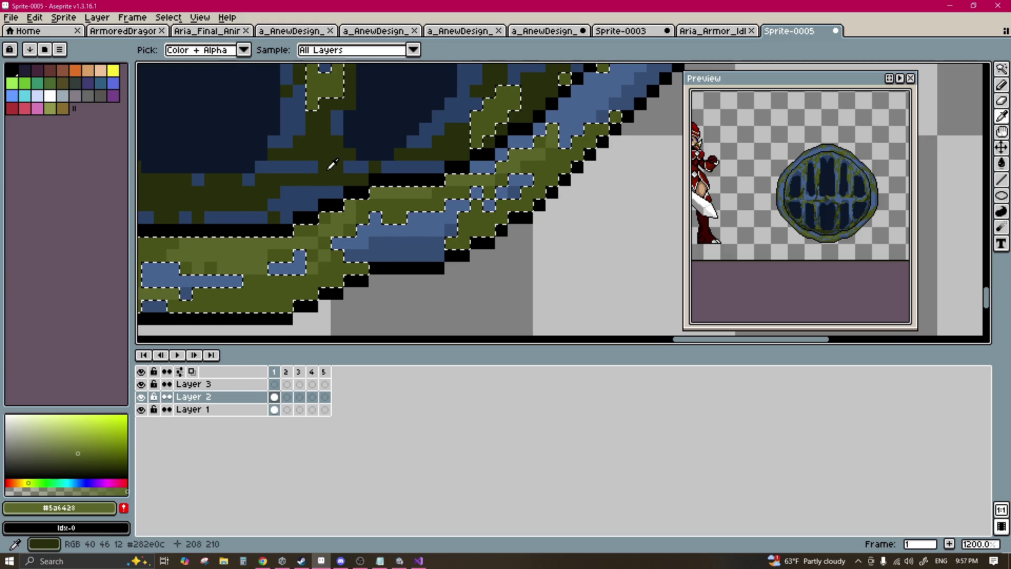
{"action": "scroll", "coordinate": [361, 172], "scroll_direction": "down", "scroll_amount": 3}
{"action": "scroll", "coordinate": [338, 226], "scroll_direction": "left", "scroll_amount": 1}
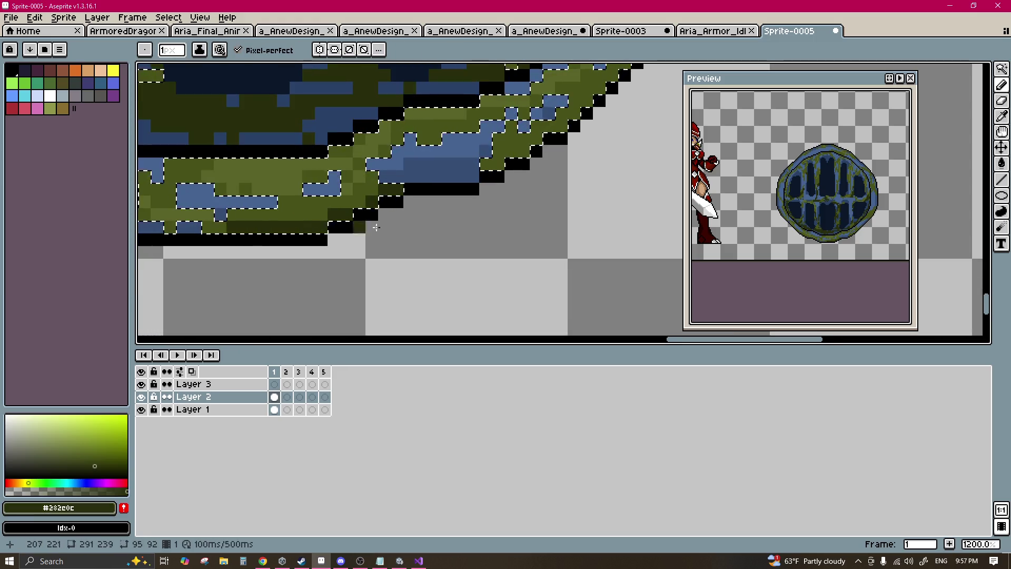
{"action": "scroll", "coordinate": [461, 102], "scroll_direction": "right", "scroll_amount": 5}
{"action": "scroll", "coordinate": [461, 102], "scroll_direction": "up", "scroll_amount": 2}
{"action": "scroll", "coordinate": [461, 102], "scroll_direction": "right", "scroll_amount": 5}
{"action": "scroll", "coordinate": [461, 102], "scroll_direction": "up", "scroll_amount": 2}
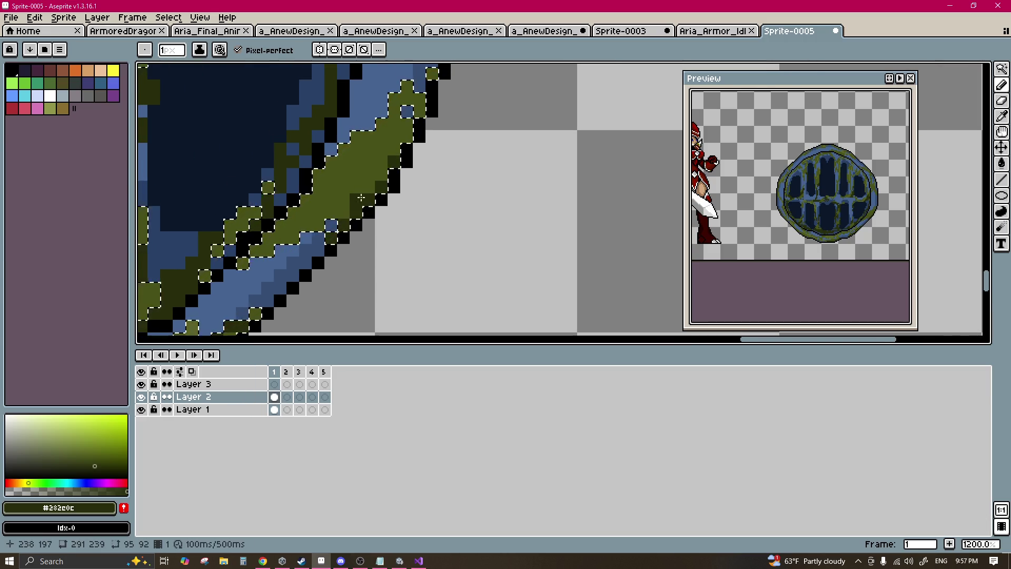
{"action": "scroll", "coordinate": [417, 180], "scroll_direction": "down", "scroll_amount": 5}
{"action": "scroll", "coordinate": [426, 238], "scroll_direction": "up", "scroll_amount": 5}
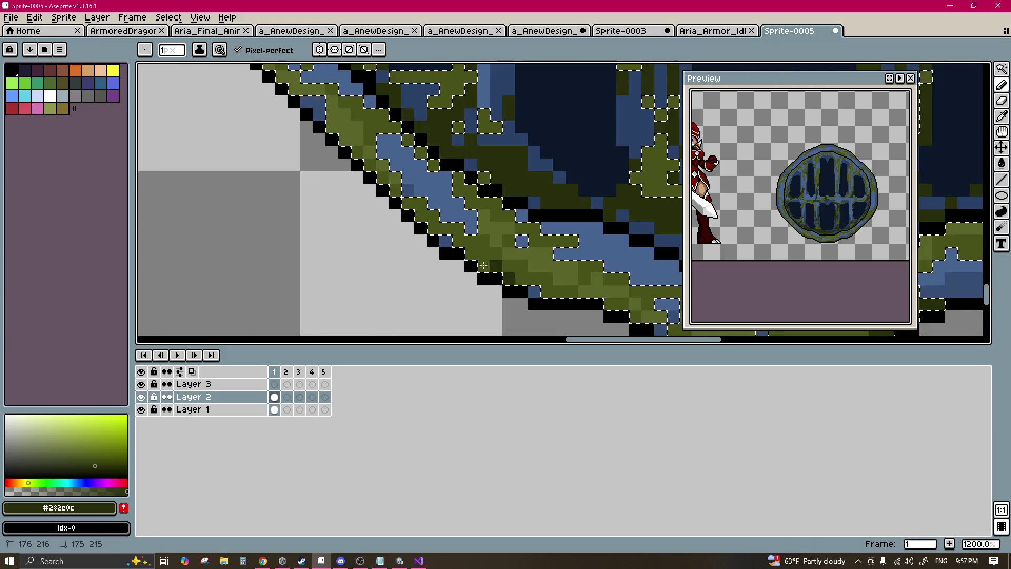
{"action": "scroll", "coordinate": [342, 149], "scroll_direction": "up", "scroll_amount": 3}
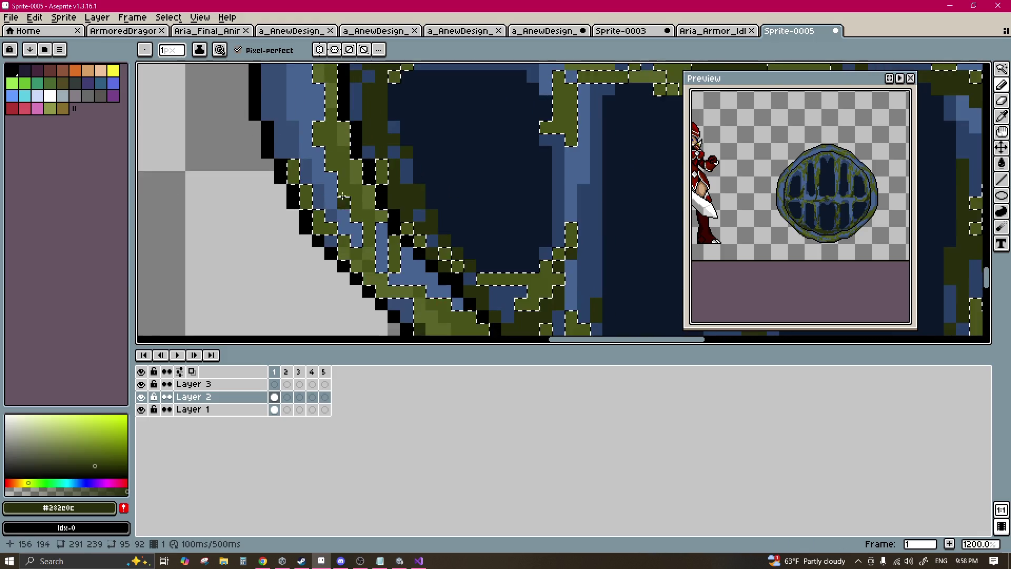
{"action": "scroll", "coordinate": [337, 136], "scroll_direction": "left", "scroll_amount": 2}
{"action": "scroll", "coordinate": [332, 126], "scroll_direction": "left", "scroll_amount": 2}
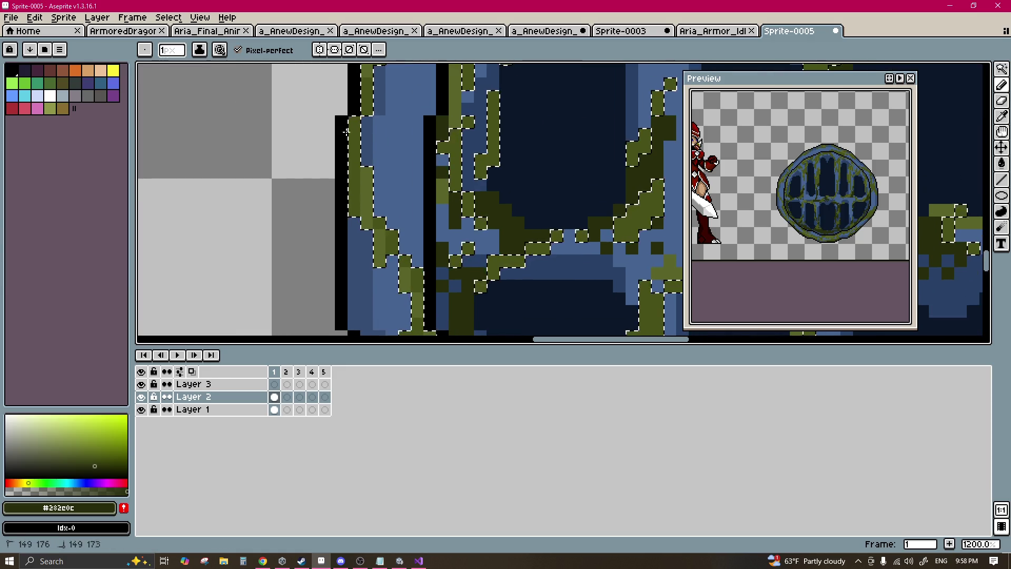
{"action": "scroll", "coordinate": [380, 85], "scroll_direction": "up", "scroll_amount": 2}
{"action": "scroll", "coordinate": [379, 85], "scroll_direction": "down", "scroll_amount": 4}
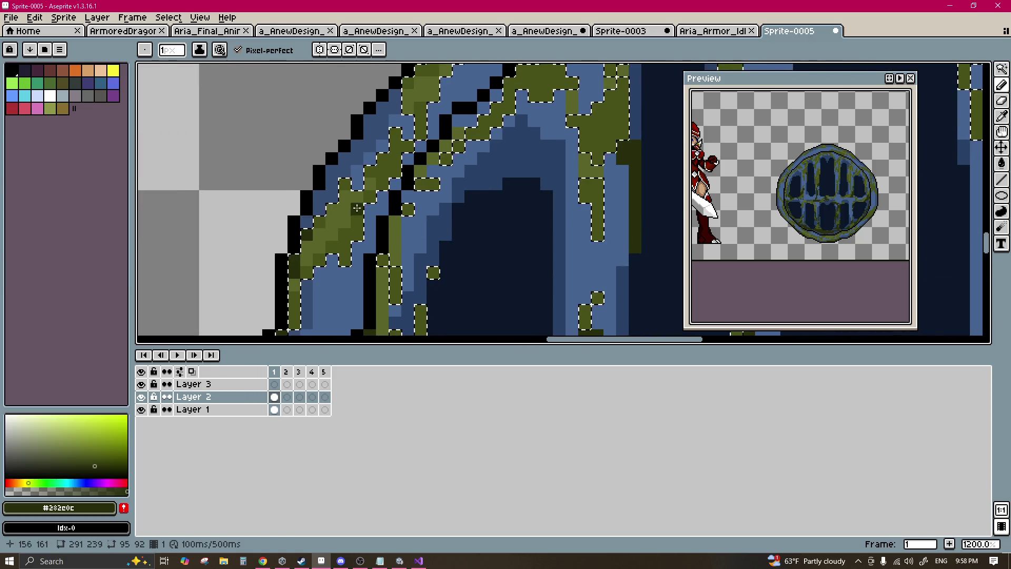
{"action": "scroll", "coordinate": [487, 173], "scroll_direction": "up", "scroll_amount": 1}
{"action": "scroll", "coordinate": [487, 174], "scroll_direction": "down", "scroll_amount": 1}
{"action": "key", "text": "m"}
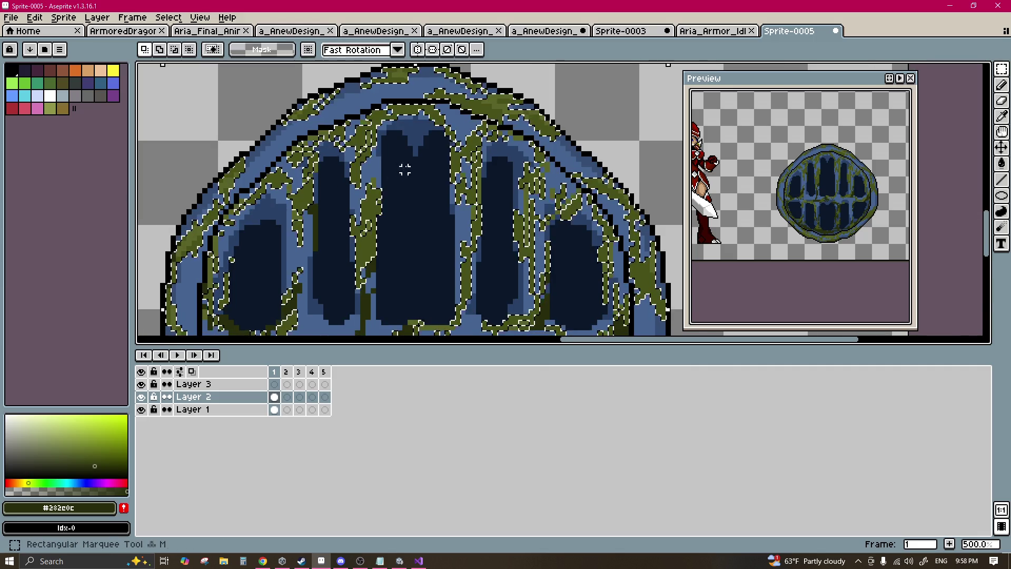
{"action": "scroll", "coordinate": [505, 165], "scroll_direction": "down", "scroll_amount": 3}
{"action": "mouse_move", "coordinate": [485, 122]}
{"action": "left_mouse_down"}
{"action": "mouse_move", "coordinate": [442, 184]}
{"action": "mouse_move", "coordinate": [347, 257]}
{"action": "left_mouse_up"}
{"action": "key", "text": "ctrl+u"}
{"action": "mouse_move", "coordinate": [301, 341]}
{"action": "left_mouse_down"}
{"action": "mouse_move", "coordinate": [313, 343]}
{"action": "mouse_move", "coordinate": [274, 341]}
{"action": "left_mouse_up"}
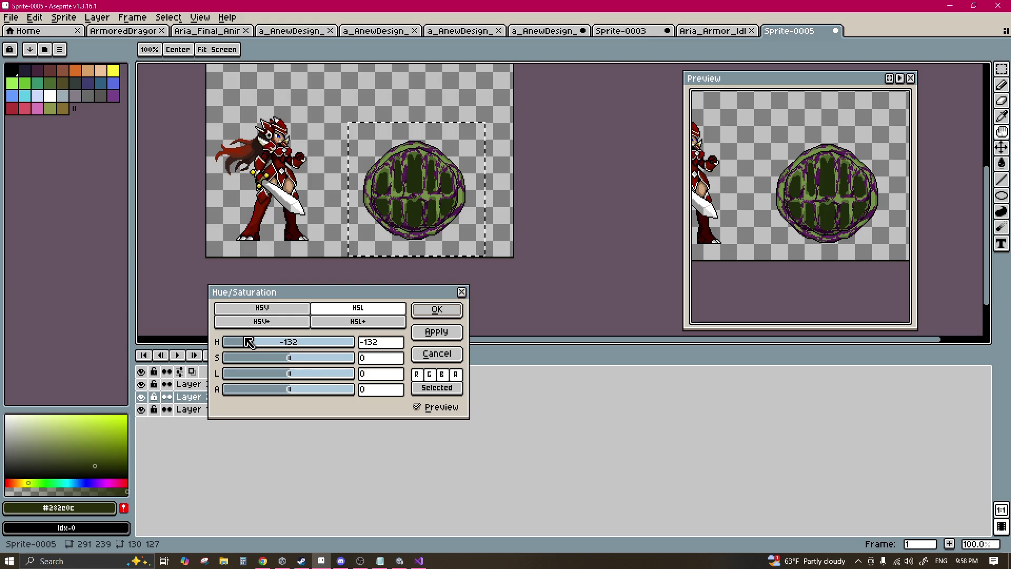
{"action": "left_click_drag", "start_coordinate": [230, 342], "coordinate": [290, 341]}
{"action": "left_click", "coordinate": [437, 353]}
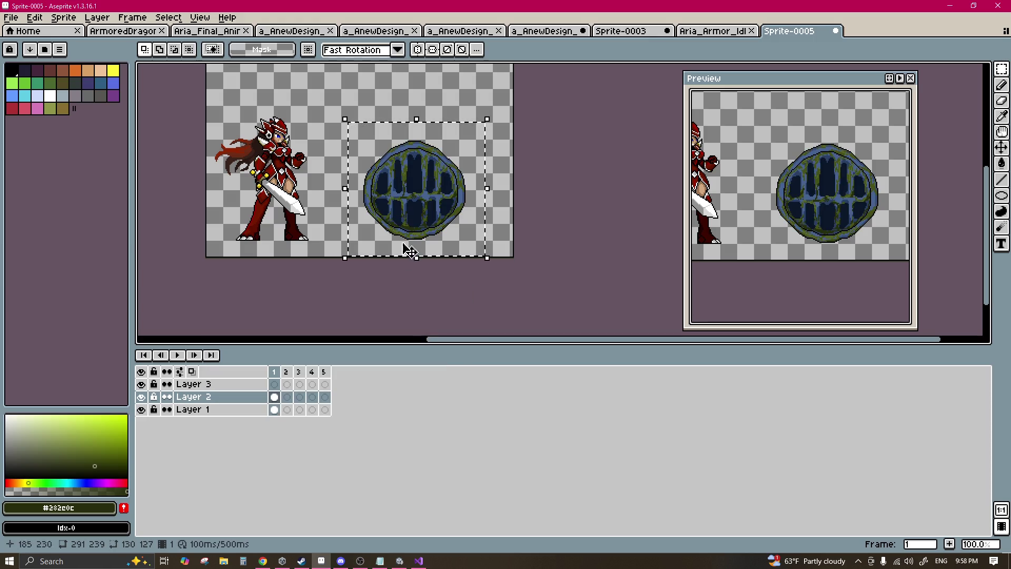
{"action": "scroll", "coordinate": [463, 214], "scroll_direction": "up", "scroll_amount": 2}
{"action": "key", "text": "g"}
{"action": "scroll", "coordinate": [456, 168], "scroll_direction": "up", "scroll_amount": 2}
{"action": "key", "text": "alt"}
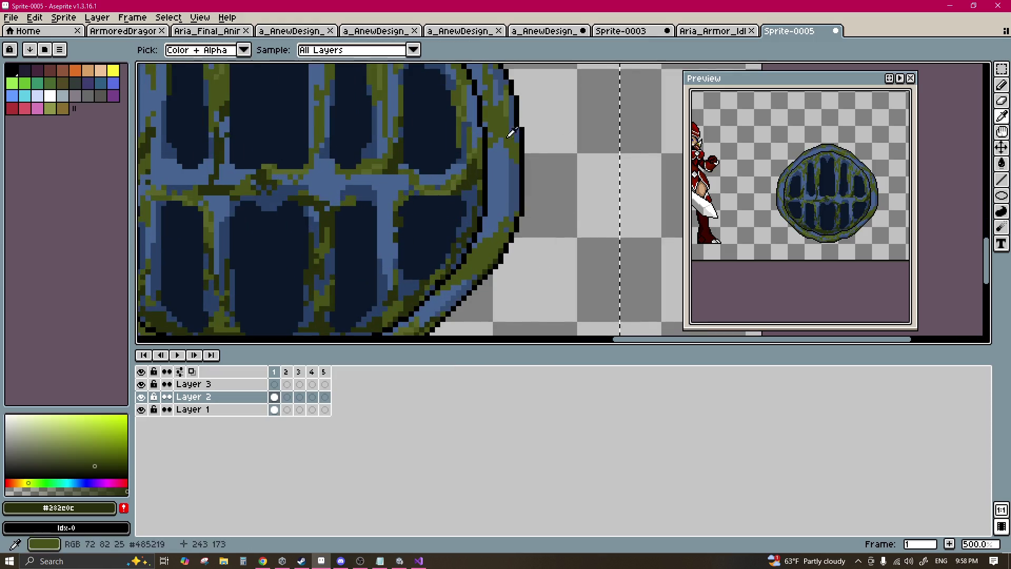
Step: Pick black from the outline and bucket-fill the navy holes with it
{"action": "key", "text": "alt"}
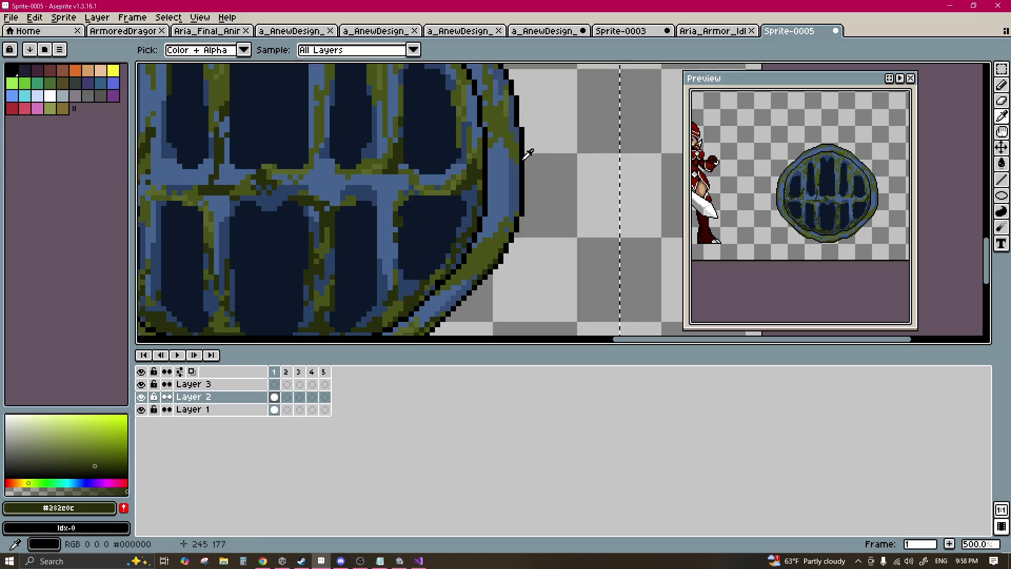
{"action": "left_click", "coordinate": [529, 154], "text": "alt"}
{"action": "left_click", "coordinate": [436, 150]}
{"action": "scroll", "coordinate": [436, 150], "scroll_direction": "down", "scroll_amount": 2}
{"action": "left_click_drag", "start_coordinate": [437, 150], "coordinate": [525, 171]}
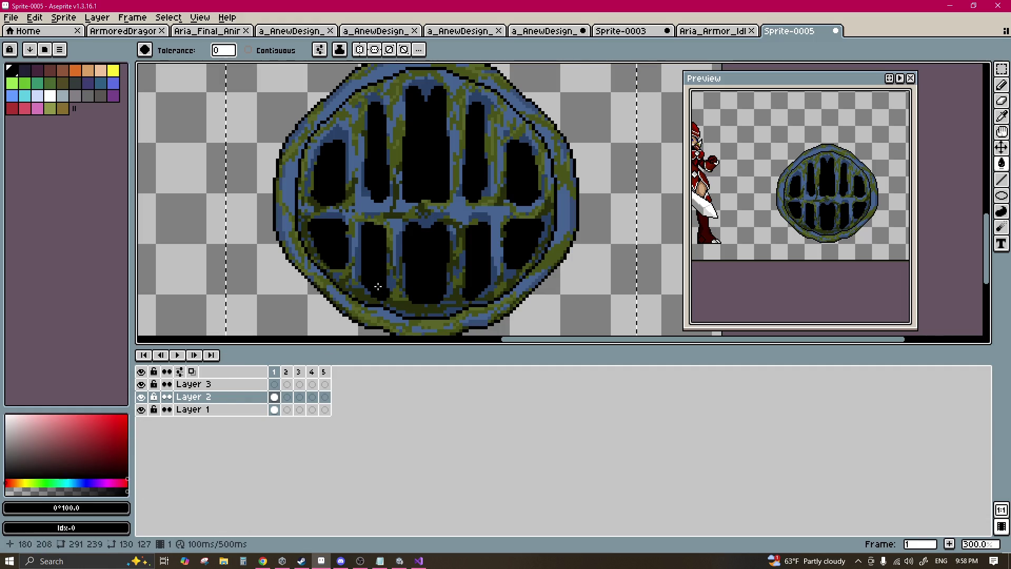
{"action": "scroll", "coordinate": [403, 235], "scroll_direction": "down", "scroll_amount": 1}
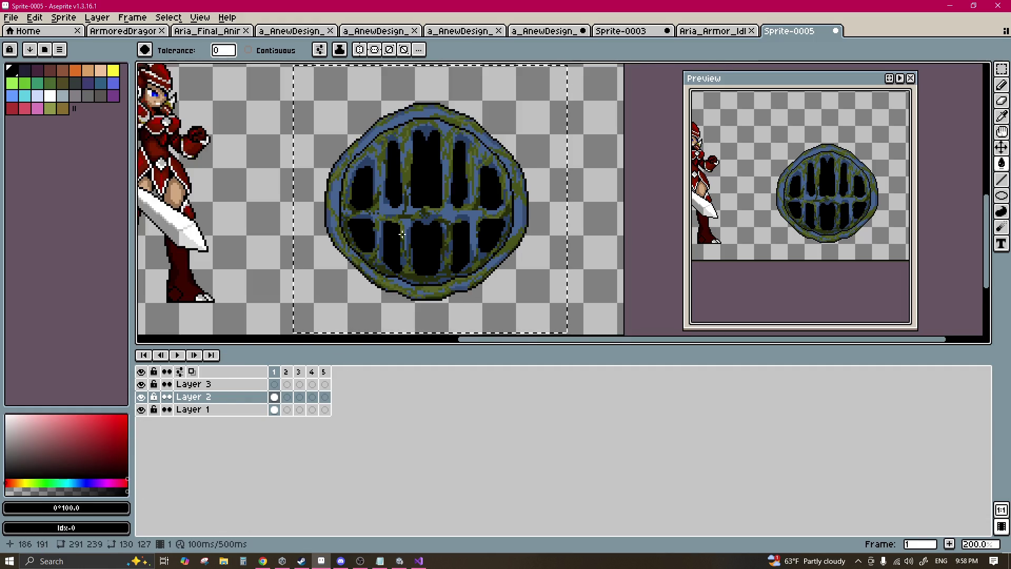
Step: Marquee-select a rectangle around the whole shield
{"action": "key", "text": "m"}
{"action": "left_click_drag", "start_coordinate": [584, 74], "coordinate": [278, 333]}
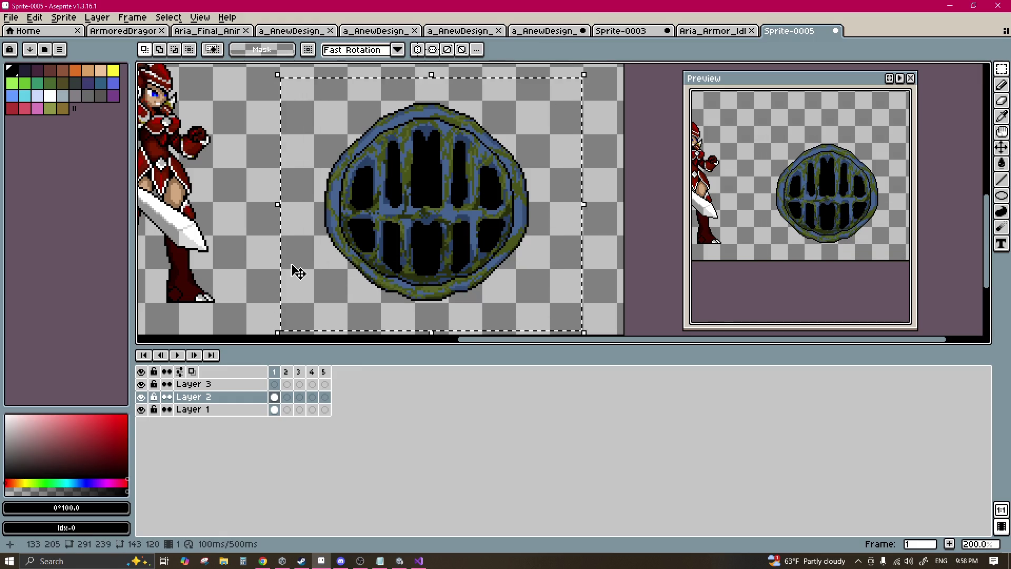
{"action": "left_click", "coordinate": [12, 19]}
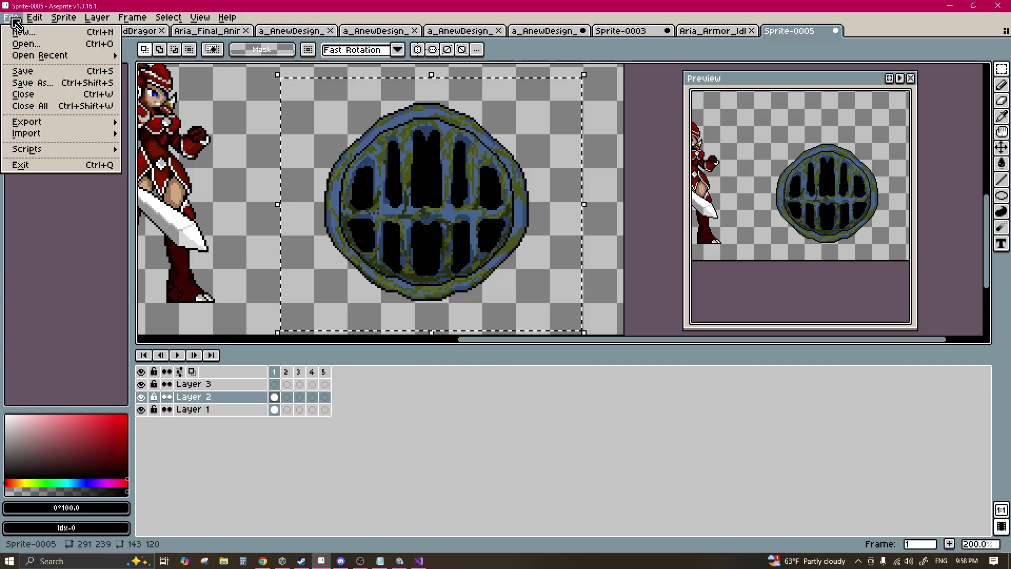
Step: Create a new Sprite-0006 canvas and paste the shield into it
{"action": "left_click", "coordinate": [23, 32]}
{"action": "left_click", "coordinate": [476, 379]}
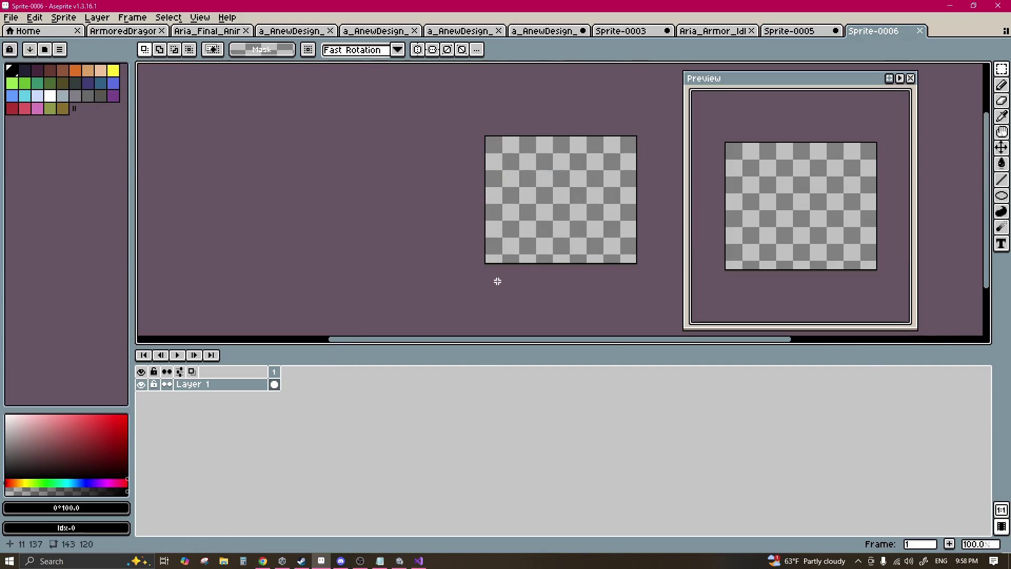
{"action": "key", "text": "ctrl+v"}
Step: Export the new sprite as a sprite sheet named Water.png
{"action": "left_click", "coordinate": [11, 18]}
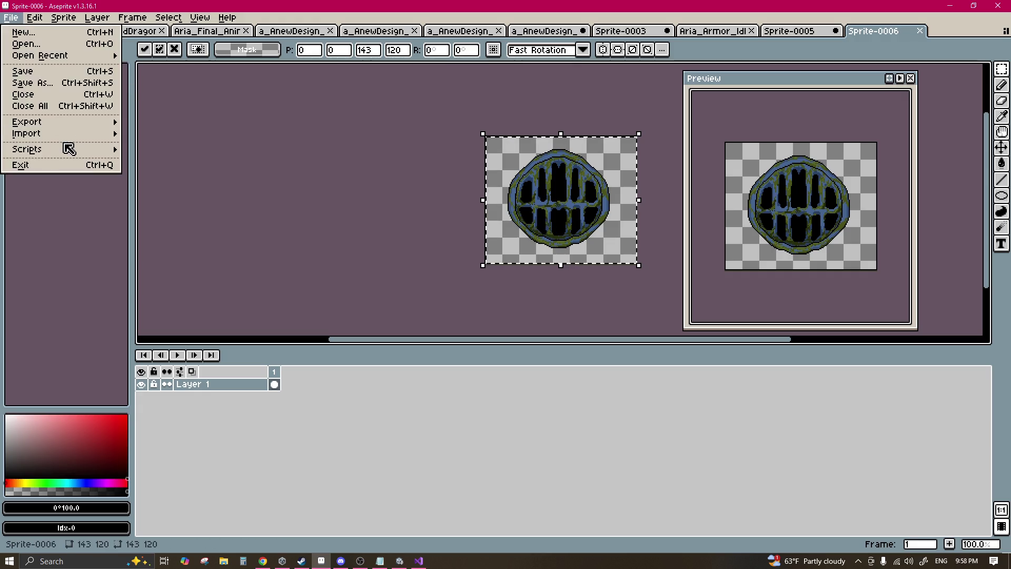
{"action": "mouse_move", "coordinate": [79, 133]}
{"action": "left_click", "coordinate": [160, 134]}
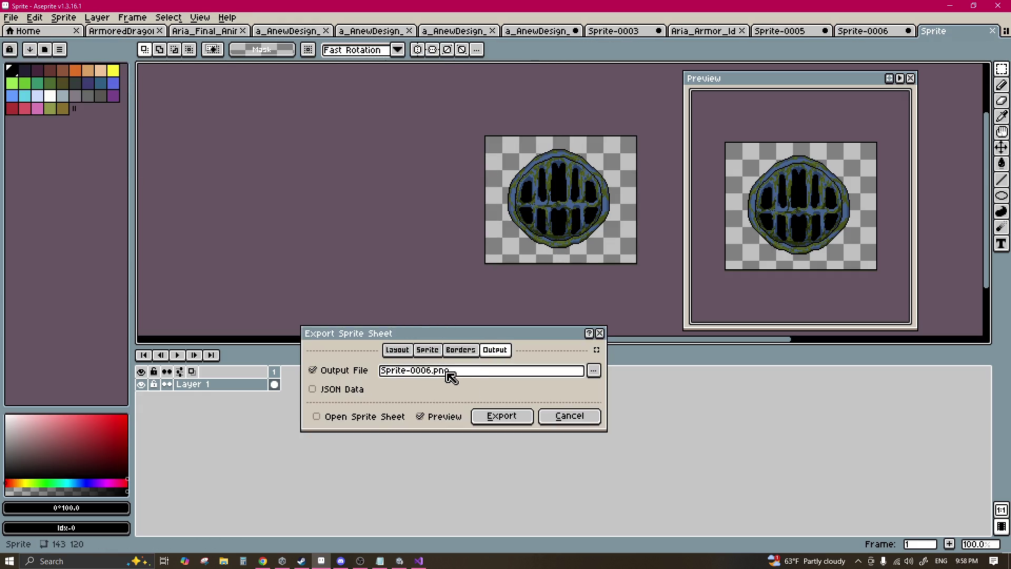
{"action": "left_click_drag", "start_coordinate": [427, 371], "coordinate": [280, 369]}
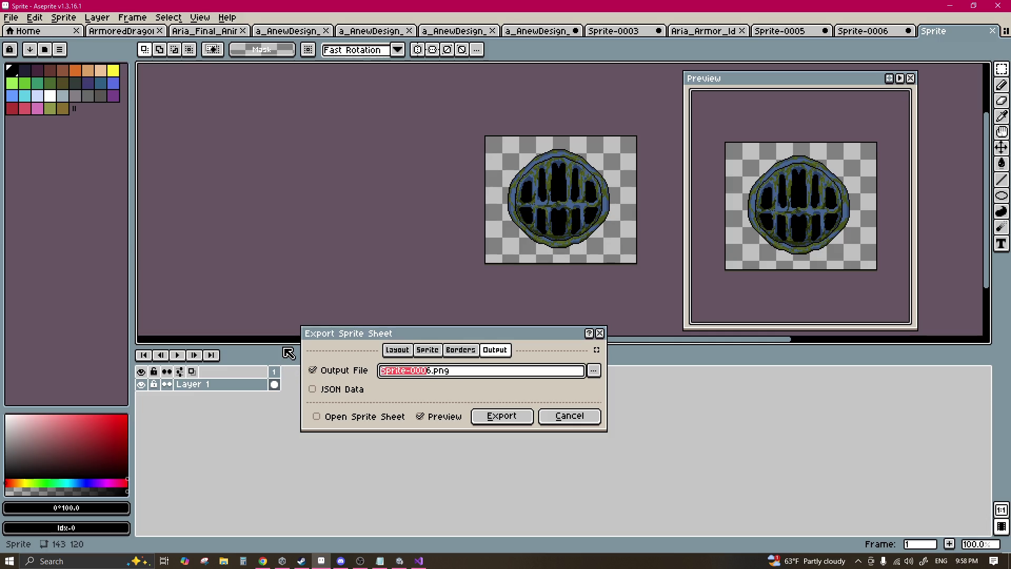
{"action": "key", "text": "Delete"}
{"action": "key", "text": "Delete"}
{"action": "key", "text": "Delete"}
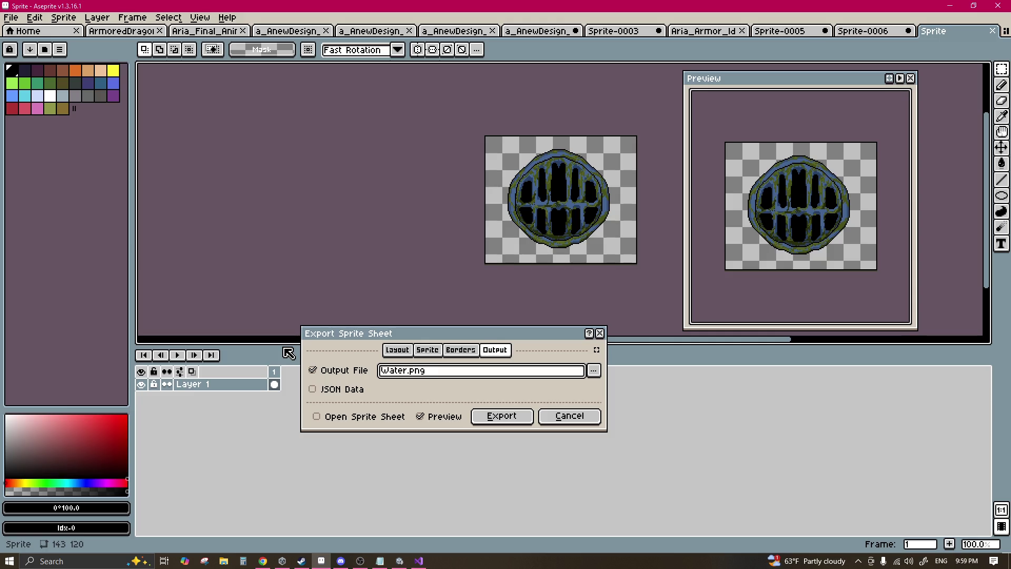
{"action": "key", "text": "Return"}
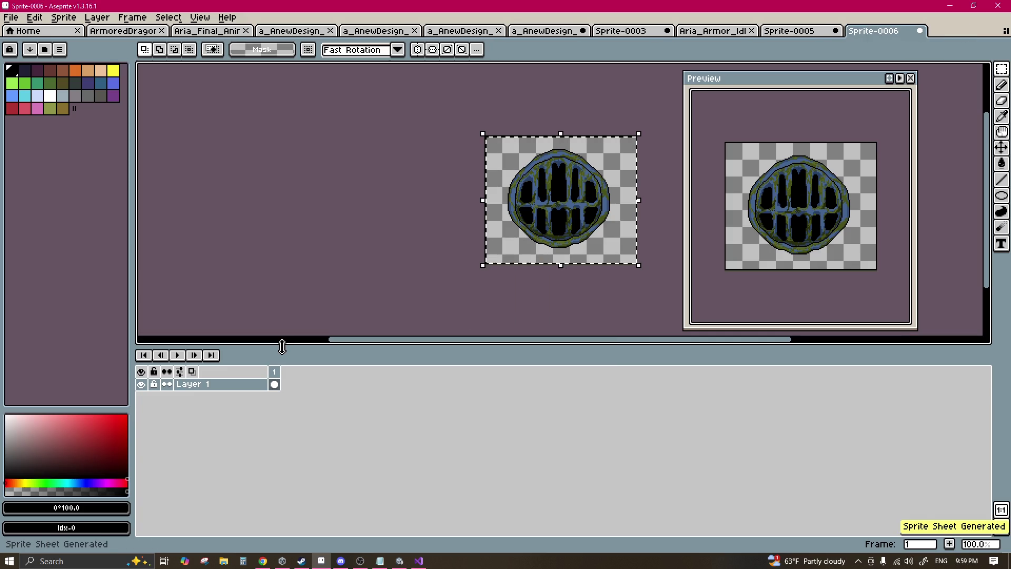
{"action": "left_click", "coordinate": [399, 560]}
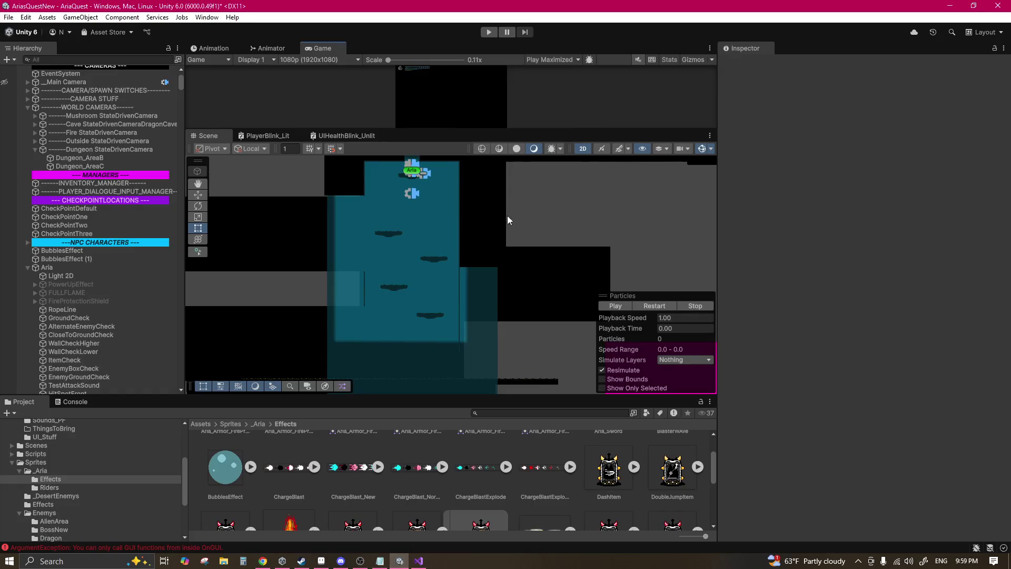
Step: Show the Sprites folder in Unity's Project panel and drag its splitter up to enlarge it
{"action": "left_click", "coordinate": [231, 423]}
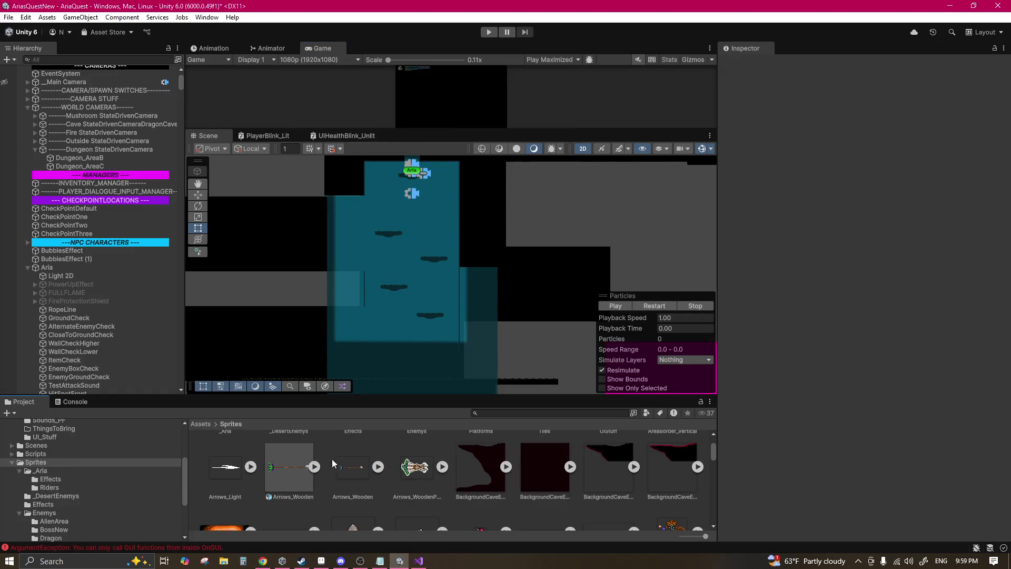
{"action": "left_click_drag", "start_coordinate": [428, 396], "coordinate": [433, 253]}
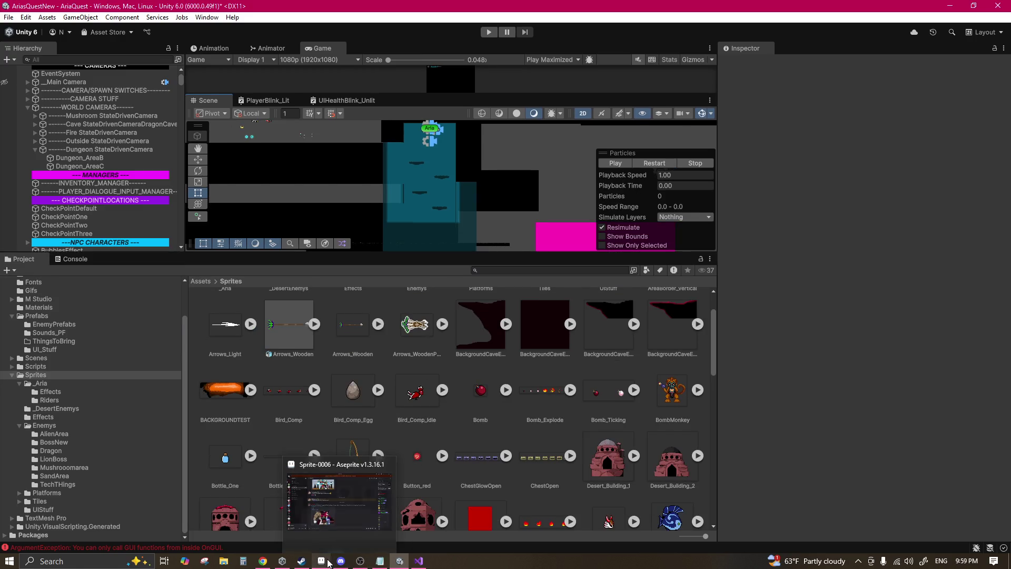
{"action": "left_click", "coordinate": [400, 560]}
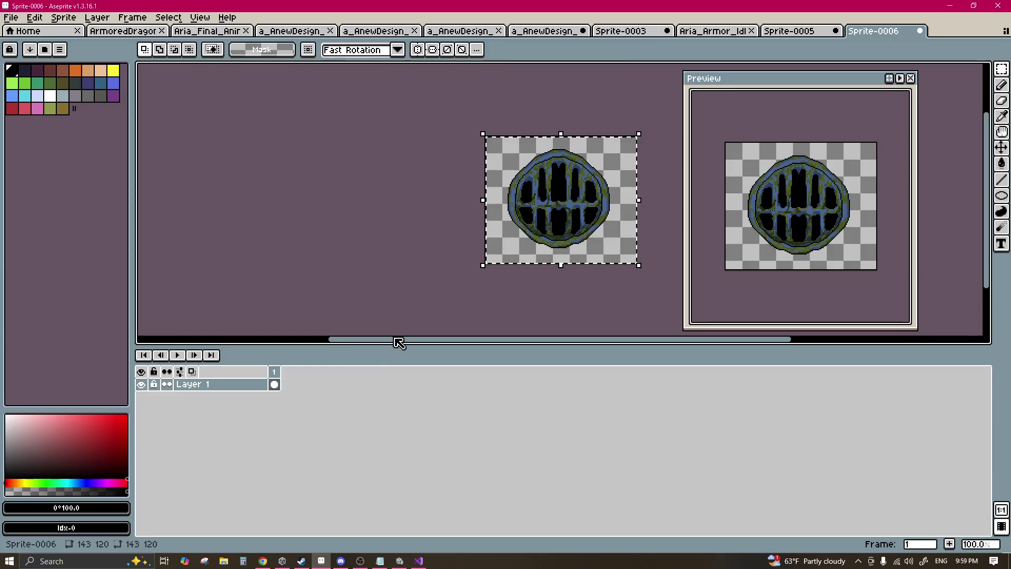
Step: Open the sprite sheet output file chooser and delete the old WaterLine.png
{"action": "left_click", "coordinate": [10, 17]}
{"action": "mouse_move", "coordinate": [63, 121]}
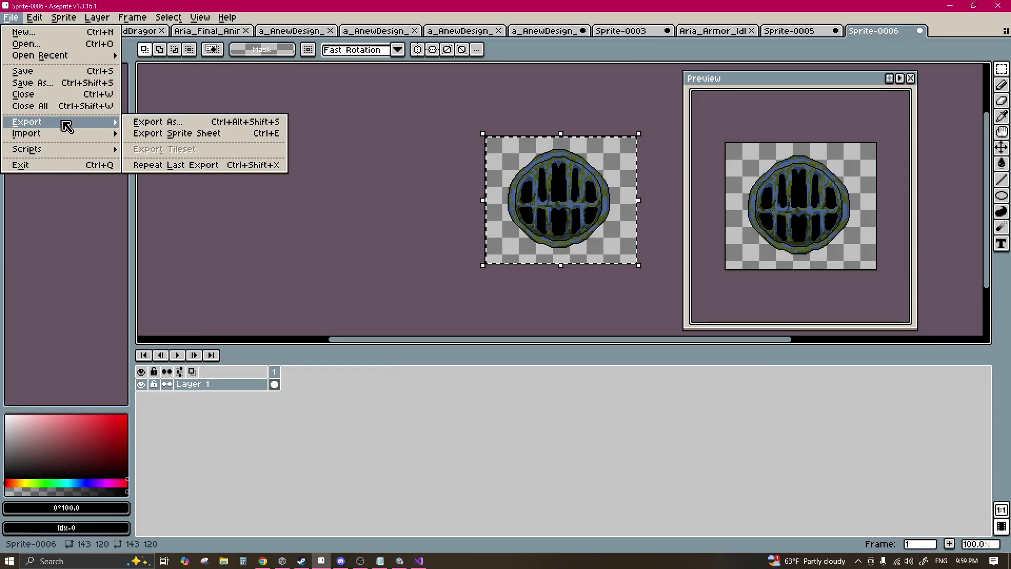
{"action": "left_click", "coordinate": [176, 133]}
{"action": "left_click", "coordinate": [591, 369]}
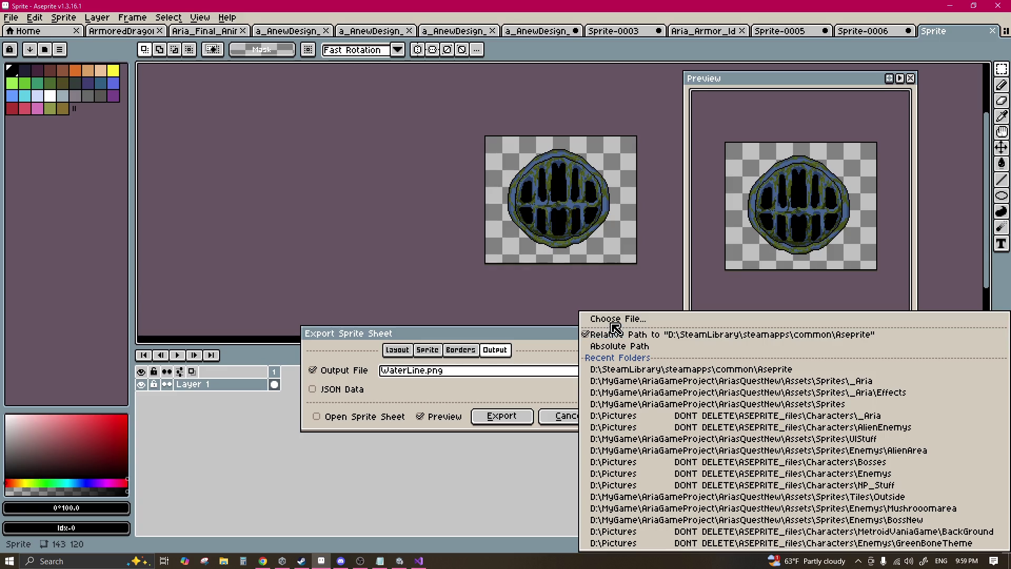
{"action": "left_click", "coordinate": [584, 316]}
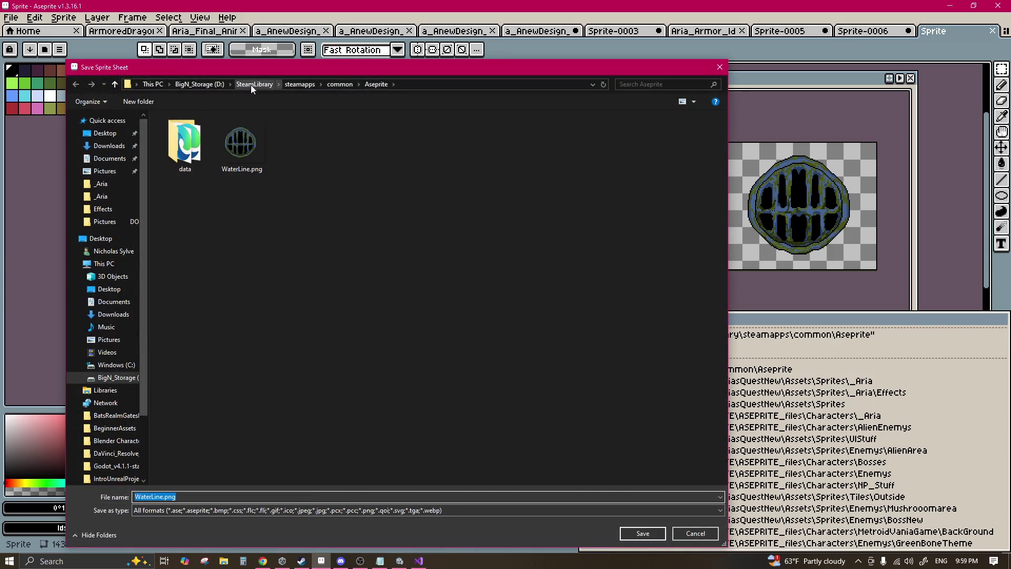
{"action": "left_click", "coordinate": [248, 156]}
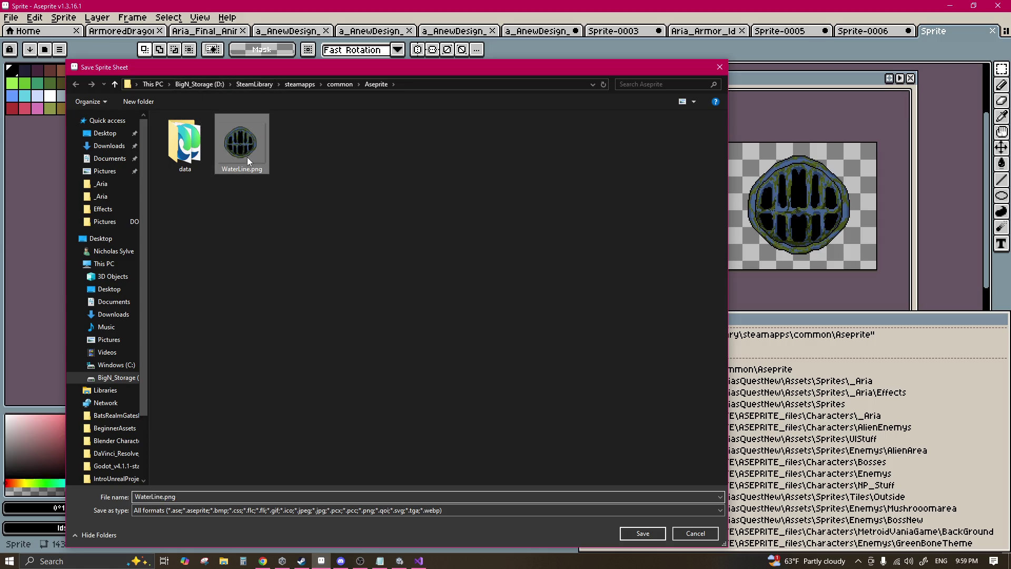
{"action": "key", "text": "Delete"}
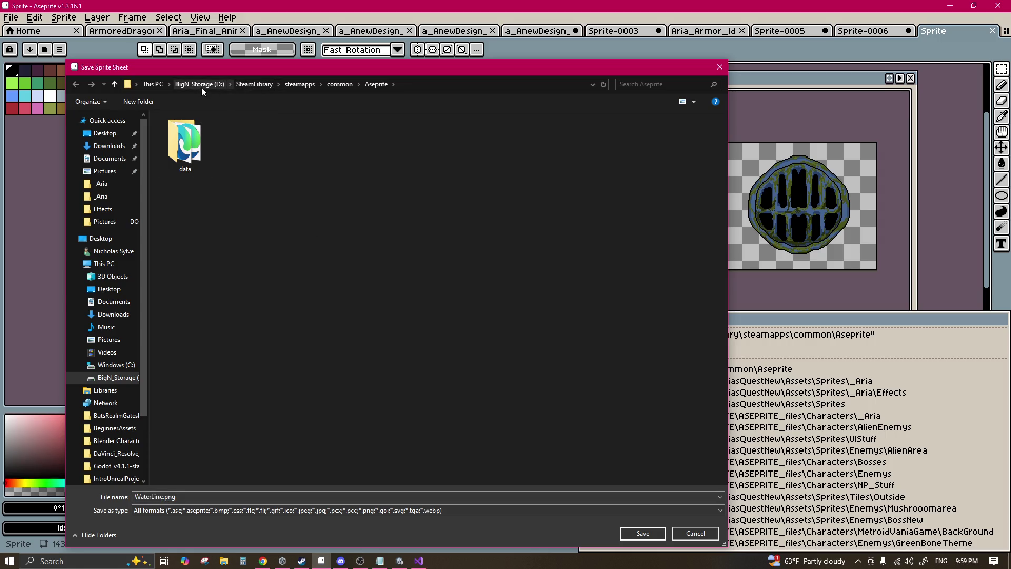
Step: Browse folders on the D: drive to locate the game project
{"action": "left_click", "coordinate": [201, 85]}
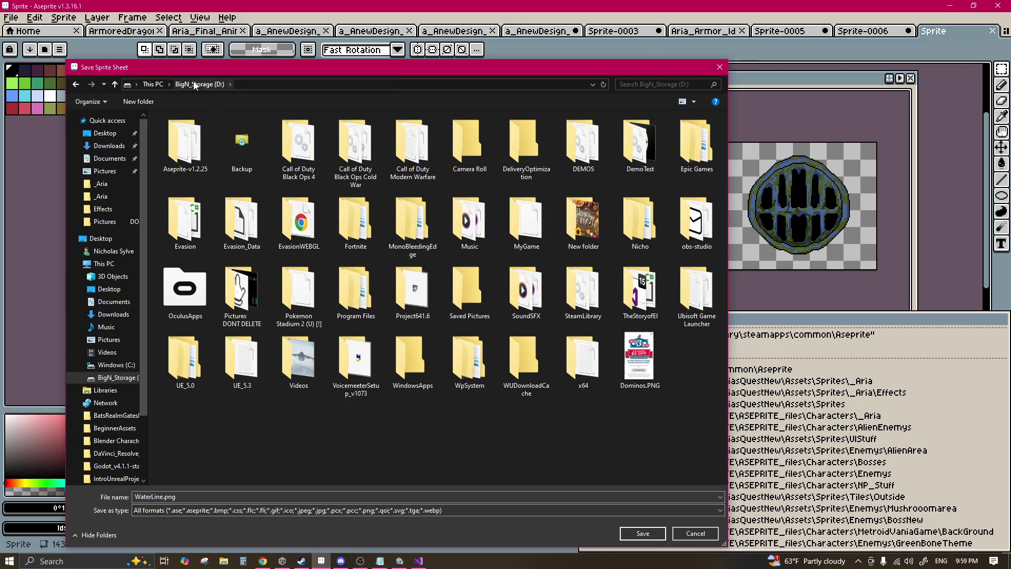
{"action": "double_click", "coordinate": [245, 305]}
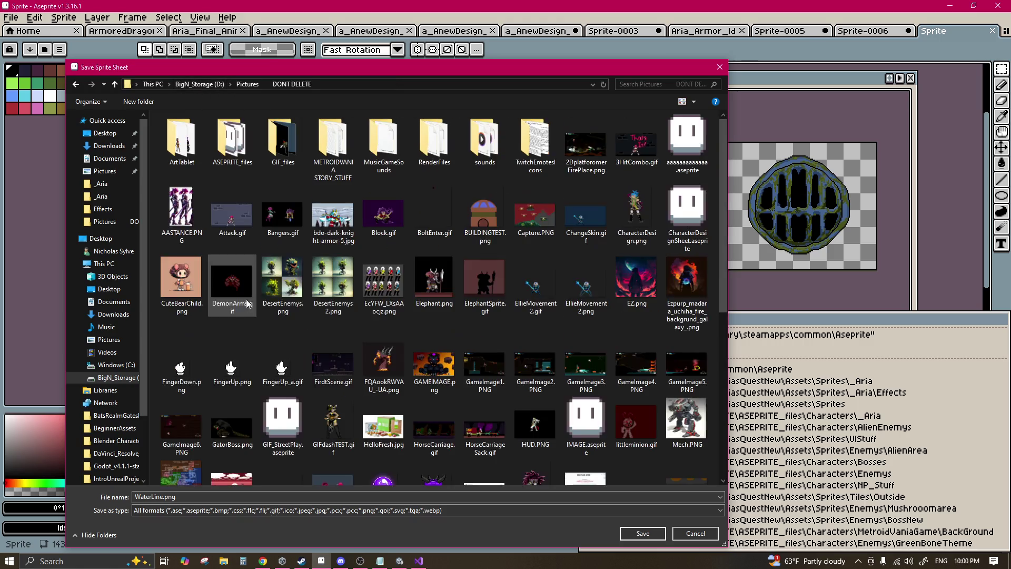
{"action": "double_click", "coordinate": [232, 141]}
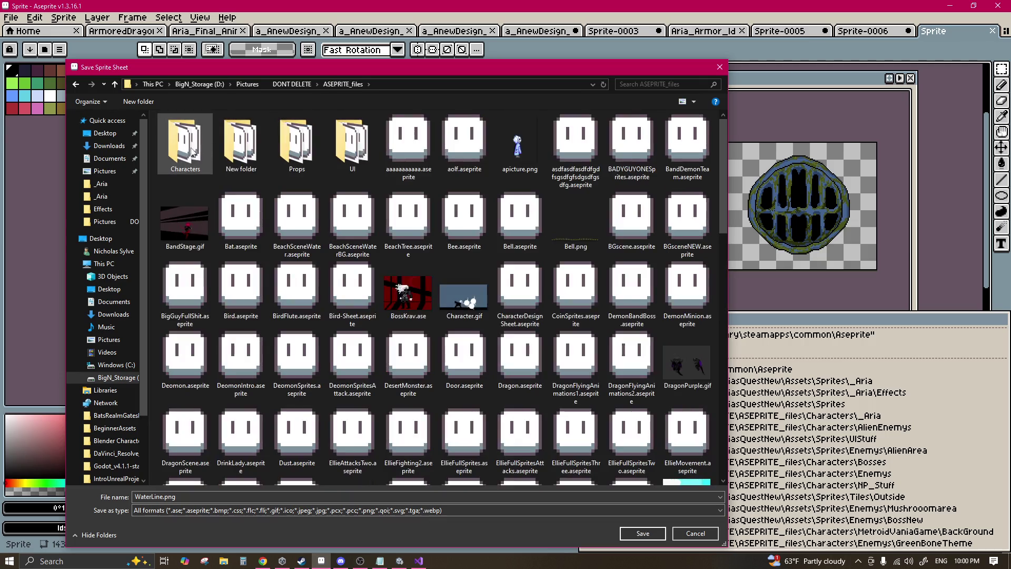
{"action": "double_click", "coordinate": [184, 150]}
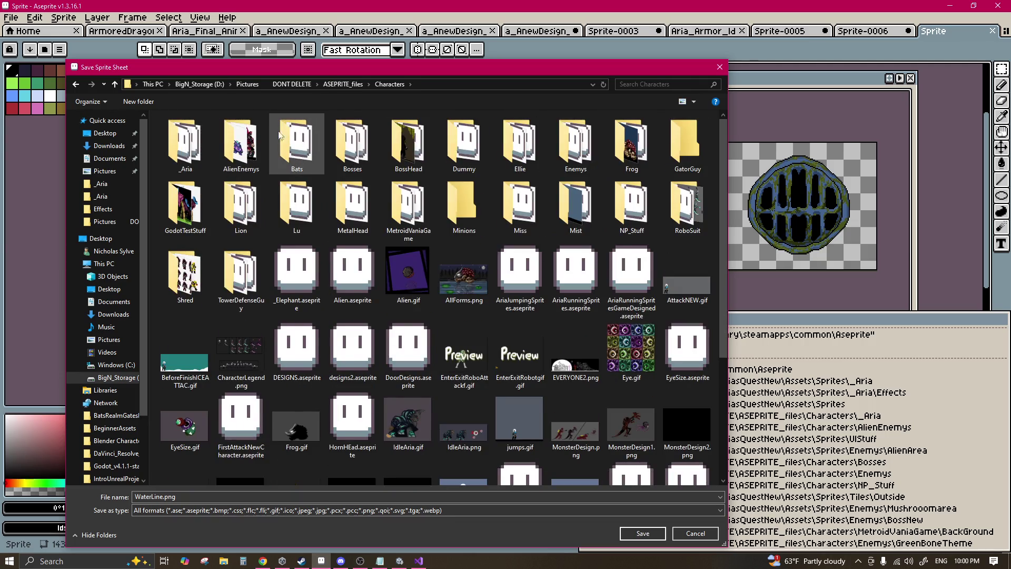
{"action": "left_click", "coordinate": [200, 84]}
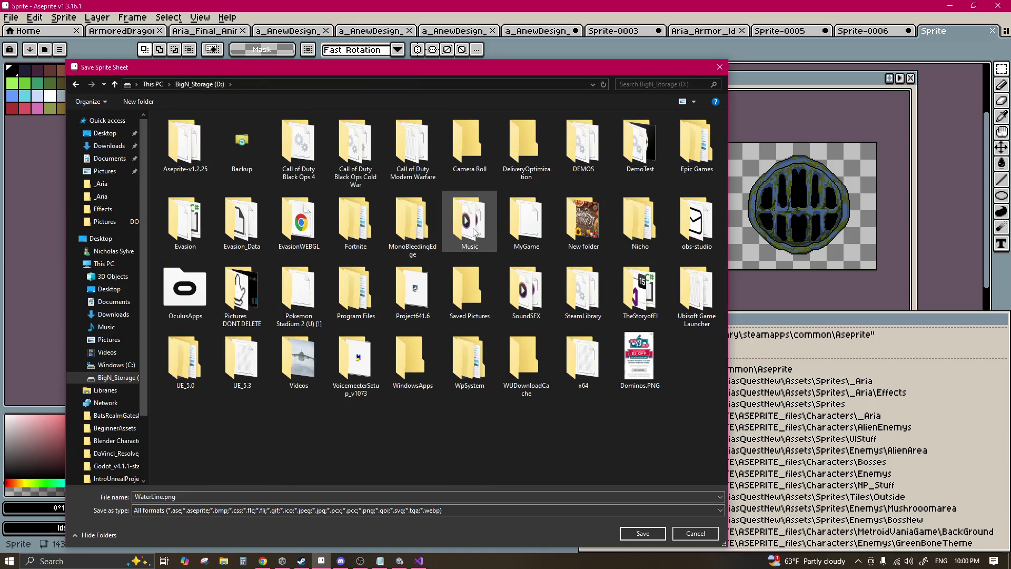
{"action": "double_click", "coordinate": [517, 232]}
{"action": "double_click", "coordinate": [237, 156]}
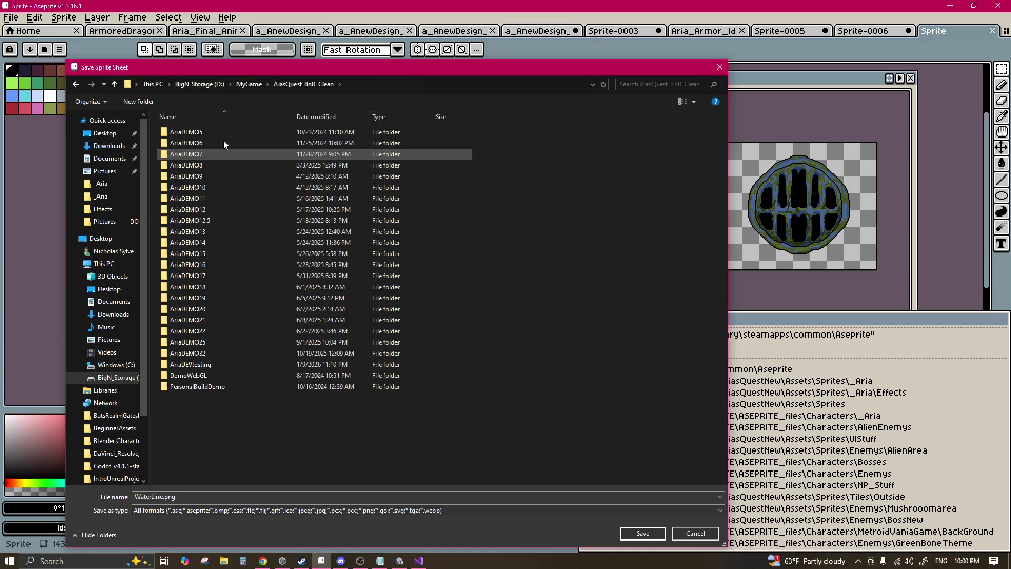
{"action": "left_click", "coordinate": [245, 84]}
Step: Export WaterLine.png into AriasQuestNew/Assets/Sprites/Platforms/PropItems
{"action": "double_click", "coordinate": [195, 165]}
{"action": "left_click", "coordinate": [199, 146]}
{"action": "double_click", "coordinate": [199, 147]}
{"action": "double_click", "coordinate": [192, 131]}
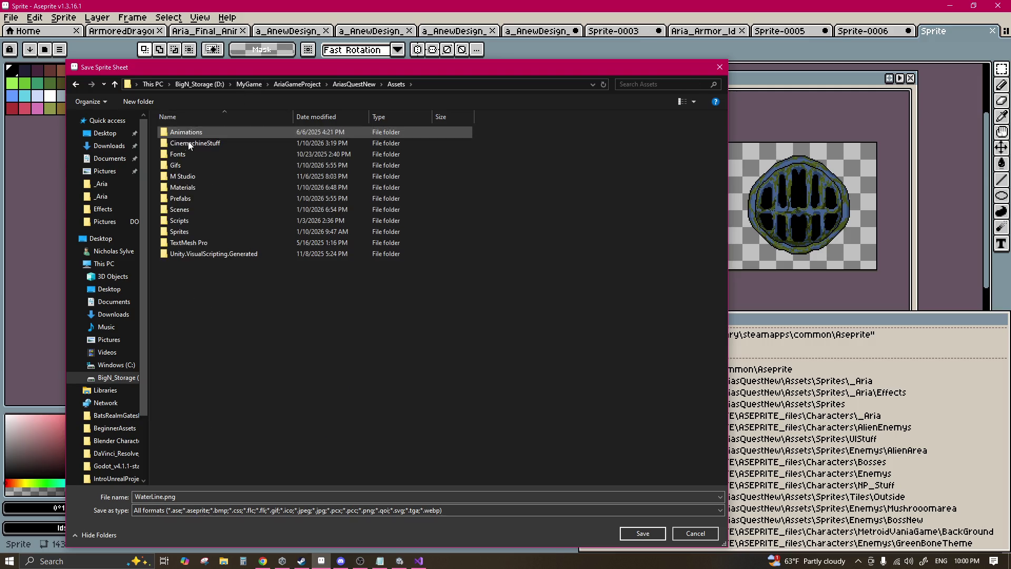
{"action": "double_click", "coordinate": [187, 232]}
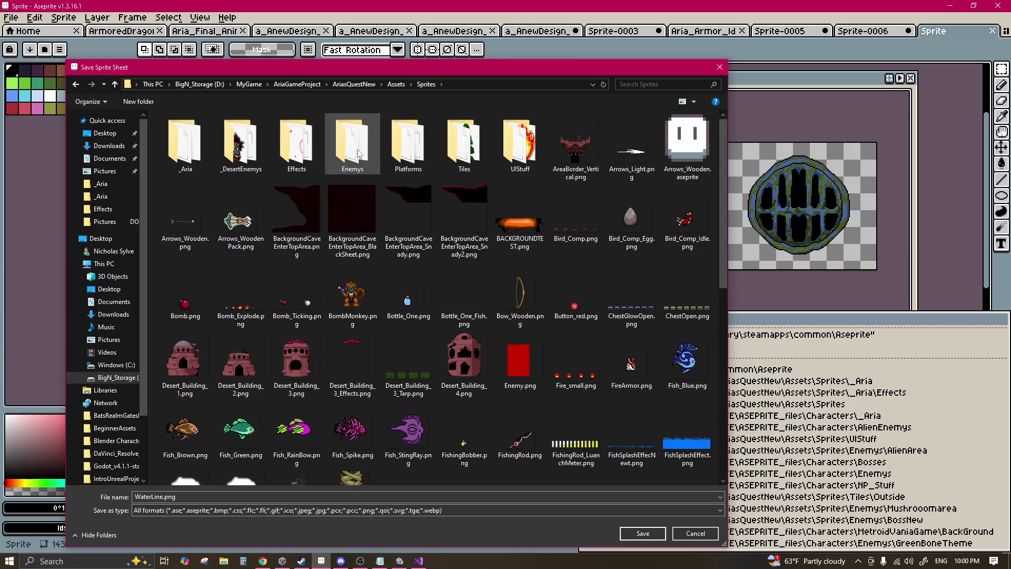
{"action": "left_click", "coordinate": [400, 155]}
{"action": "double_click", "coordinate": [400, 155]}
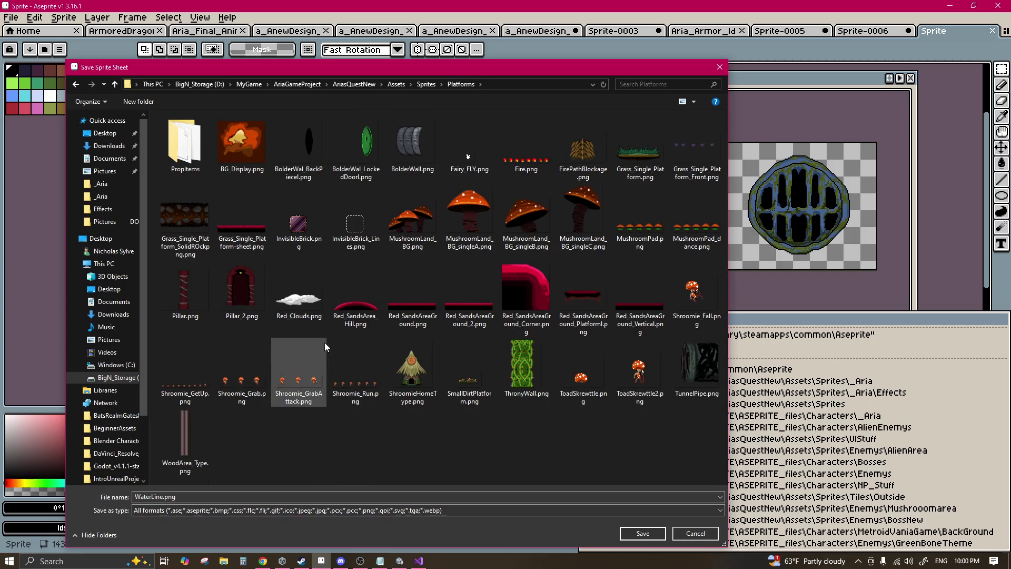
{"action": "double_click", "coordinate": [173, 141]}
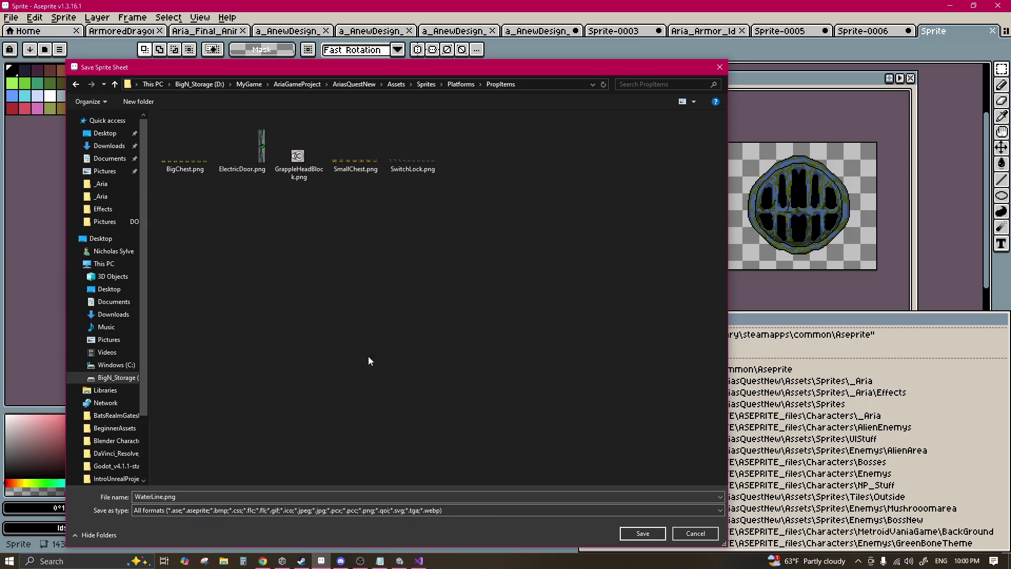
{"action": "left_click", "coordinate": [637, 532]}
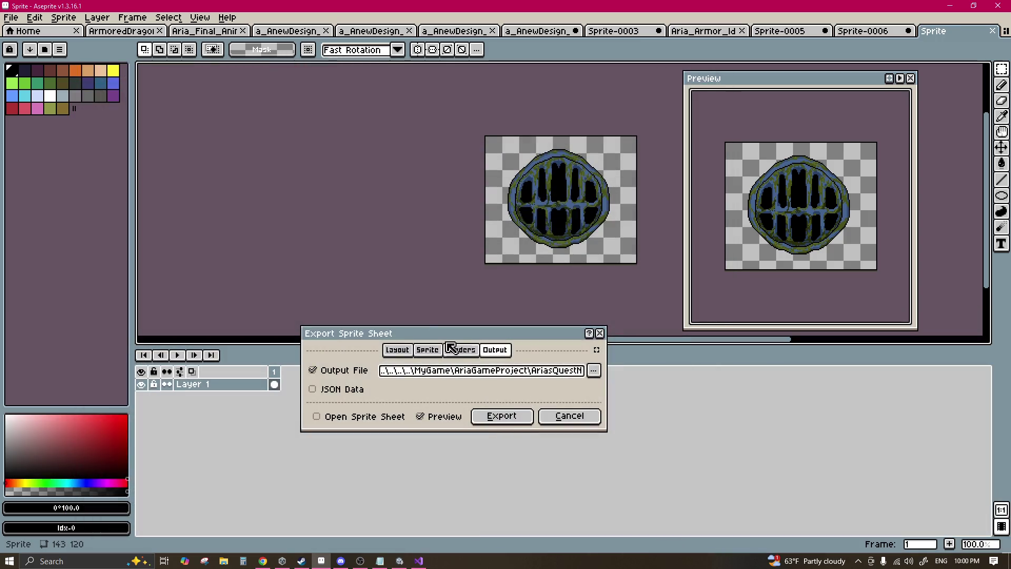
{"action": "left_click", "coordinate": [502, 415]}
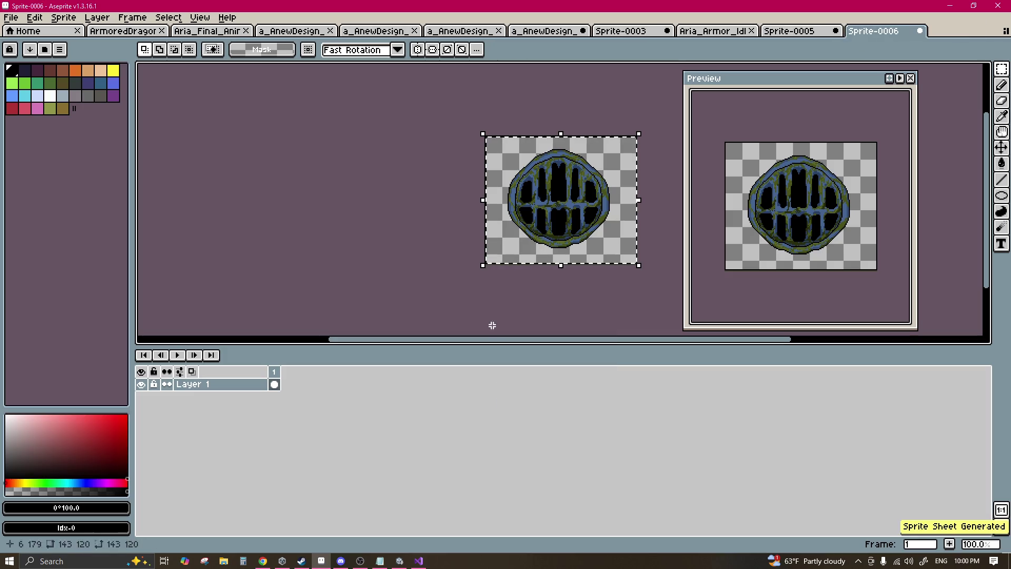
Step: Import WaterLine.png as a Single sprite with Full Rect mesh, Point filter and no compression
{"action": "key", "text": "alt+Tab"}
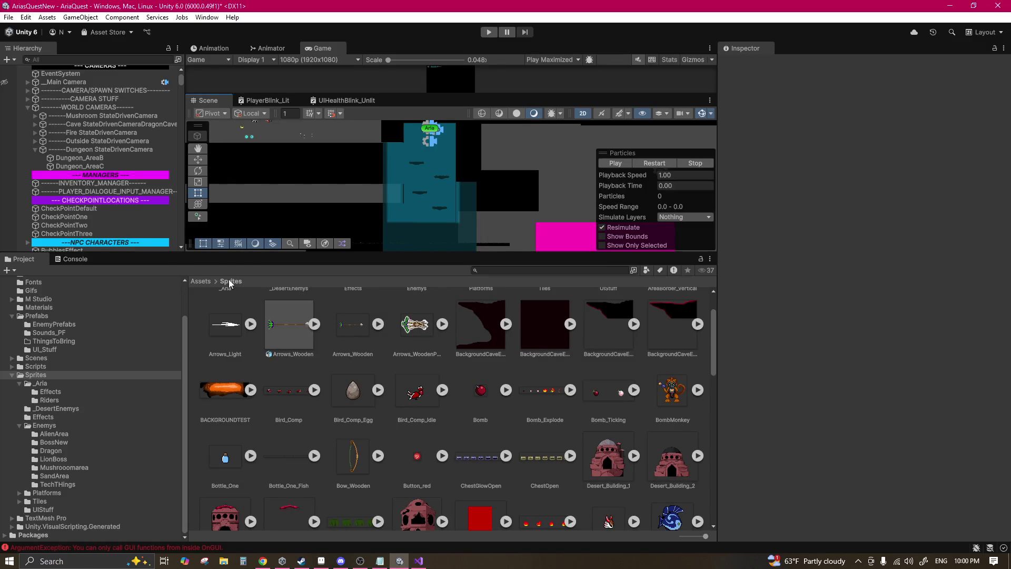
{"action": "scroll", "coordinate": [372, 392], "scroll_direction": "up", "scroll_amount": 2}
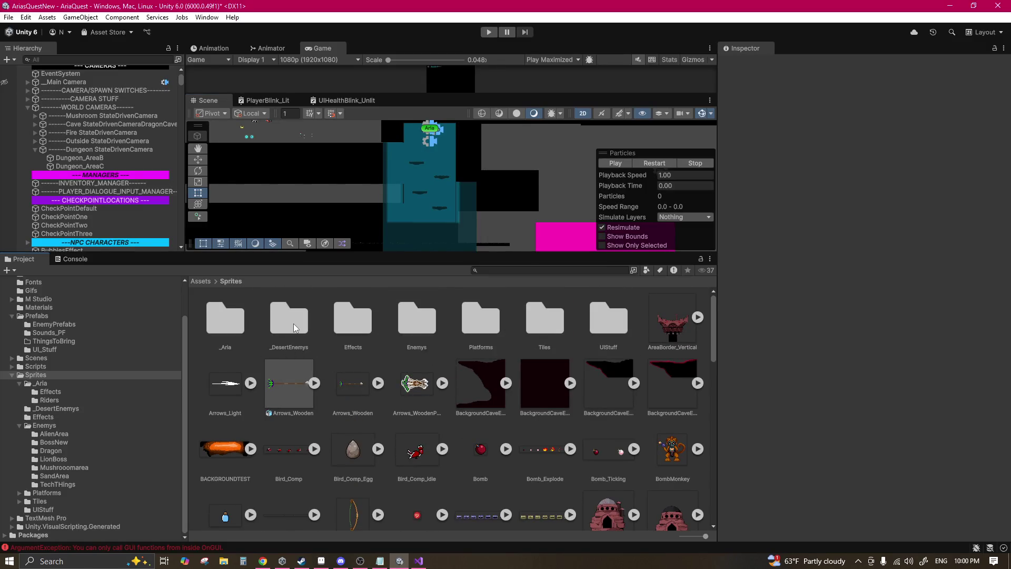
{"action": "double_click", "coordinate": [480, 320]}
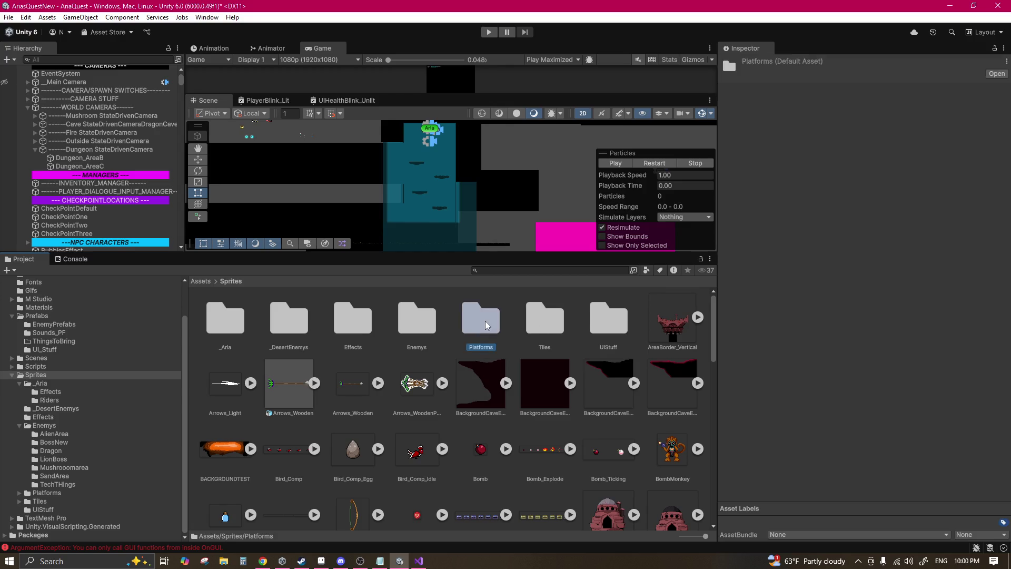
{"action": "double_click", "coordinate": [232, 320]}
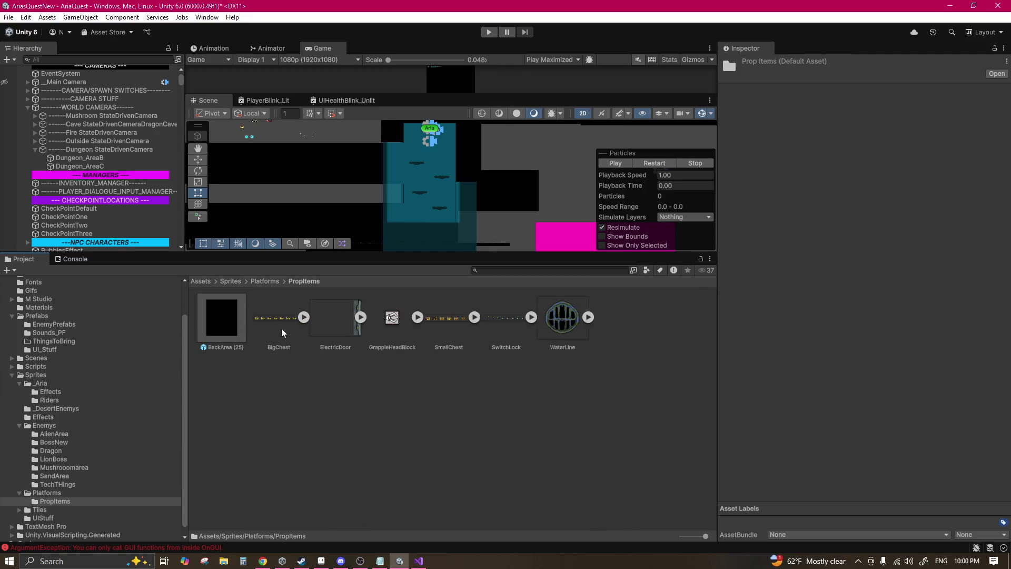
{"action": "left_click", "coordinate": [573, 337]}
{"action": "left_click", "coordinate": [876, 123]}
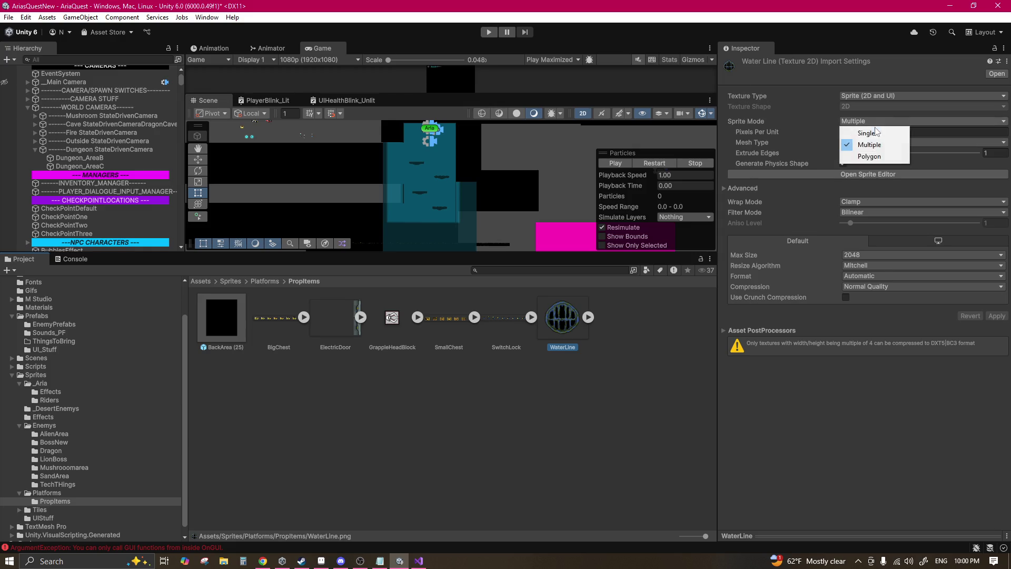
{"action": "left_click", "coordinate": [878, 132]}
{"action": "left_click", "coordinate": [858, 142]}
{"action": "left_click", "coordinate": [869, 153]}
{"action": "left_click", "coordinate": [878, 223]}
{"action": "left_click", "coordinate": [873, 236]}
{"action": "left_click", "coordinate": [884, 296]}
{"action": "left_click", "coordinate": [868, 309]}
{"action": "left_click", "coordinate": [996, 316]}
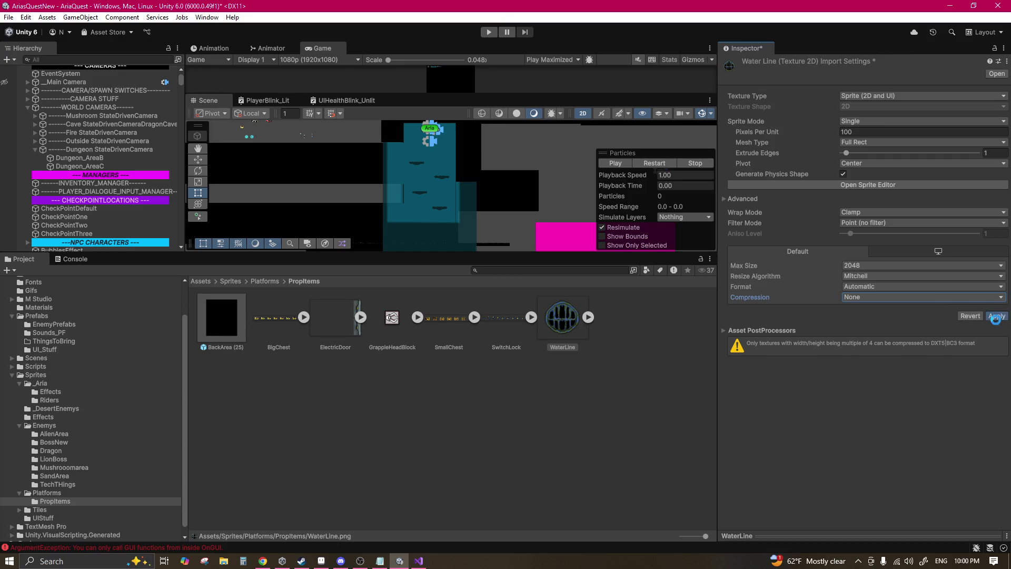
Step: Drag WaterLine into the scene and put it on the Ground sorting layer
{"action": "left_click_drag", "start_coordinate": [562, 325], "coordinate": [432, 155]}
{"action": "scroll", "coordinate": [432, 155], "scroll_direction": "up", "scroll_amount": 4}
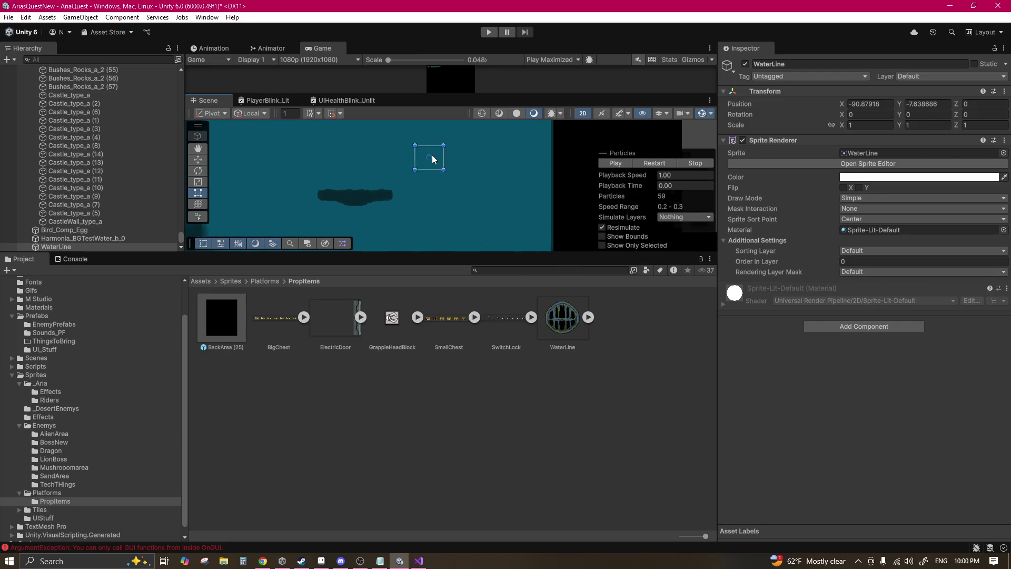
{"action": "left_click", "coordinate": [882, 253]}
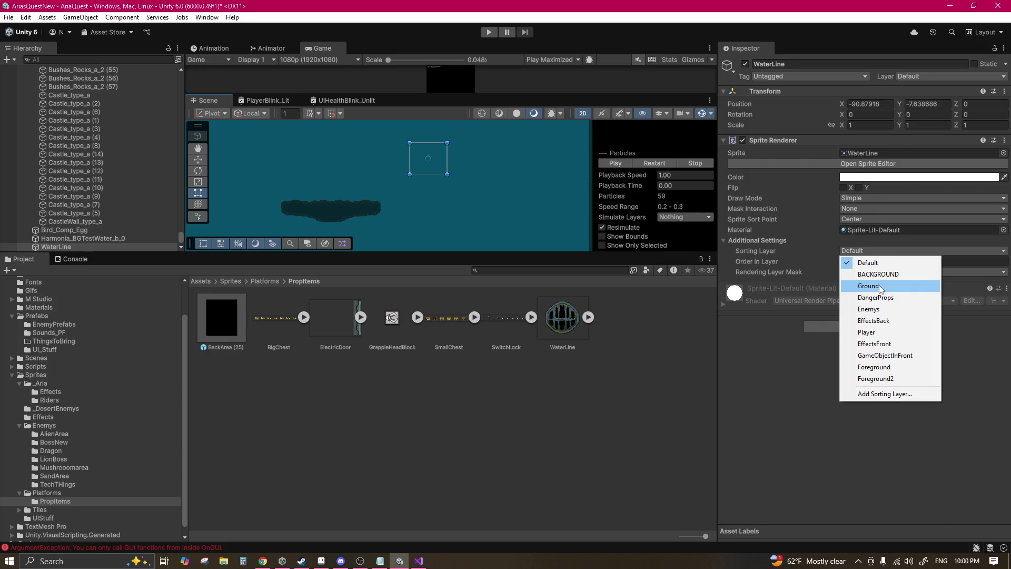
{"action": "left_click", "coordinate": [874, 286]}
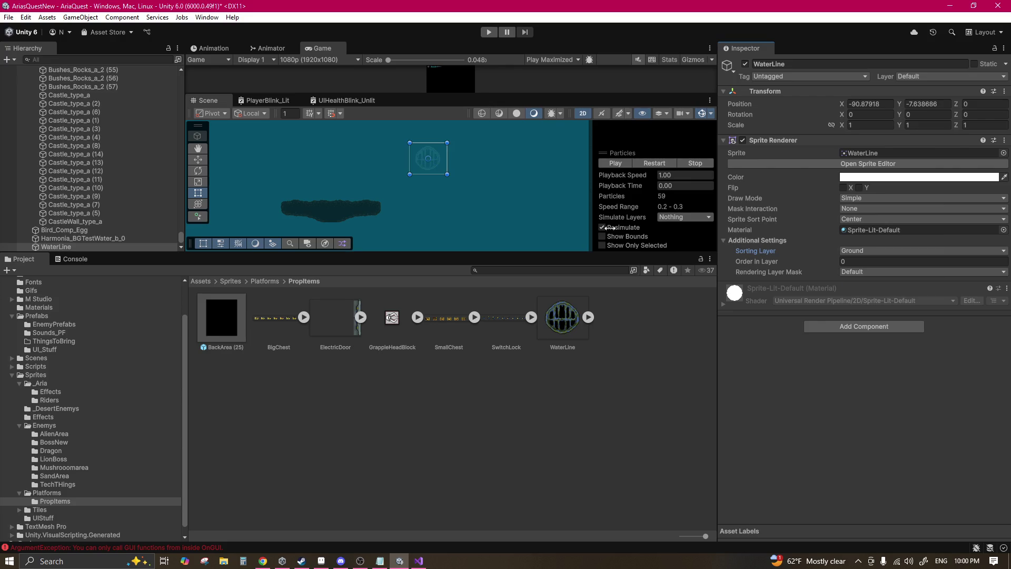
Step: Position WaterLine down and left so it sits just above the dark platform
{"action": "left_click_drag", "start_coordinate": [436, 171], "coordinate": [372, 198]}
{"action": "scroll", "coordinate": [371, 190], "scroll_direction": "up", "scroll_amount": 5}
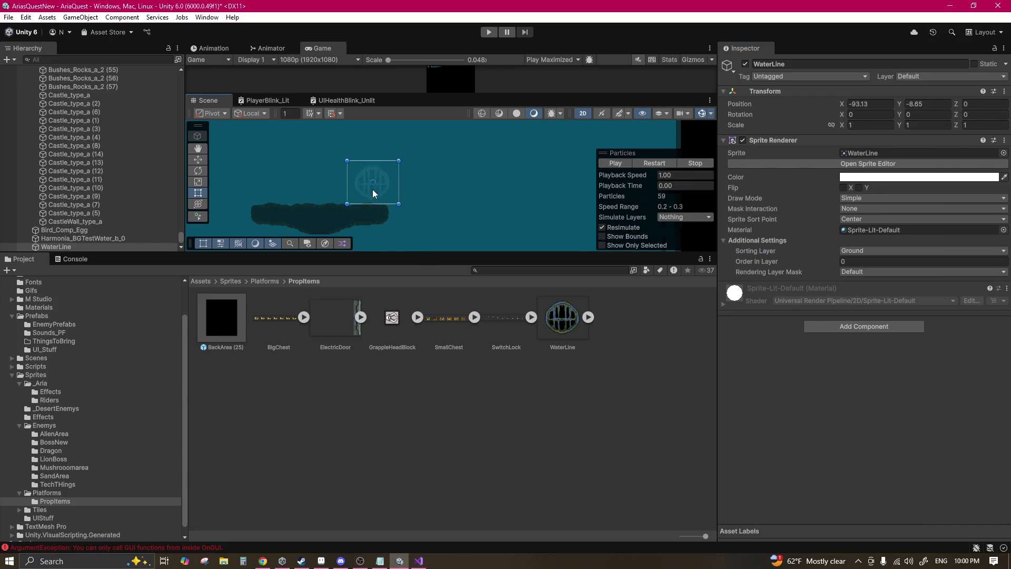
{"action": "scroll", "coordinate": [513, 156], "scroll_direction": "down", "scroll_amount": 1}
{"action": "mouse_move", "coordinate": [491, 181]}
{"action": "left_mouse_down"}
{"action": "mouse_move", "coordinate": [363, 161]}
{"action": "mouse_move", "coordinate": [443, 212]}
{"action": "mouse_move", "coordinate": [456, 188]}
{"action": "mouse_move", "coordinate": [448, 173]}
{"action": "left_mouse_up"}
{"action": "scroll", "coordinate": [362, 161], "scroll_direction": "down", "scroll_amount": 3}
{"action": "scroll", "coordinate": [463, 190], "scroll_direction": "down", "scroll_amount": 1}
{"action": "left_click", "coordinate": [321, 561]}
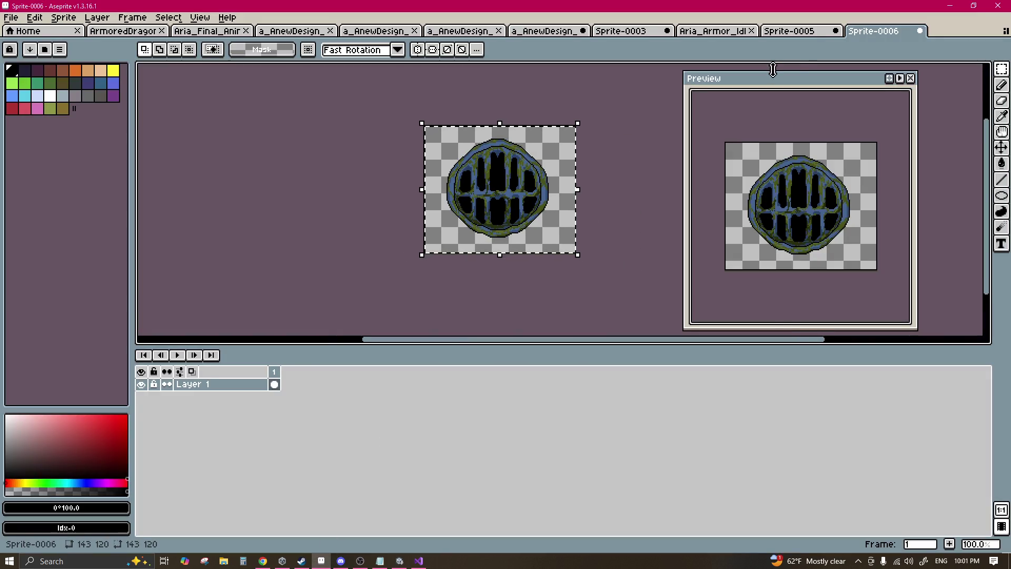
Step: Paste the grate into Sprite-0005 and drop the selection around it
{"action": "left_click", "coordinate": [789, 30]}
{"action": "key", "text": "ctrl+v"}
{"action": "scroll", "coordinate": [517, 203], "scroll_direction": "down", "scroll_amount": 3}
{"action": "scroll", "coordinate": [517, 203], "scroll_direction": "up", "scroll_amount": 1}
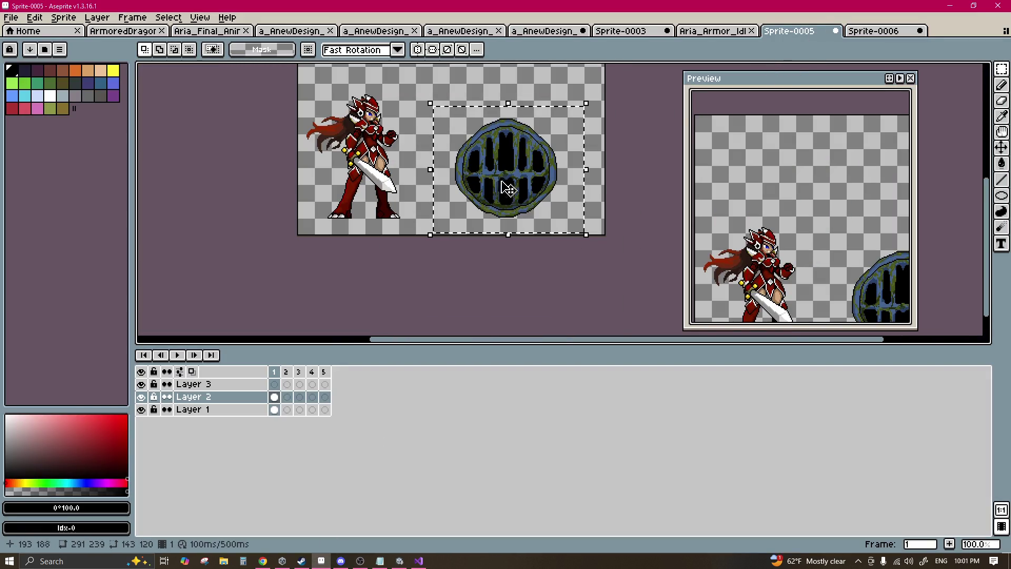
{"action": "key", "text": "b"}
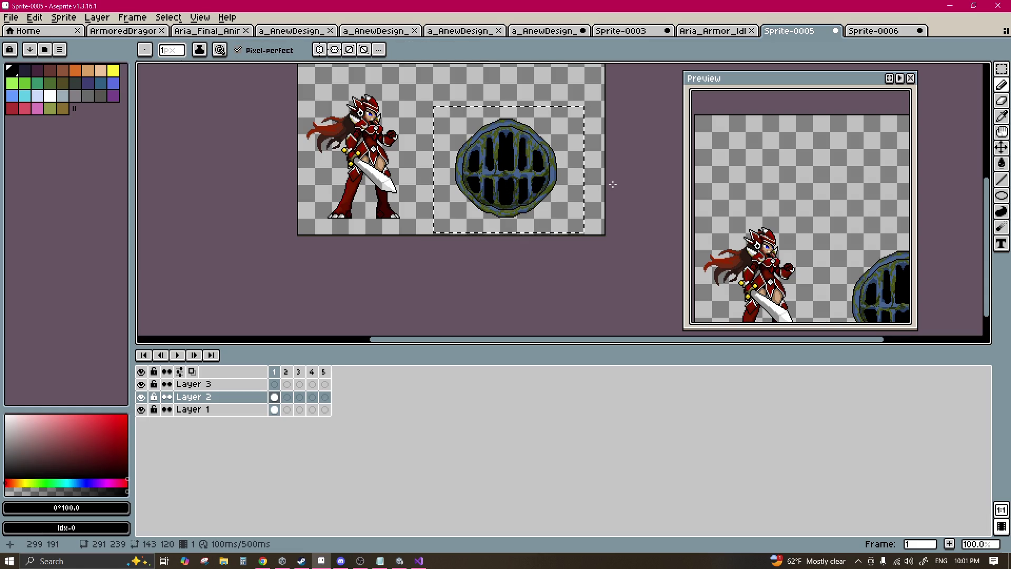
{"action": "key", "text": "m"}
{"action": "left_click", "coordinate": [548, 158]}
{"action": "scroll", "coordinate": [544, 183], "scroll_direction": "up", "scroll_amount": 1}
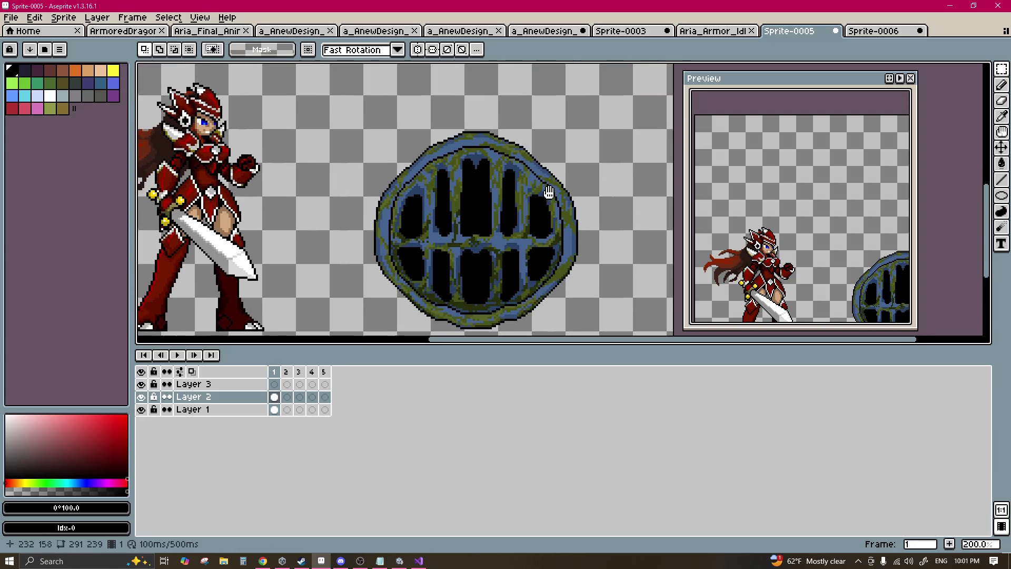
{"action": "key", "text": "b"}
Step: Paint a thick black rounded pill blob above the grate with the 13px Pencil
{"action": "scroll", "coordinate": [474, 158], "scroll_direction": "up", "scroll_amount": 1}
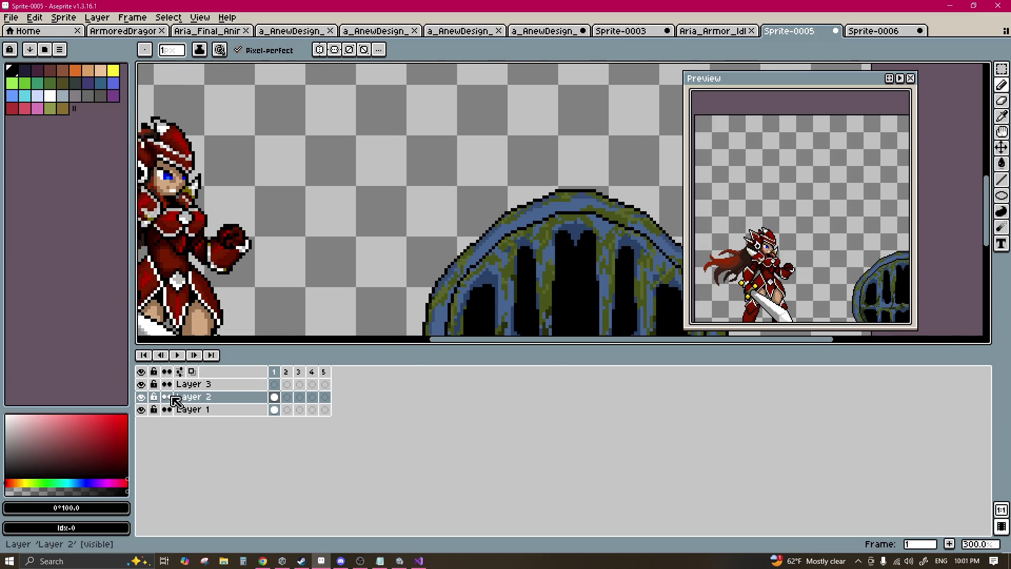
{"action": "left_click_drag", "start_coordinate": [373, 181], "coordinate": [479, 191]}
{"action": "scroll", "coordinate": [463, 176], "scroll_direction": "up", "scroll_amount": 12}
{"action": "mouse_move", "coordinate": [408, 124]}
{"action": "left_mouse_down"}
{"action": "mouse_move", "coordinate": [472, 125]}
{"action": "mouse_move", "coordinate": [408, 144]}
{"action": "mouse_move", "coordinate": [499, 158]}
{"action": "left_mouse_up"}
{"action": "key", "text": "ctrl+z"}
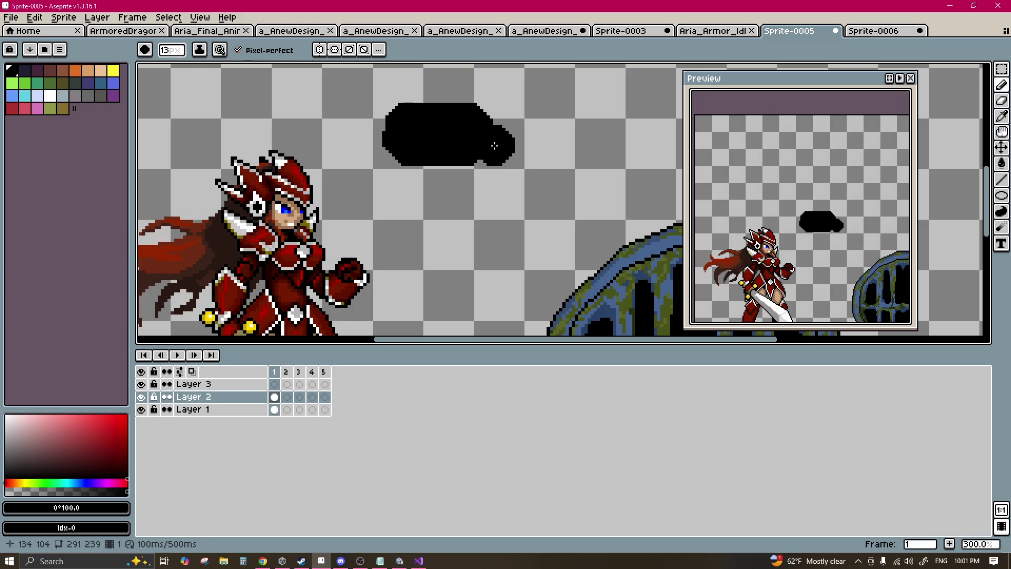
{"action": "left_click", "coordinate": [494, 122]}
{"action": "left_click", "coordinate": [560, 122], "text": "shift"}
{"action": "mouse_move", "coordinate": [560, 122]}
{"action": "left_mouse_down"}
{"action": "mouse_move", "coordinate": [579, 135]}
{"action": "mouse_move", "coordinate": [574, 142]}
{"action": "mouse_move", "coordinate": [494, 142]}
{"action": "left_mouse_up"}
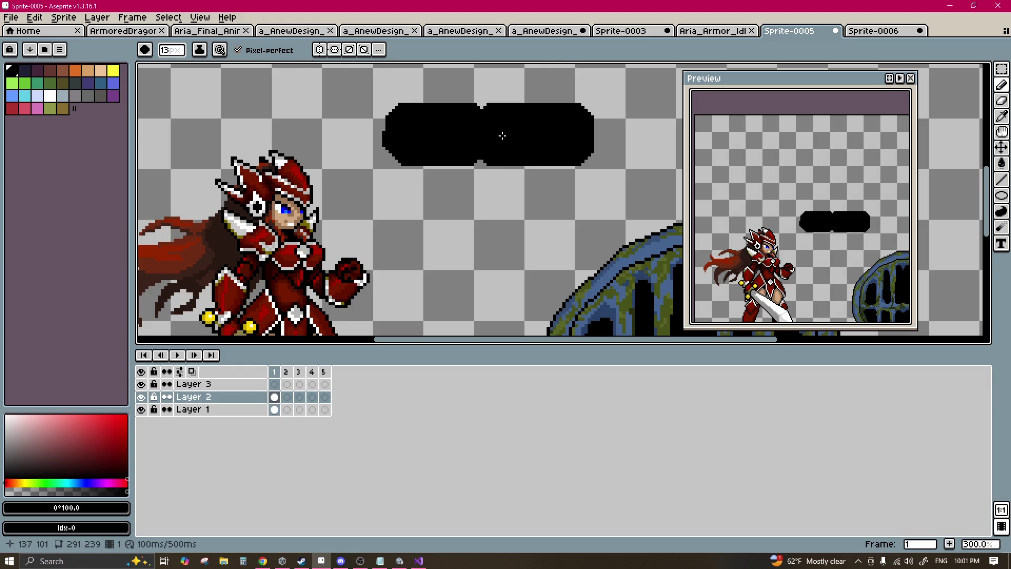
Step: Trim the blob's uneven left part and stray right strip with marquee selections and Delete
{"action": "key", "text": "m"}
{"action": "mouse_move", "coordinate": [609, 90]}
{"action": "left_mouse_down"}
{"action": "mouse_move", "coordinate": [493, 176]}
{"action": "mouse_move", "coordinate": [481, 173]}
{"action": "mouse_move", "coordinate": [481, 184]}
{"action": "left_mouse_up"}
{"action": "mouse_move", "coordinate": [371, 91]}
{"action": "left_mouse_down"}
{"action": "mouse_move", "coordinate": [450, 179]}
{"action": "mouse_move", "coordinate": [480, 189]}
{"action": "left_mouse_up"}
{"action": "key", "text": "Delete"}
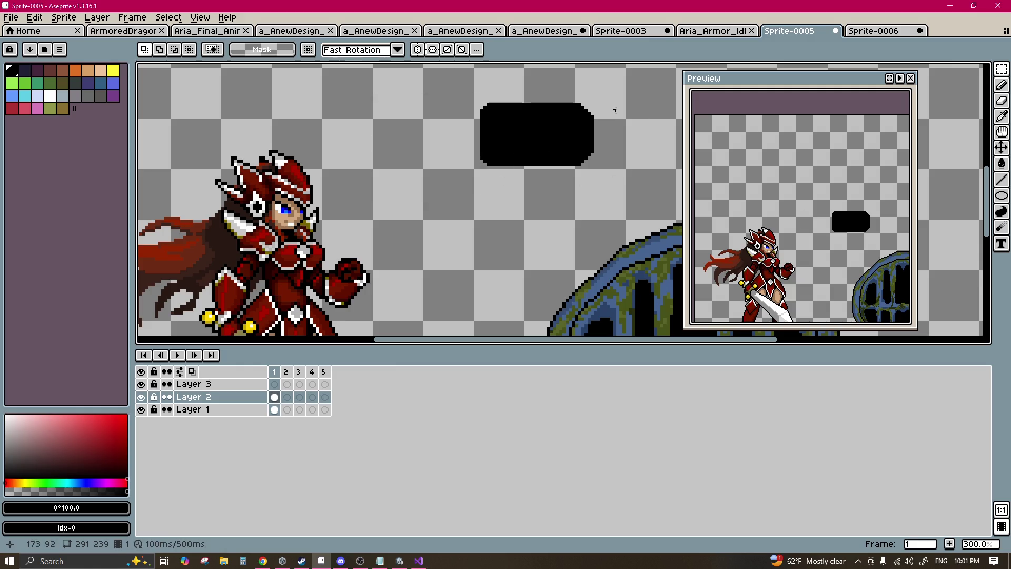
{"action": "left_click_drag", "start_coordinate": [633, 89], "coordinate": [585, 175]}
{"action": "key", "text": "Delete"}
{"action": "key", "text": "ctrl+d"}
Step: Copy the black pill and place the duplicate beside it to form one long bar
{"action": "left_click_drag", "start_coordinate": [628, 75], "coordinate": [453, 190]}
{"action": "key", "text": "ctrl+c"}
{"action": "key", "text": "ctrl+v"}
{"action": "left_click_drag", "start_coordinate": [520, 163], "coordinate": [442, 150]}
{"action": "key", "text": "Return"}
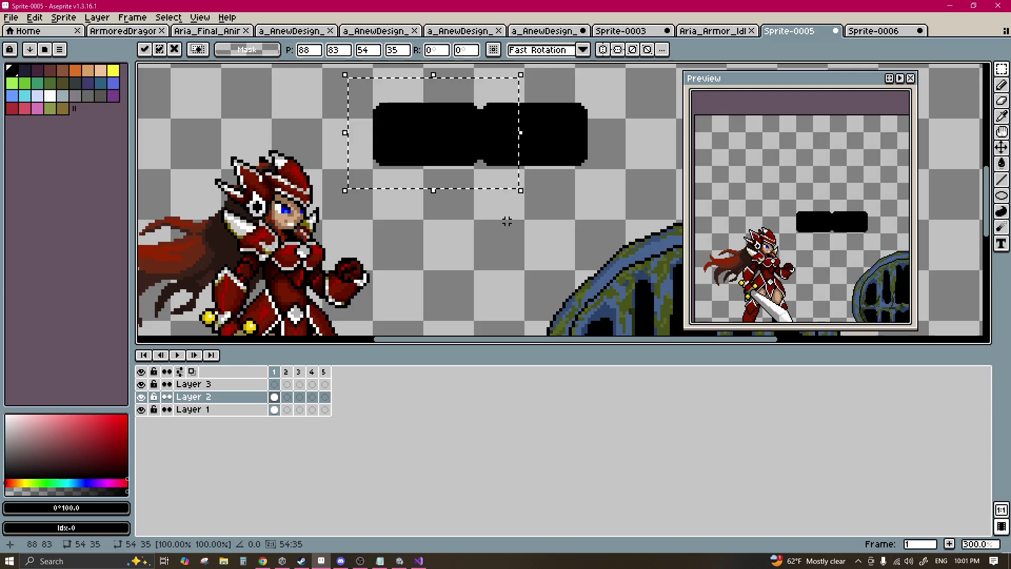
{"action": "key", "text": "ctrl+d"}
{"action": "scroll", "coordinate": [473, 177], "scroll_direction": "up", "scroll_amount": 3}
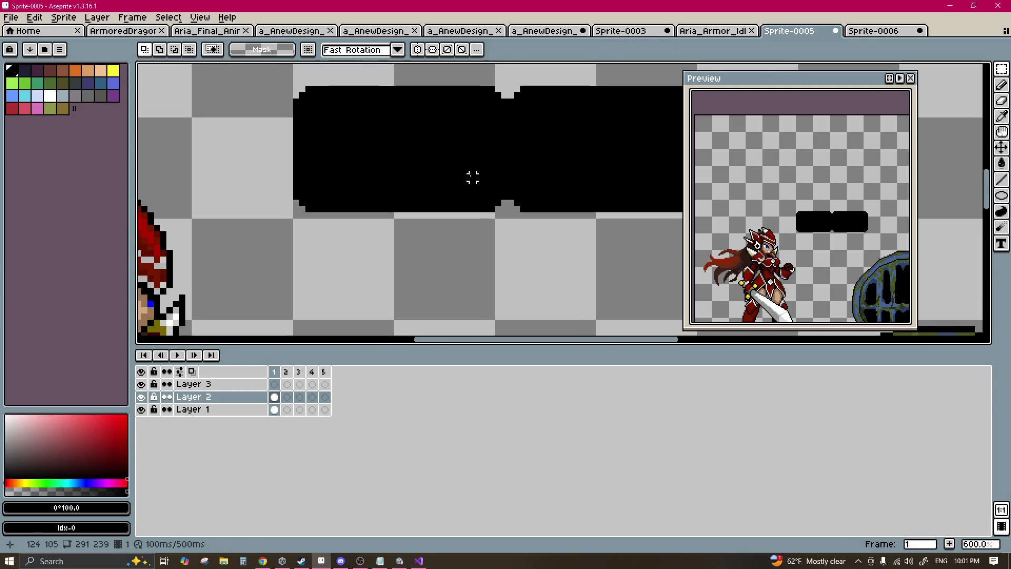
Step: Magic Wand the double pill and paint black outline pixels along its slope, lower and right edges
{"action": "key", "text": "w"}
{"action": "left_click", "coordinate": [467, 164]}
{"action": "scroll", "coordinate": [437, 146], "scroll_direction": "up", "scroll_amount": 2}
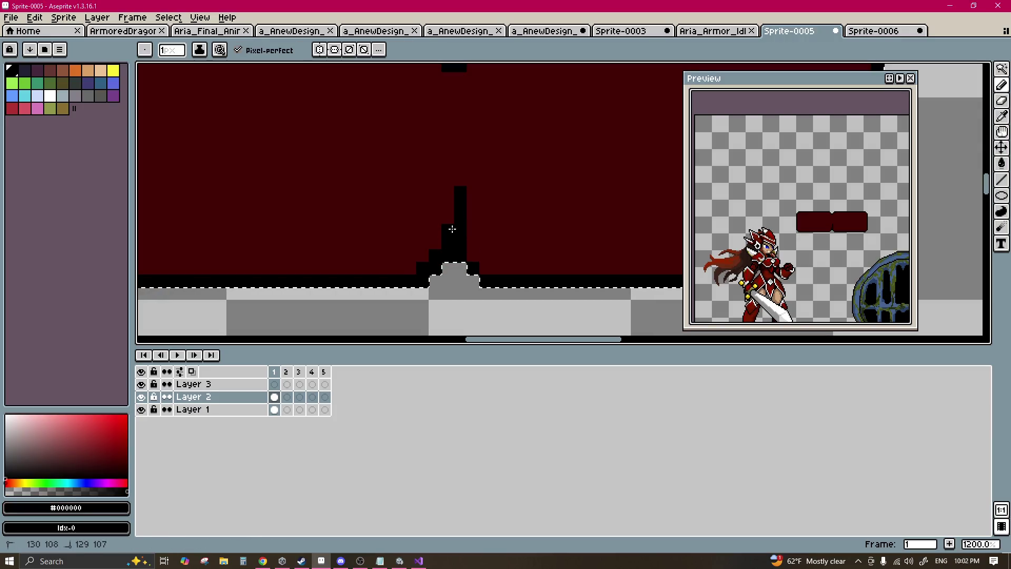
{"action": "left_click_drag", "start_coordinate": [444, 208], "coordinate": [423, 238]}
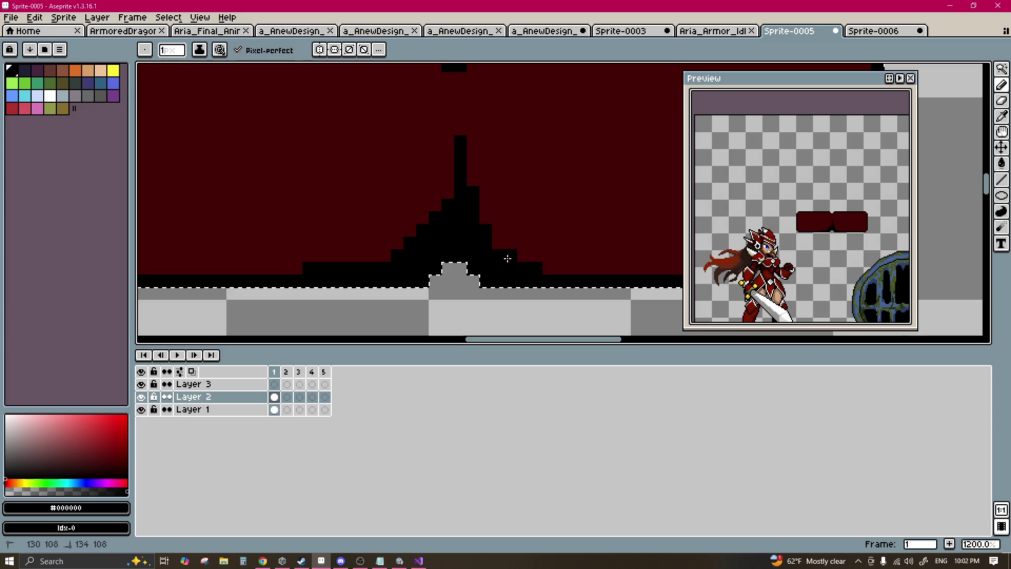
{"action": "left_click_drag", "start_coordinate": [507, 258], "coordinate": [519, 275]}
{"action": "scroll", "coordinate": [442, 239], "scroll_direction": "right", "scroll_amount": 6}
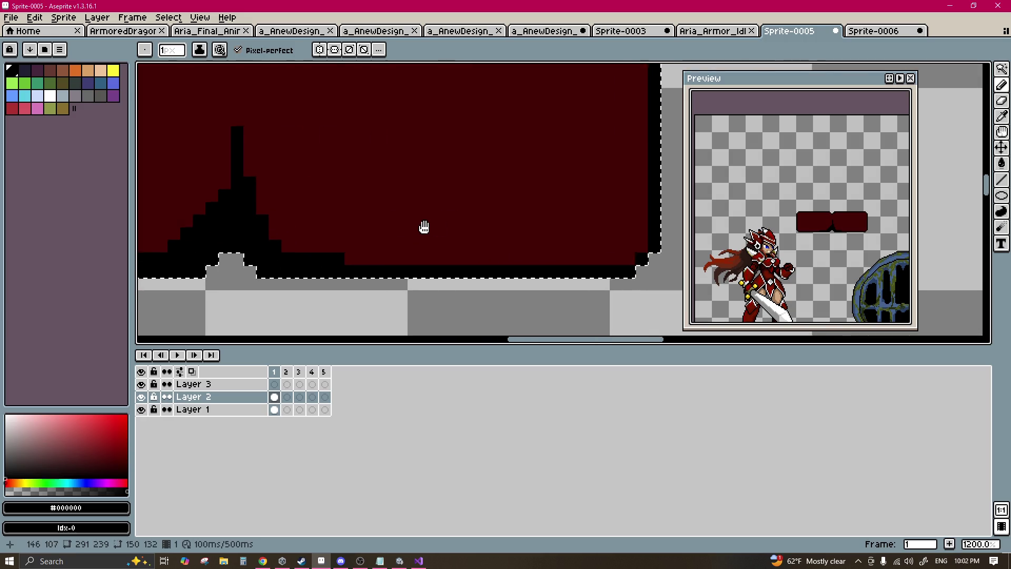
{"action": "mouse_move", "coordinate": [449, 162]}
{"action": "left_mouse_down"}
{"action": "mouse_move", "coordinate": [421, 269]}
{"action": "mouse_move", "coordinate": [446, 246]}
{"action": "left_mouse_up"}
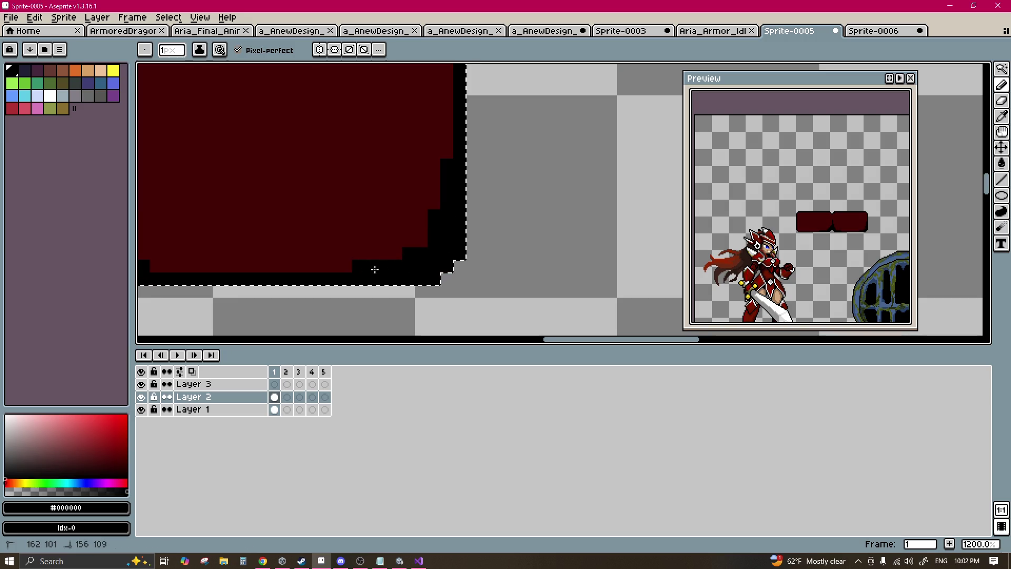
{"action": "scroll", "coordinate": [369, 269], "scroll_direction": "down", "scroll_amount": 3}
{"action": "scroll", "coordinate": [332, 241], "scroll_direction": "up", "scroll_amount": 1}
{"action": "scroll", "coordinate": [370, 223], "scroll_direction": "up", "scroll_amount": 1}
{"action": "left_click_drag", "start_coordinate": [442, 217], "coordinate": [426, 214]}
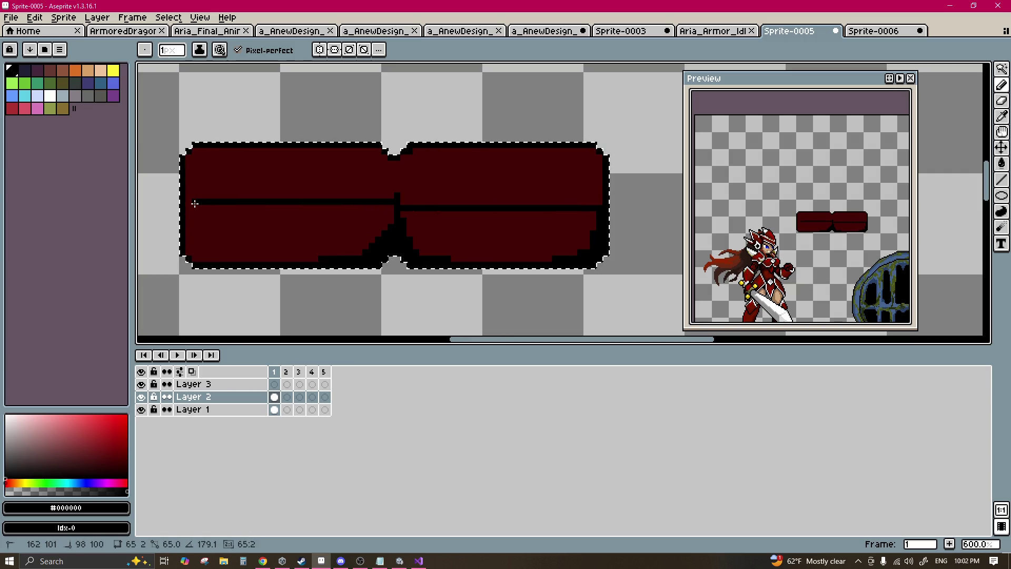
{"action": "scroll", "coordinate": [293, 211], "scroll_direction": "up", "scroll_amount": 3}
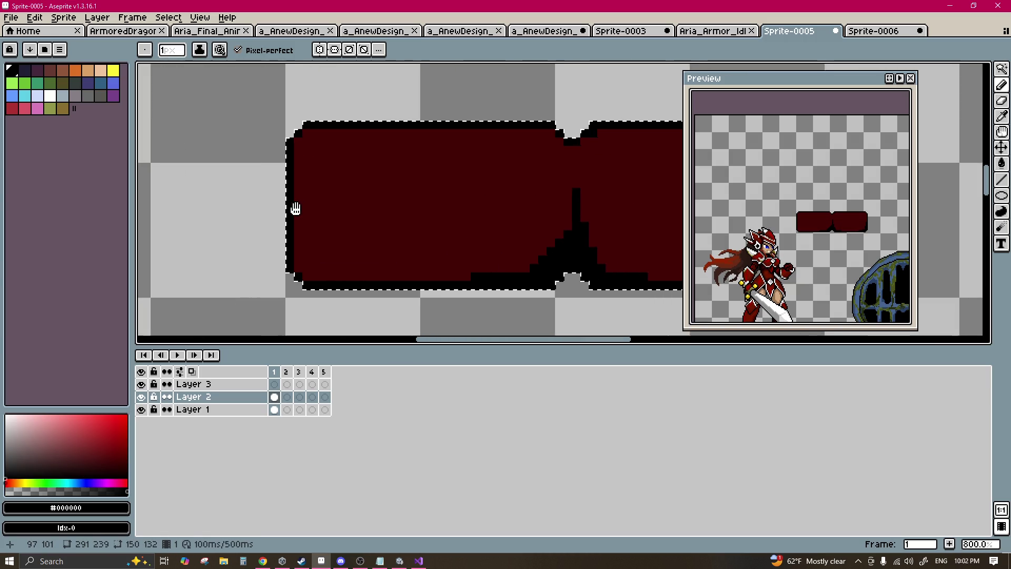
{"action": "mouse_move", "coordinate": [297, 278]}
{"action": "left_mouse_down"}
{"action": "mouse_move", "coordinate": [306, 206]}
{"action": "mouse_move", "coordinate": [402, 322]}
{"action": "left_mouse_up"}
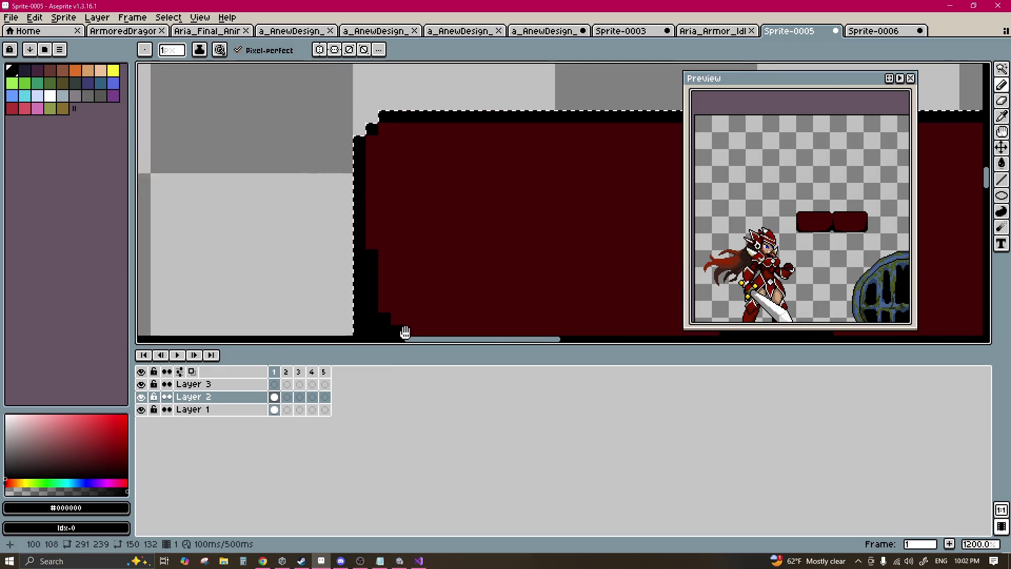
Step: Add black corner pixels at top-left and top-right, and repaint stray black pixels dark red
{"action": "left_click", "coordinate": [402, 207], "text": "alt"}
{"action": "left_click", "coordinate": [379, 108], "text": "alt"}
{"action": "left_click", "coordinate": [356, 129]}
{"action": "left_click", "coordinate": [374, 158], "text": "alt"}
{"action": "left_click_drag", "start_coordinate": [356, 210], "coordinate": [350, 241]}
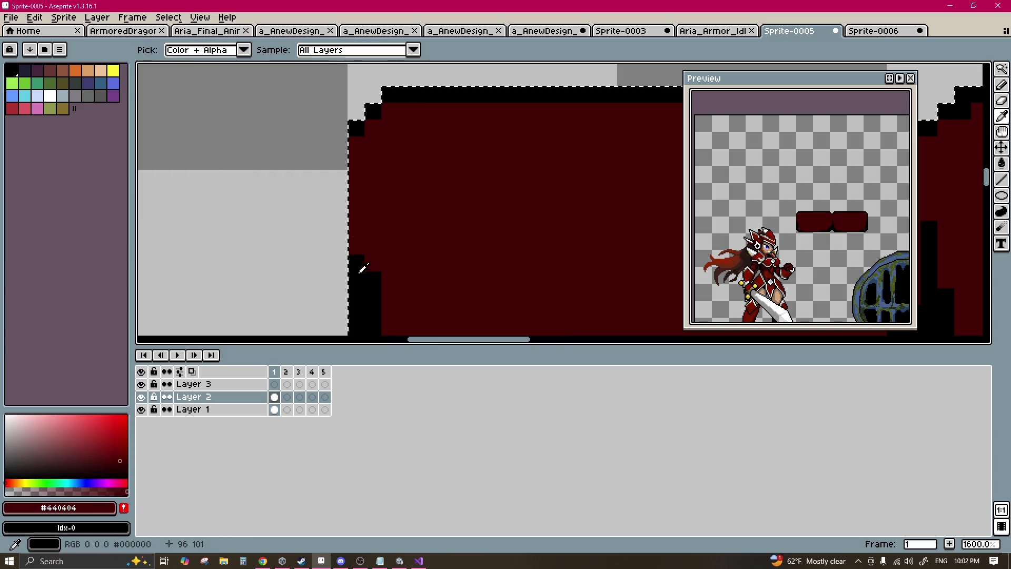
{"action": "scroll", "coordinate": [436, 264], "scroll_direction": "down", "scroll_amount": 4}
{"action": "scroll", "coordinate": [501, 216], "scroll_direction": "up", "scroll_amount": 4}
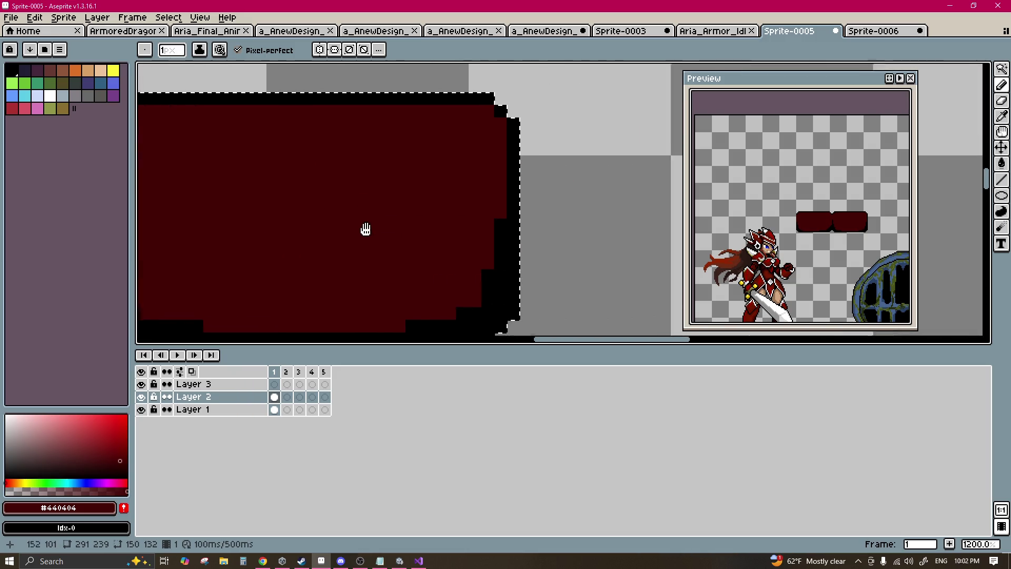
{"action": "left_click", "coordinate": [469, 115], "text": "alt"}
{"action": "left_click", "coordinate": [479, 131]}
{"action": "left_click", "coordinate": [472, 154], "text": "alt"}
{"action": "left_click", "coordinate": [479, 194]}
{"action": "left_click", "coordinate": [454, 283]}
{"action": "left_click", "coordinate": [468, 244]}
{"action": "scroll", "coordinate": [426, 227], "scroll_direction": "down", "scroll_amount": 5}
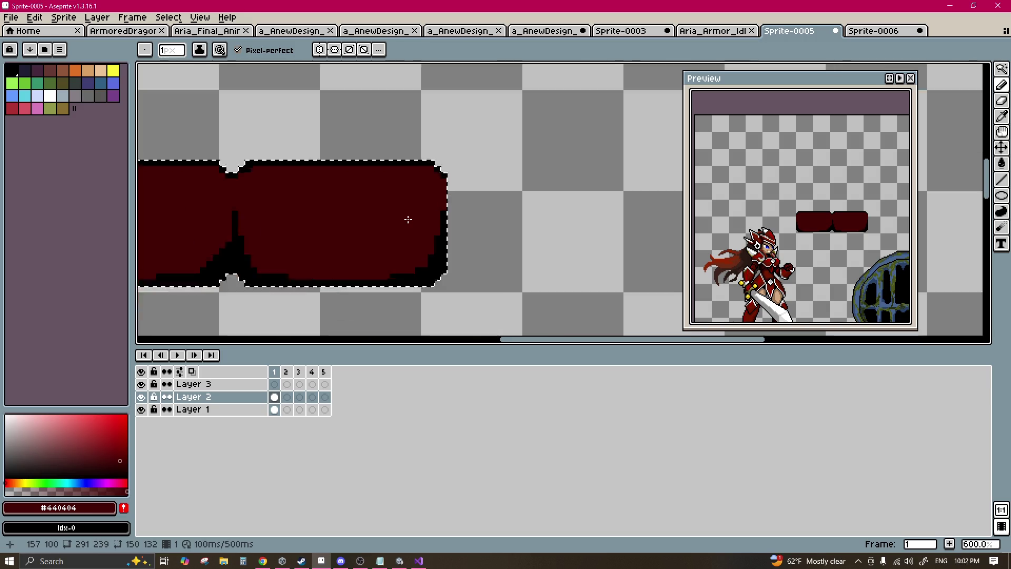
Step: Recolour the dark red interior to teal with Hue/Saturation hue 180
{"action": "key", "text": "w"}
{"action": "left_click", "coordinate": [413, 223]}
{"action": "left_click_drag", "start_coordinate": [411, 205], "coordinate": [535, 199]}
{"action": "key", "text": "ctrl+u"}
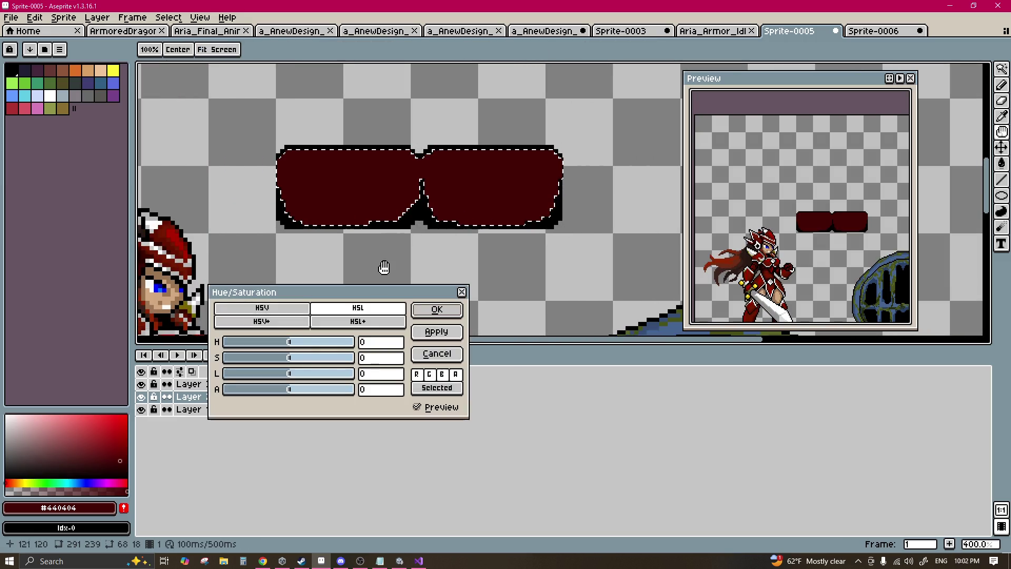
{"action": "left_click_drag", "start_coordinate": [307, 346], "coordinate": [363, 349]}
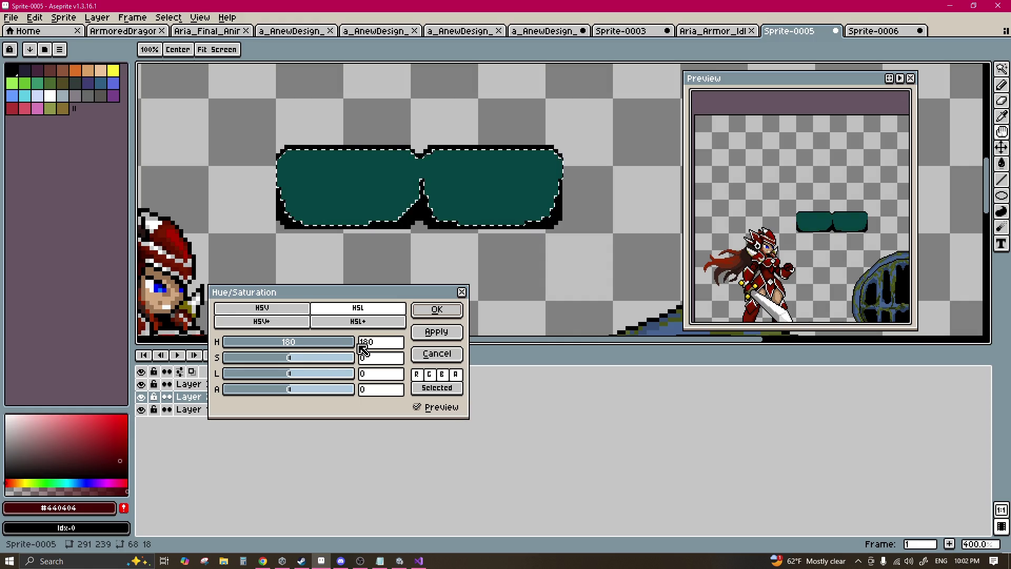
{"action": "left_click", "coordinate": [437, 309]}
{"action": "scroll", "coordinate": [467, 241], "scroll_direction": "down", "scroll_amount": 1}
{"action": "left_click_drag", "start_coordinate": [472, 242], "coordinate": [407, 208]}
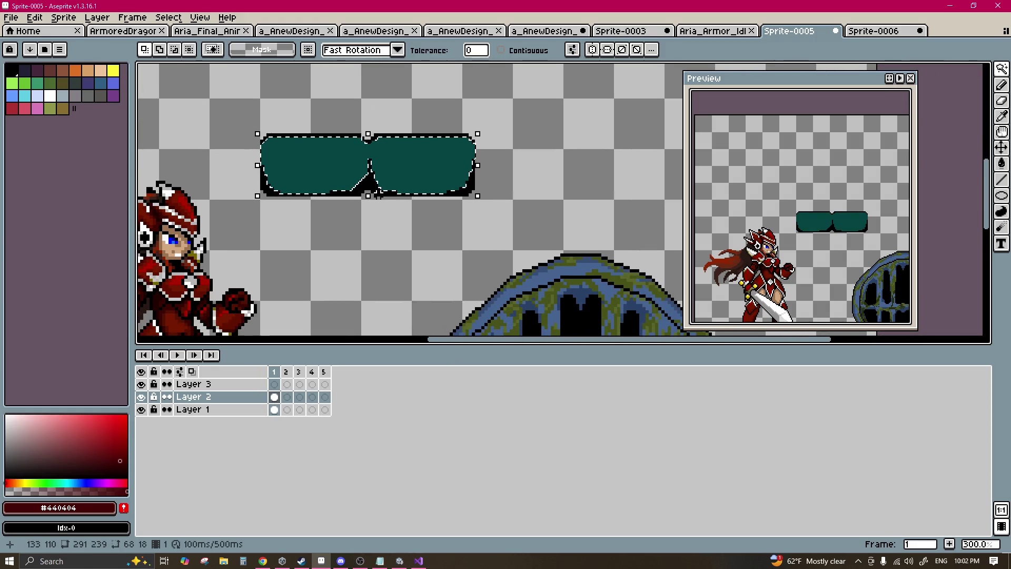
Step: Deselect and thicken the black outline along the top edge where the halves meet
{"action": "key", "text": "m"}
{"action": "key", "text": "ctrl+d"}
{"action": "key", "text": "b"}
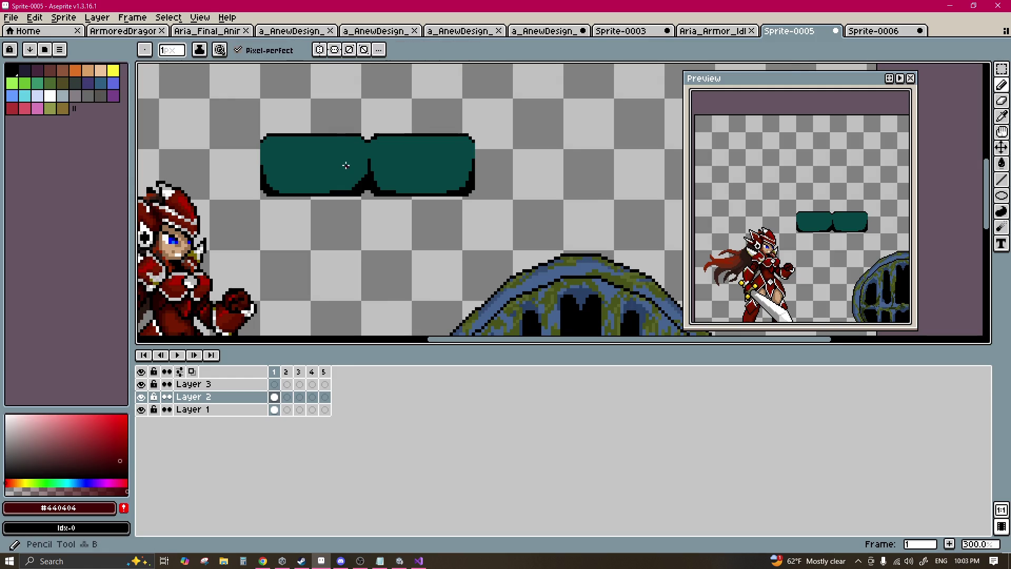
{"action": "scroll", "coordinate": [343, 169], "scroll_direction": "up", "scroll_amount": 4}
{"action": "left_click", "coordinate": [402, 203], "text": "alt"}
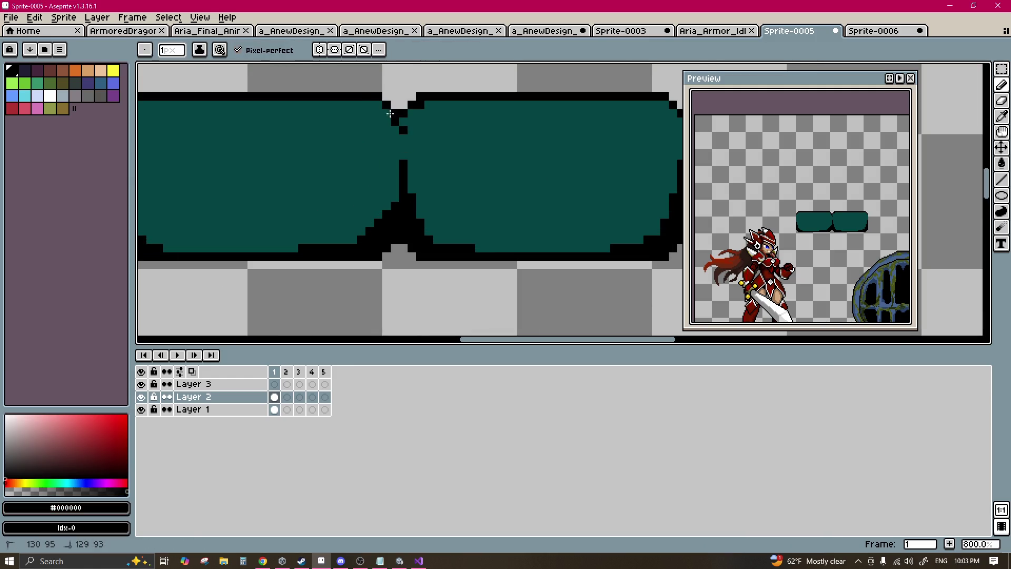
{"action": "left_click_drag", "start_coordinate": [445, 102], "coordinate": [480, 103]}
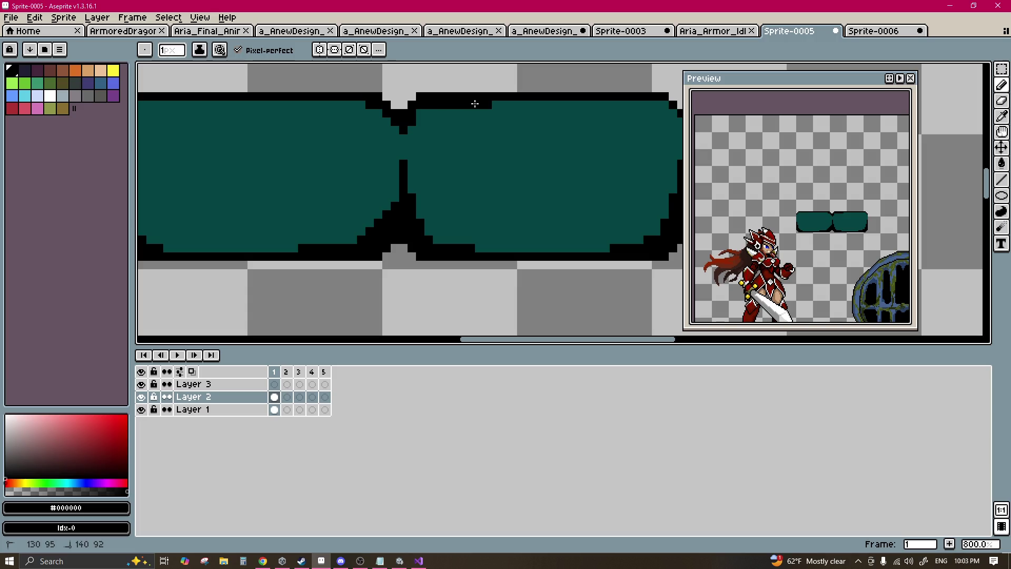
{"action": "scroll", "coordinate": [427, 134], "scroll_direction": "down", "scroll_amount": 4}
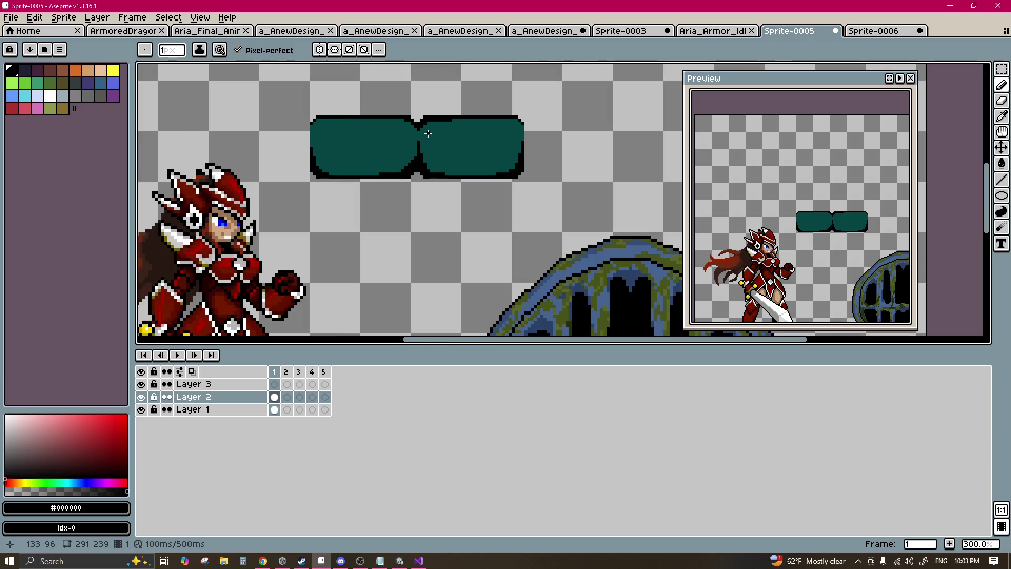
{"action": "scroll", "coordinate": [394, 133], "scroll_direction": "up", "scroll_amount": 4}
{"action": "left_click", "coordinate": [494, 126], "text": "alt"}
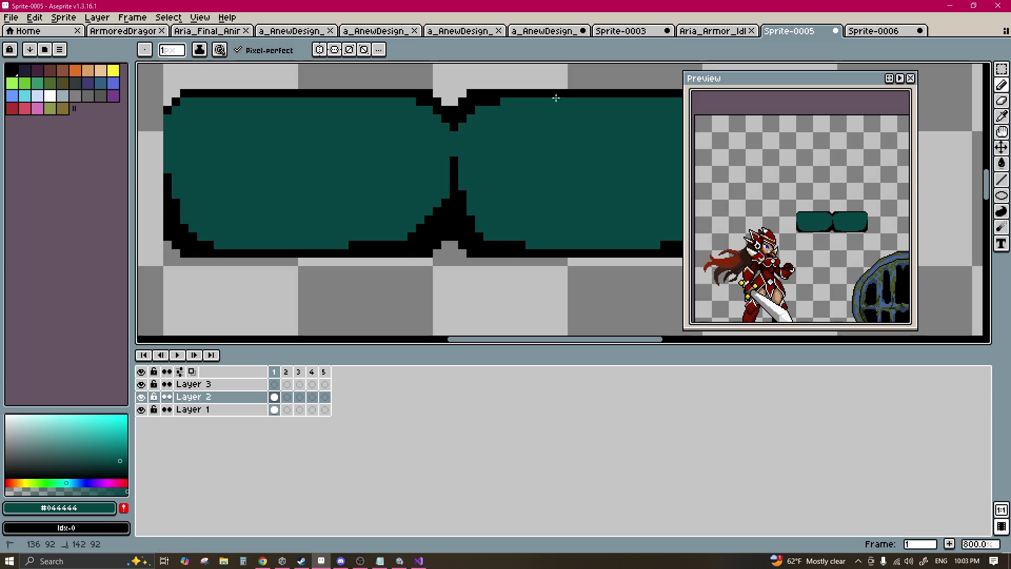
{"action": "left_click", "coordinate": [441, 105], "text": "alt"}
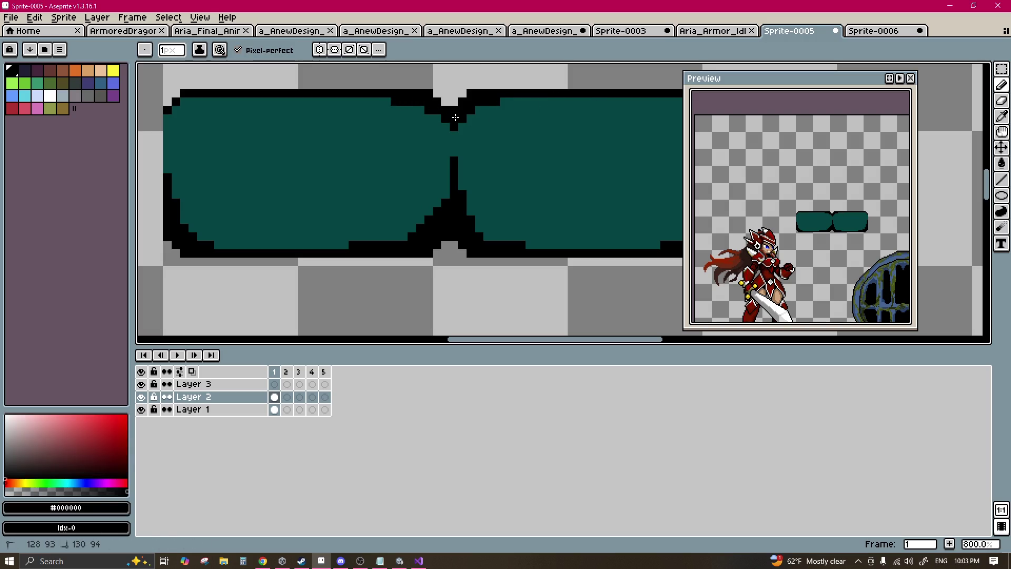
{"action": "scroll", "coordinate": [455, 133], "scroll_direction": "down", "scroll_amount": 1}
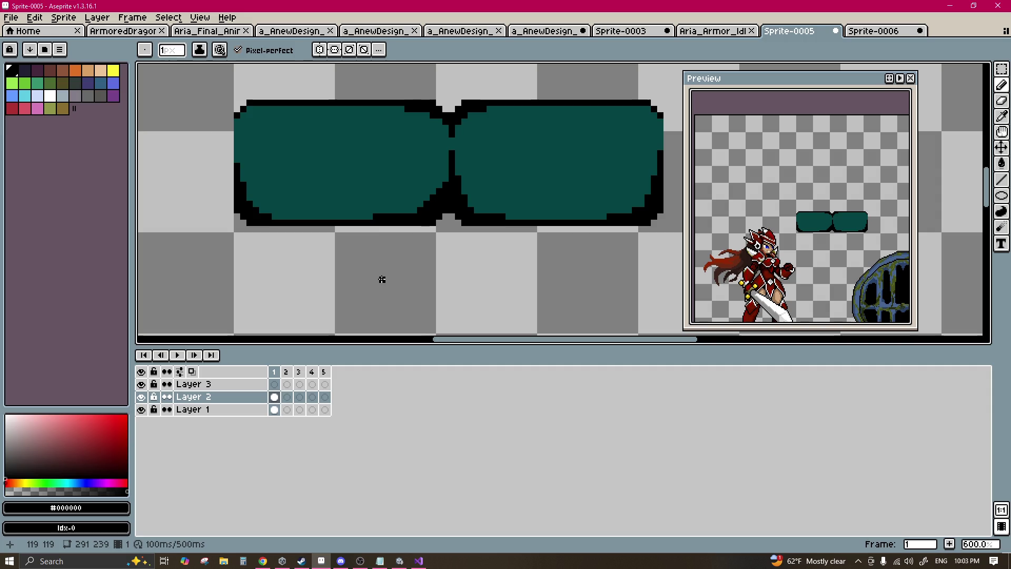
{"action": "scroll", "coordinate": [385, 220], "scroll_direction": "left", "scroll_amount": 3}
{"action": "scroll", "coordinate": [368, 133], "scroll_direction": "up", "scroll_amount": 2}
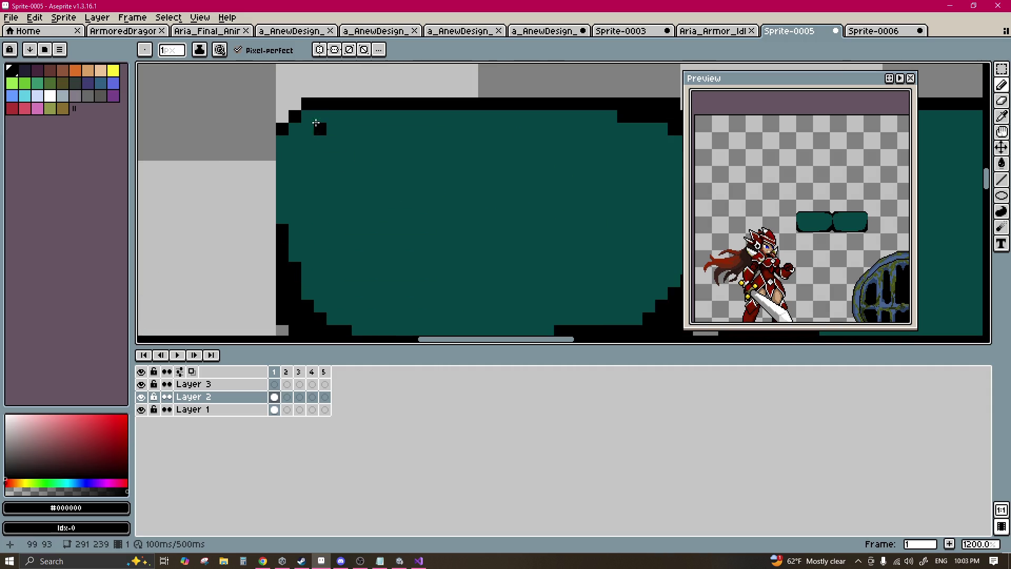
{"action": "scroll", "coordinate": [368, 131], "scroll_direction": "down", "scroll_amount": 2}
{"action": "key", "text": "m"}
{"action": "scroll", "coordinate": [369, 133], "scroll_direction": "down", "scroll_amount": 1}
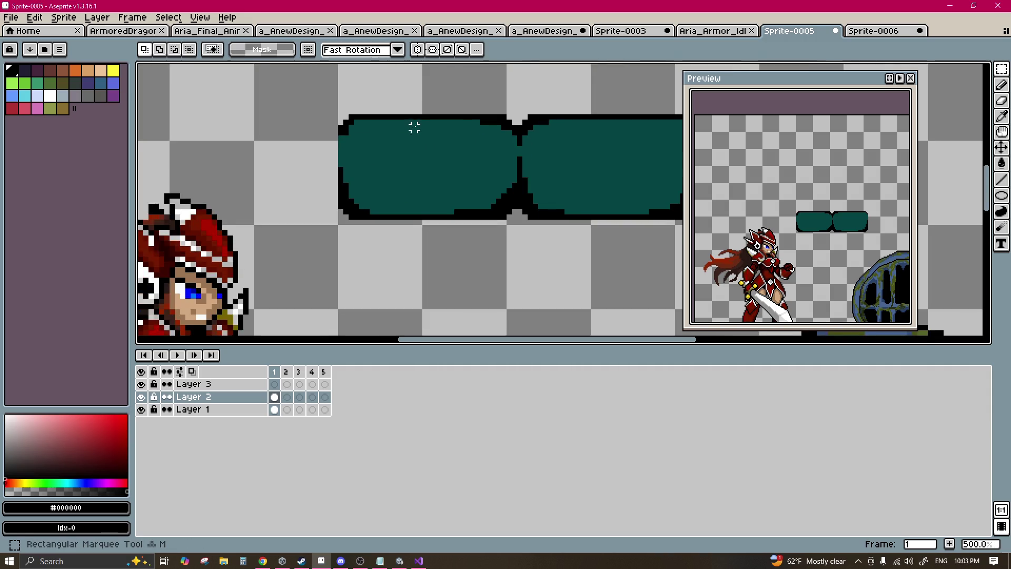
Step: Paste the selected teal double-pill bar into a new 68×20 sprite, Sprite-0007
{"action": "mouse_move", "coordinate": [296, 120]}
{"action": "left_mouse_down"}
{"action": "mouse_move", "coordinate": [564, 216]}
{"action": "mouse_move", "coordinate": [650, 228]}
{"action": "left_mouse_up"}
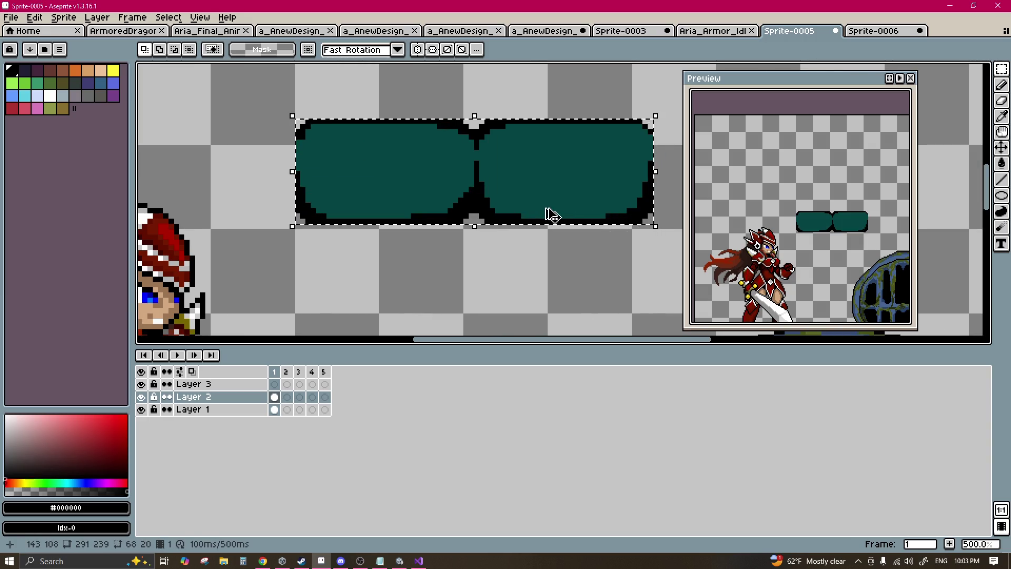
{"action": "left_click", "coordinate": [10, 17]}
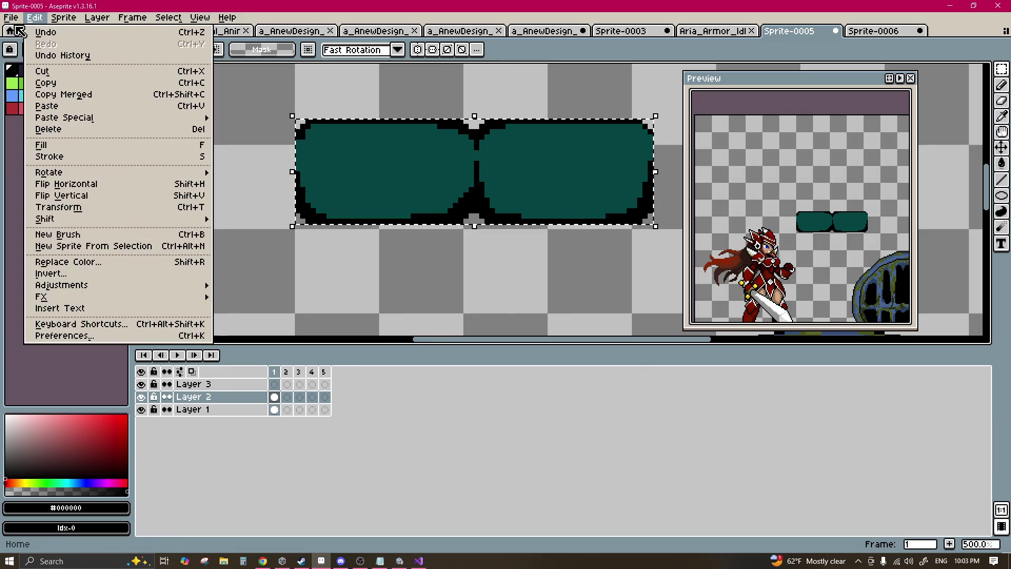
{"action": "left_click", "coordinate": [21, 30]}
{"action": "left_click", "coordinate": [473, 376]}
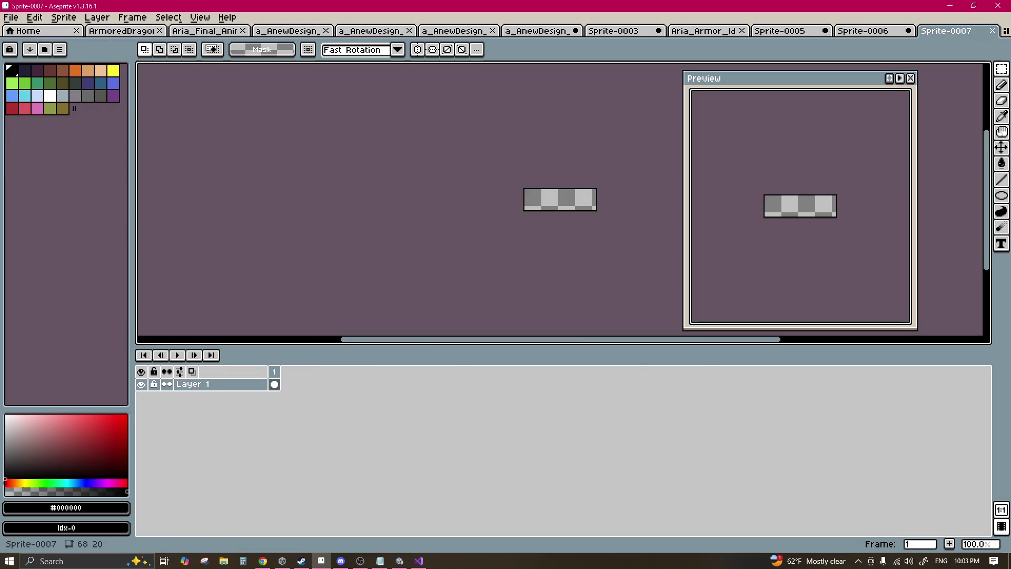
{"action": "key", "text": "ctrl+v"}
{"action": "scroll", "coordinate": [585, 210], "scroll_direction": "up", "scroll_amount": 2}
{"action": "key", "text": "Return"}
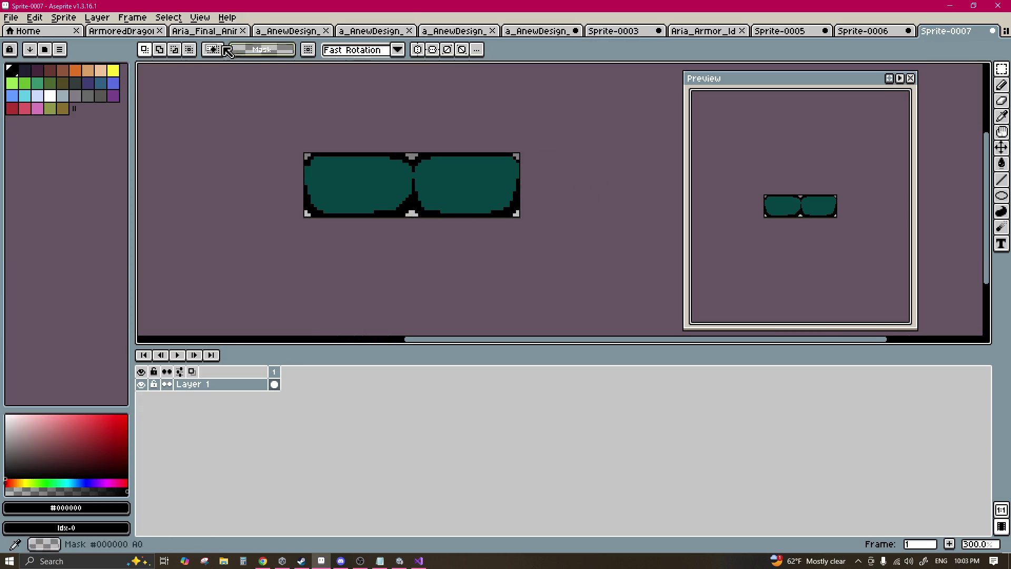
{"action": "left_click", "coordinate": [200, 18]}
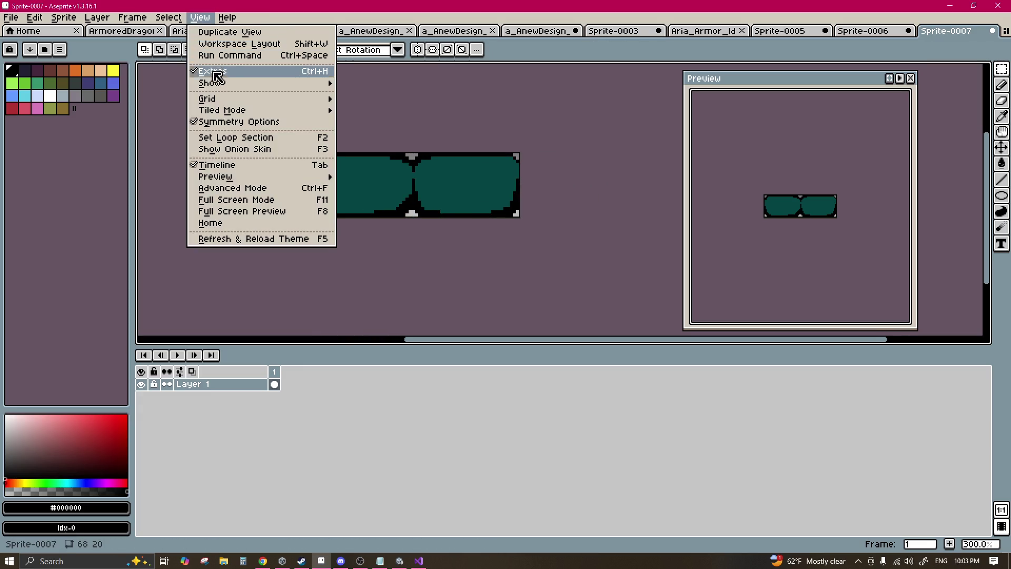
Step: Turn on Tiled in X Axis and paint the first grey seam pixel black
{"action": "mouse_move", "coordinate": [221, 112]}
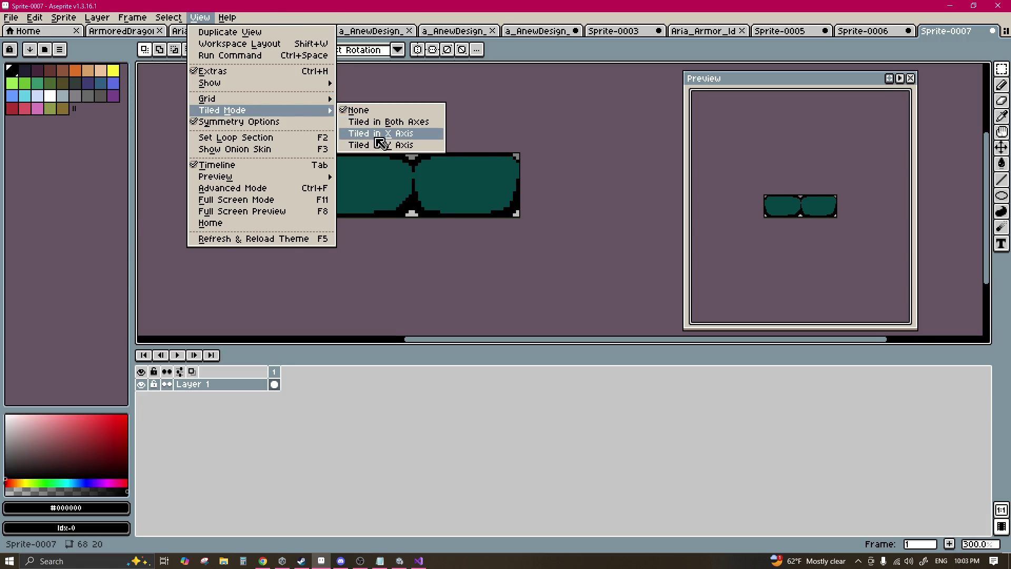
{"action": "left_click", "coordinate": [380, 135]}
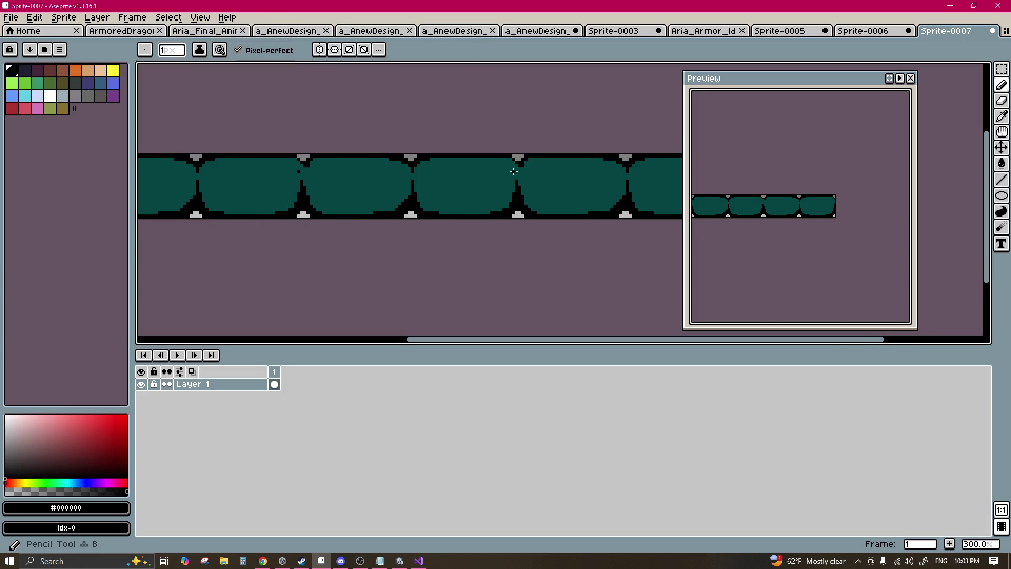
{"action": "scroll", "coordinate": [514, 157], "scroll_direction": "up", "scroll_amount": 4}
{"action": "left_click", "coordinate": [514, 158], "text": "alt"}
{"action": "left_click", "coordinate": [518, 109], "text": "alt"}
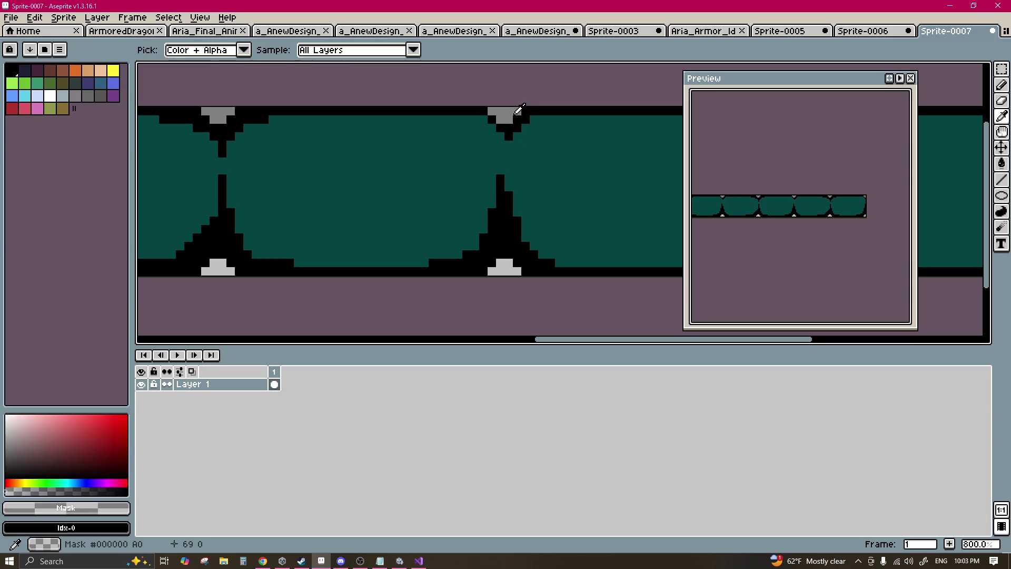
{"action": "left_click", "coordinate": [514, 117], "text": "alt"}
{"action": "left_click", "coordinate": [492, 113]}
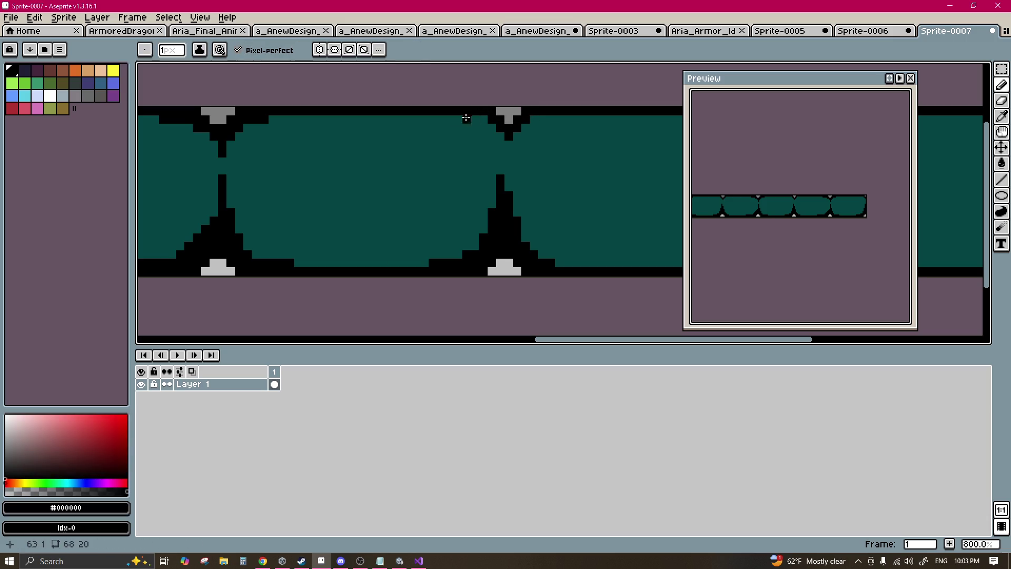
Step: Draw black outline lines down the seams between the tiled pills
{"action": "left_click", "coordinate": [494, 146], "text": "alt"}
{"action": "left_click", "coordinate": [508, 192], "text": "alt"}
{"action": "left_click_drag", "start_coordinate": [508, 191], "coordinate": [509, 167]}
{"action": "left_click", "coordinate": [501, 164], "text": "alt"}
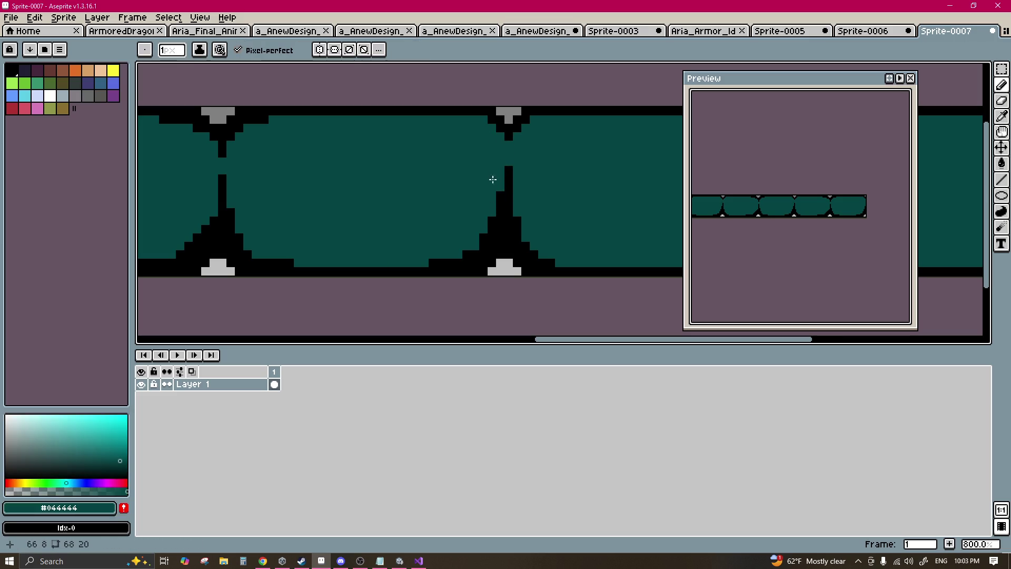
{"action": "scroll", "coordinate": [478, 198], "scroll_direction": "down", "scroll_amount": 3}
{"action": "scroll", "coordinate": [460, 194], "scroll_direction": "up", "scroll_amount": 3}
{"action": "left_click", "coordinate": [447, 216], "text": "alt"}
{"action": "left_click_drag", "start_coordinate": [446, 216], "coordinate": [448, 202]}
{"action": "left_click", "coordinate": [417, 195], "text": "alt"}
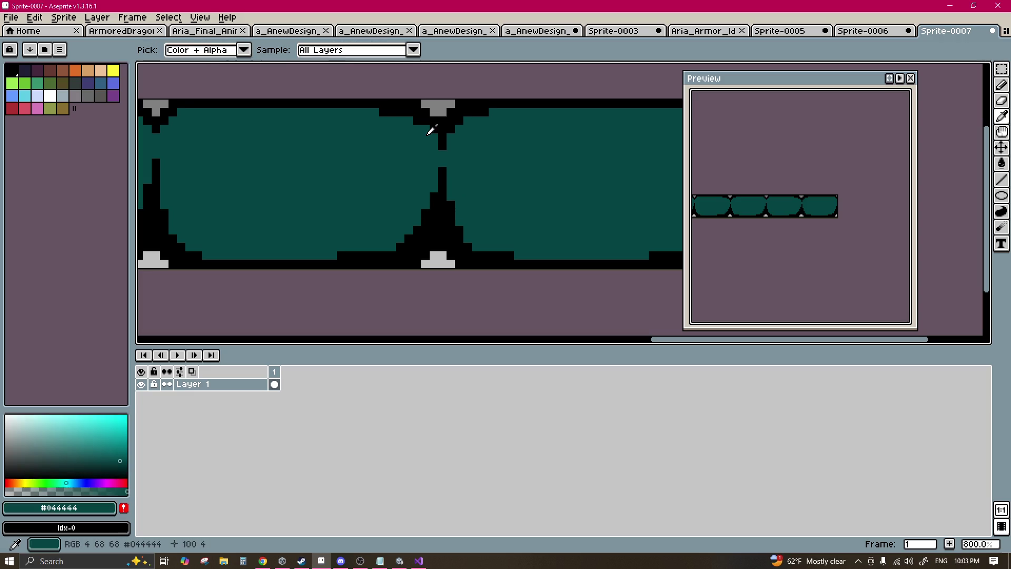
{"action": "scroll", "coordinate": [390, 203], "scroll_direction": "down", "scroll_amount": 1}
{"action": "scroll", "coordinate": [391, 203], "scroll_direction": "up", "scroll_amount": 1}
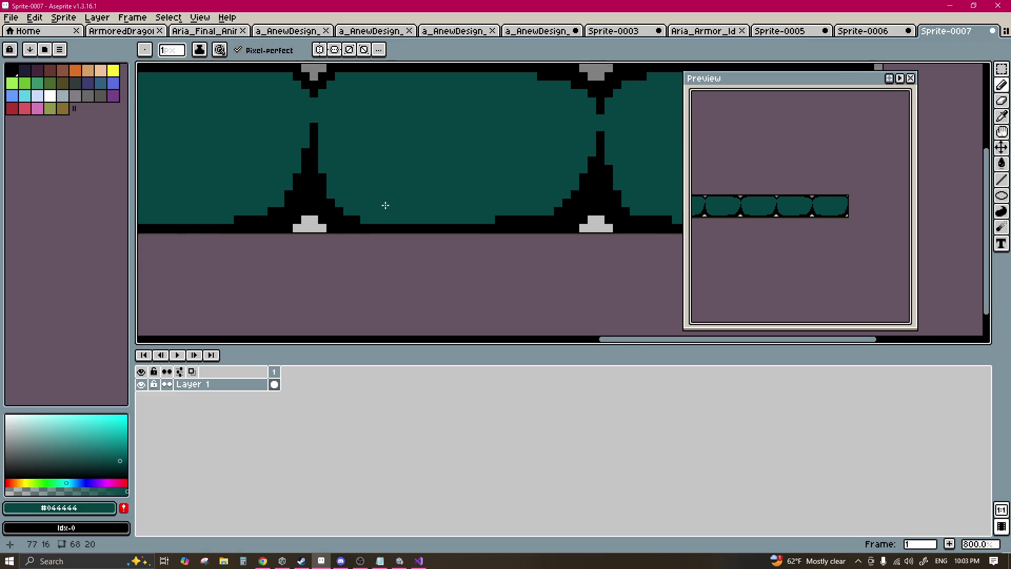
{"action": "scroll", "coordinate": [295, 214], "scroll_direction": "up", "scroll_amount": 1}
{"action": "left_click", "coordinate": [296, 214], "text": "alt"}
{"action": "mouse_move", "coordinate": [268, 226]}
{"action": "left_mouse_down"}
{"action": "mouse_move", "coordinate": [218, 225]}
{"action": "mouse_move", "coordinate": [282, 231]}
{"action": "left_mouse_up"}
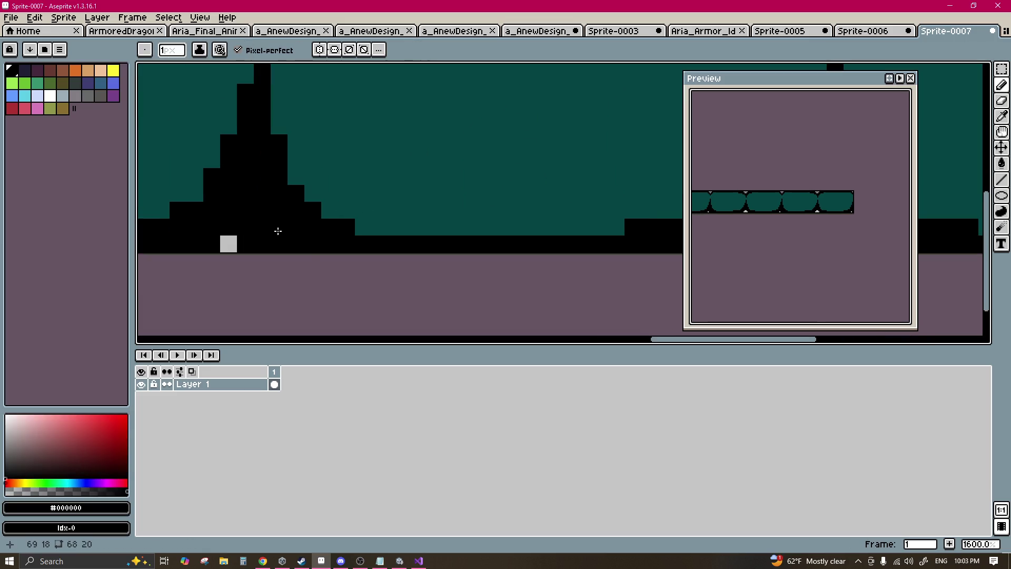
Step: Paint the remaining grey seam pixels black and repaint stray black pixels teal
{"action": "scroll", "coordinate": [250, 188], "scroll_direction": "left", "scroll_amount": 5}
{"action": "left_click_drag", "start_coordinate": [550, 232], "coordinate": [584, 219]}
{"action": "scroll", "coordinate": [442, 193], "scroll_direction": "down", "scroll_amount": 1}
{"action": "scroll", "coordinate": [442, 194], "scroll_direction": "up", "scroll_amount": 3}
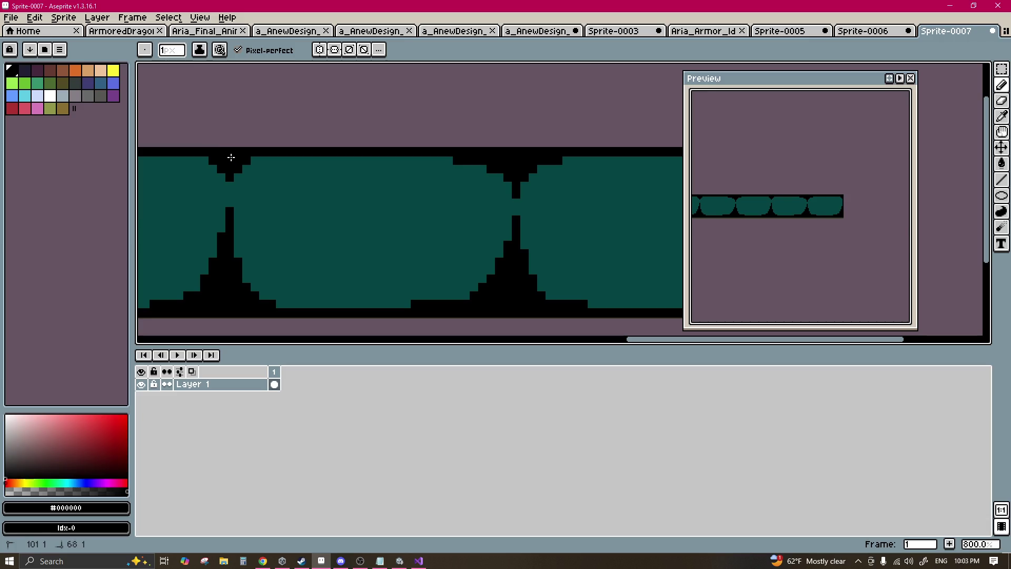
{"action": "scroll", "coordinate": [227, 157], "scroll_direction": "down", "scroll_amount": 1}
{"action": "scroll", "coordinate": [357, 172], "scroll_direction": "up", "scroll_amount": 2}
{"action": "left_click", "coordinate": [292, 139], "text": "alt"}
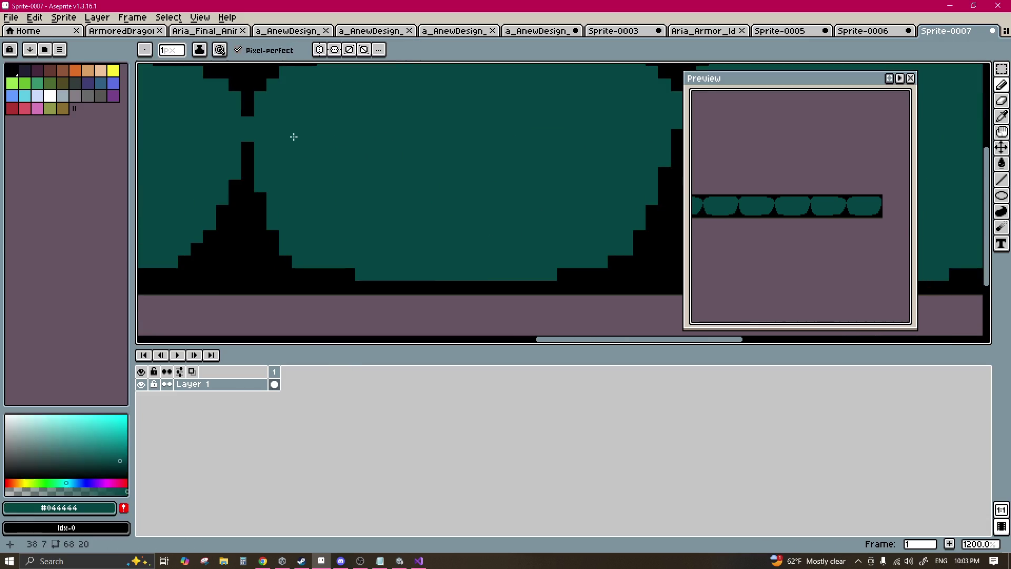
{"action": "scroll", "coordinate": [293, 139], "scroll_direction": "up", "scroll_amount": 2}
{"action": "scroll", "coordinate": [316, 152], "scroll_direction": "down", "scroll_amount": 2}
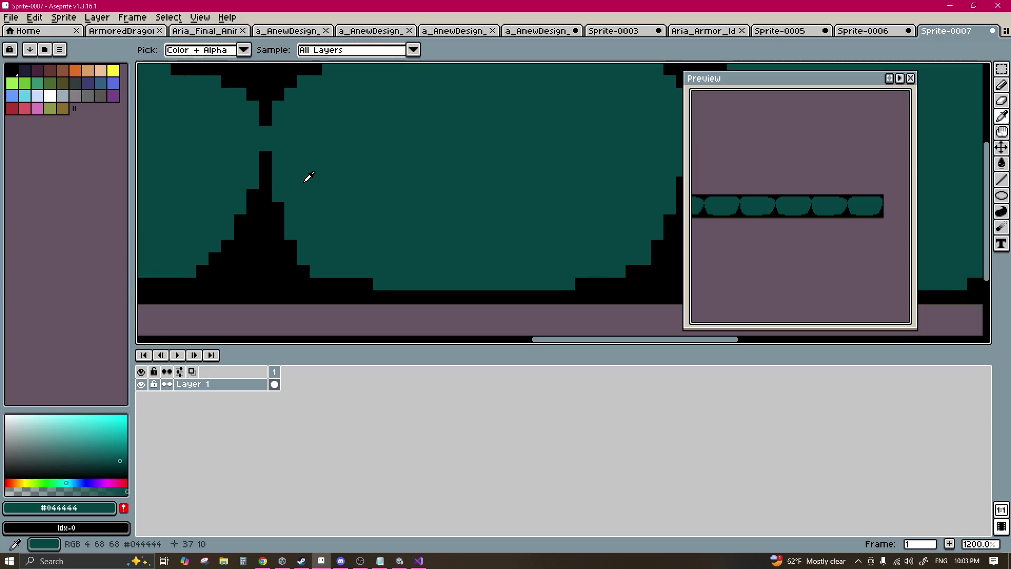
{"action": "left_click_drag", "start_coordinate": [375, 282], "coordinate": [347, 282]}
{"action": "left_click", "coordinate": [309, 278], "text": "alt"}
{"action": "left_click", "coordinate": [303, 271]}
{"action": "scroll", "coordinate": [289, 231], "scroll_direction": "left", "scroll_amount": 2}
{"action": "left_click", "coordinate": [274, 187], "text": "alt"}
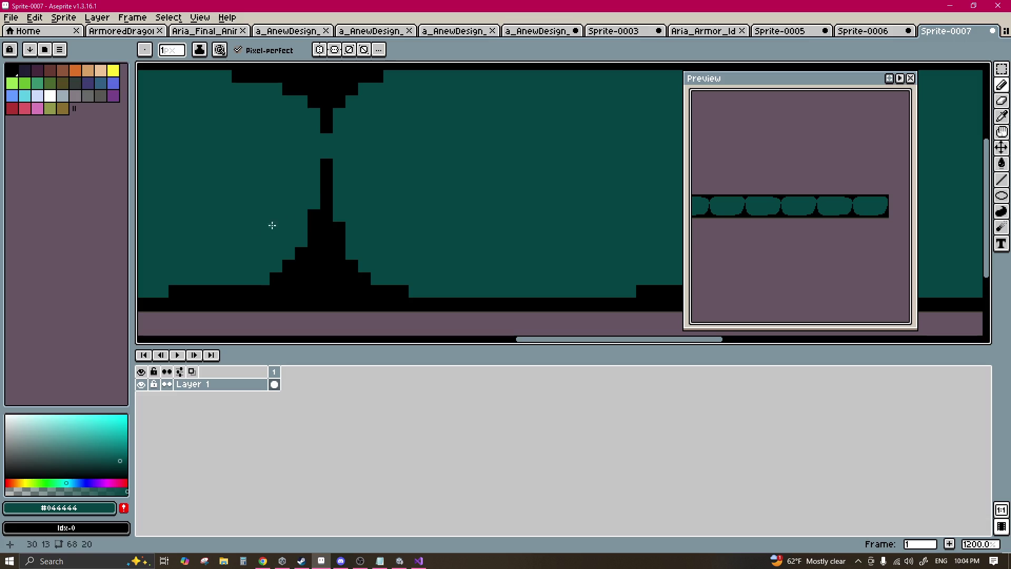
Step: Repaint the last stray black bump teal and check the sprite's top-left seam
{"action": "scroll", "coordinate": [282, 222], "scroll_direction": "left", "scroll_amount": 2}
{"action": "scroll", "coordinate": [279, 242], "scroll_direction": "down", "scroll_amount": 1}
{"action": "scroll", "coordinate": [369, 252], "scroll_direction": "right", "scroll_amount": 5}
{"action": "scroll", "coordinate": [379, 230], "scroll_direction": "left", "scroll_amount": 2}
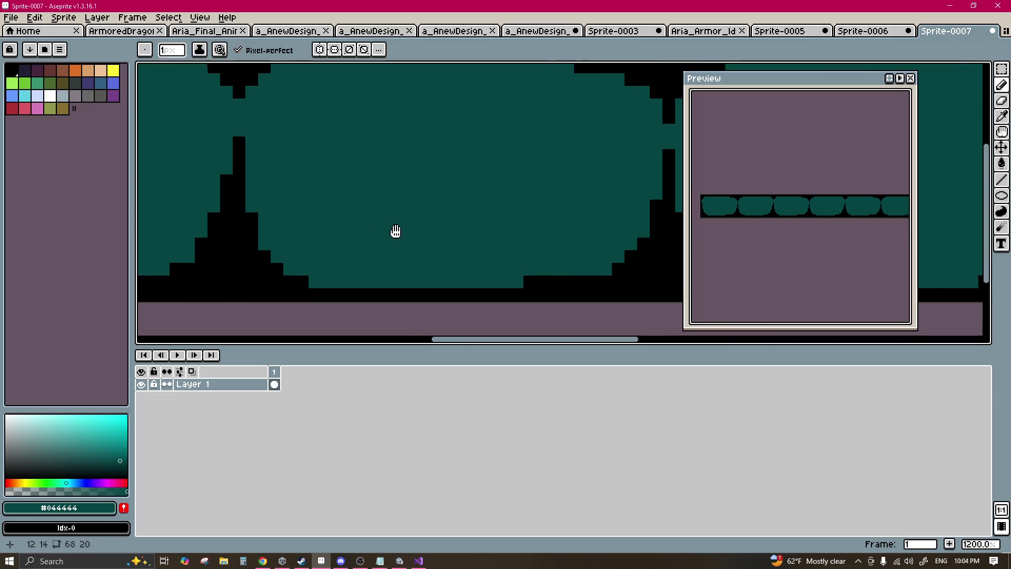
{"action": "left_click", "coordinate": [328, 286], "text": "alt"}
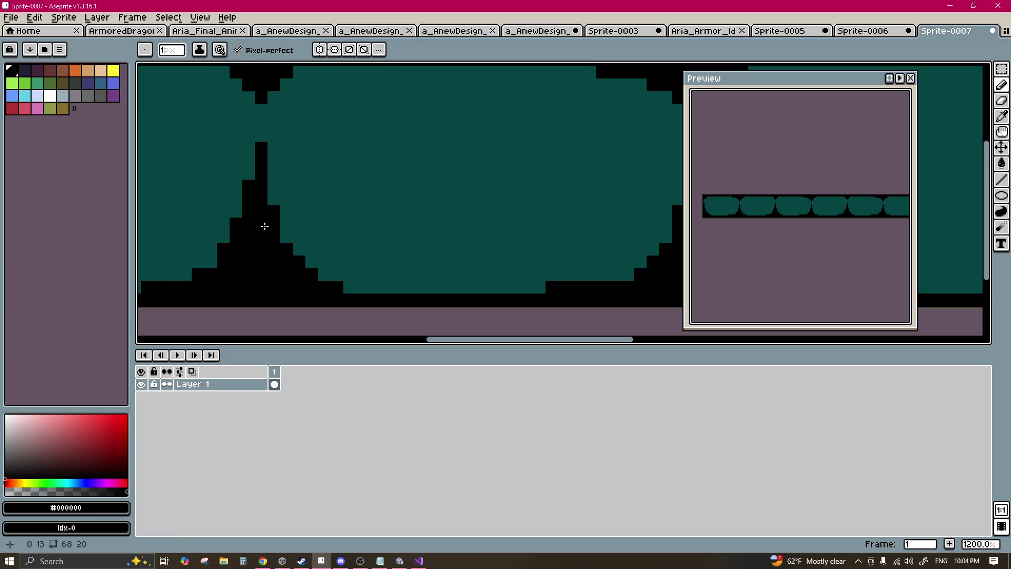
{"action": "left_click", "coordinate": [238, 184], "text": "alt"}
{"action": "left_click", "coordinate": [247, 181]}
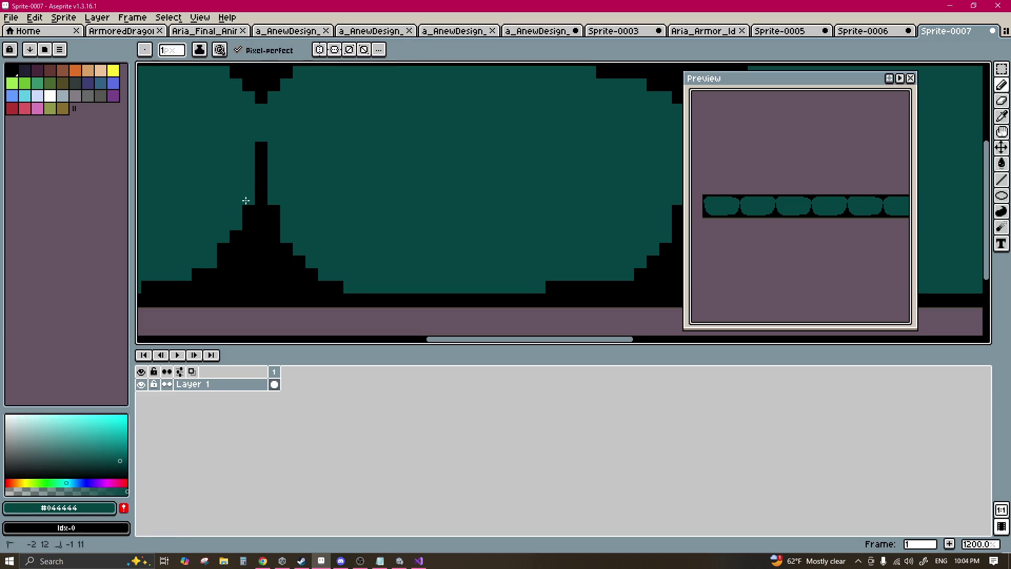
{"action": "left_click_drag", "start_coordinate": [197, 269], "coordinate": [307, 240]}
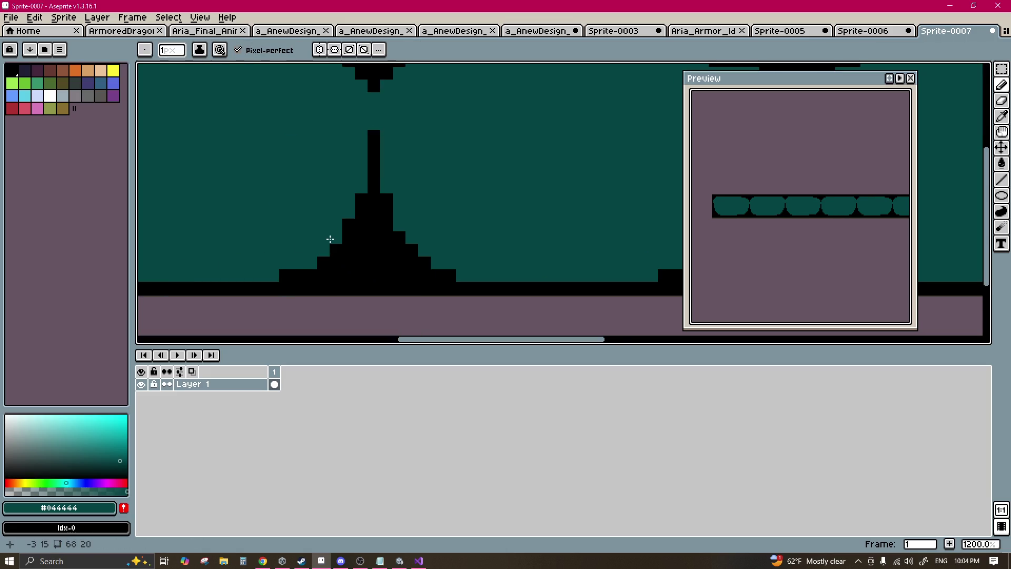
{"action": "left_click_drag", "start_coordinate": [331, 210], "coordinate": [289, 218]}
{"action": "scroll", "coordinate": [435, 221], "scroll_direction": "right", "scroll_amount": 2}
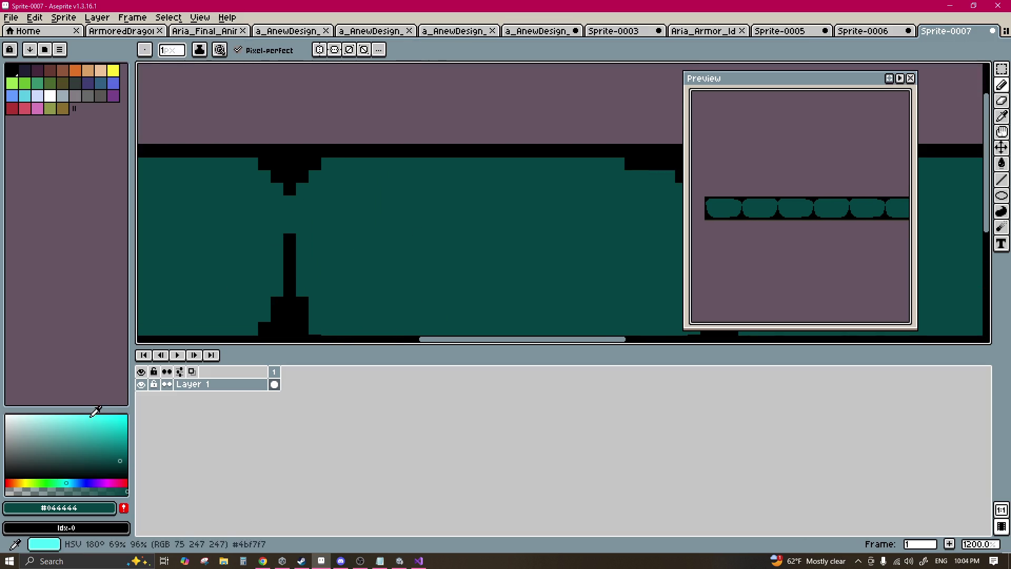
Step: With a lighter teal and a 4px pencil, paint a highlight along the pill top
{"action": "left_click", "coordinate": [107, 437]}
{"action": "key", "text": "plus"}
{"action": "key", "text": "plus"}
{"action": "scroll", "coordinate": [388, 214], "scroll_direction": "right", "scroll_amount": 2}
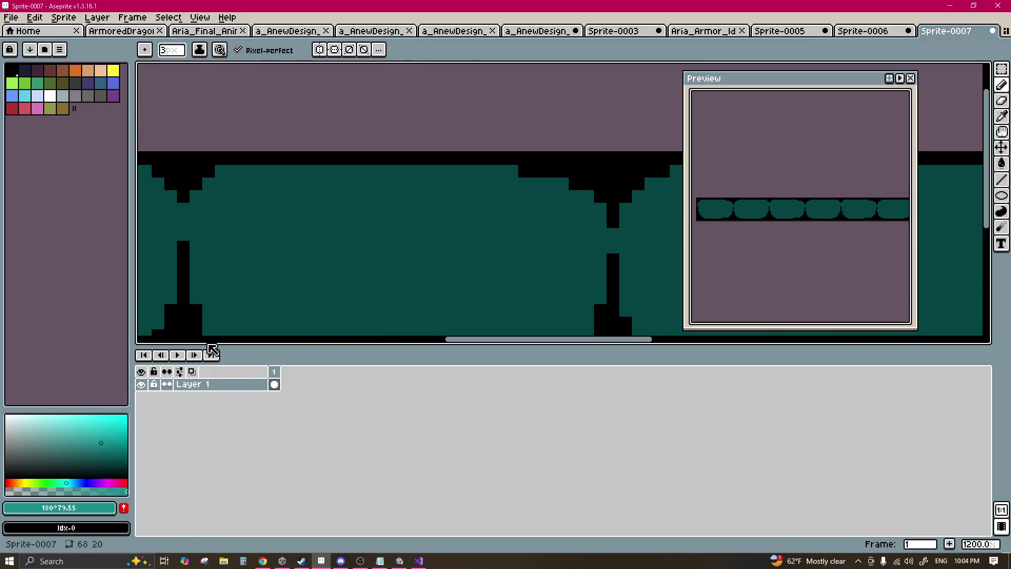
{"action": "left_click", "coordinate": [112, 453]}
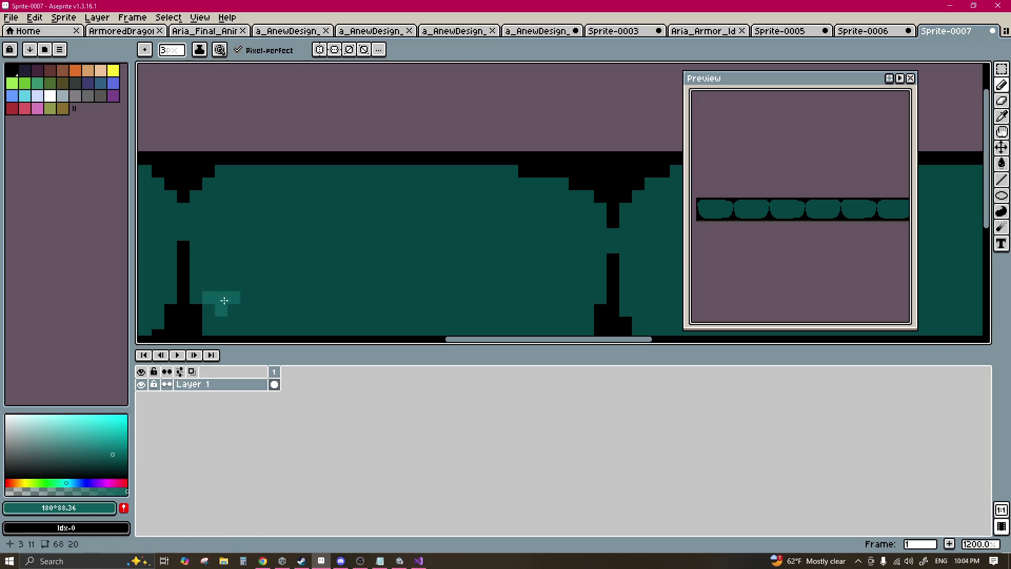
{"action": "key", "text": "plus"}
{"action": "left_click_drag", "start_coordinate": [252, 202], "coordinate": [396, 233]}
{"action": "key", "text": "ctrl+z"}
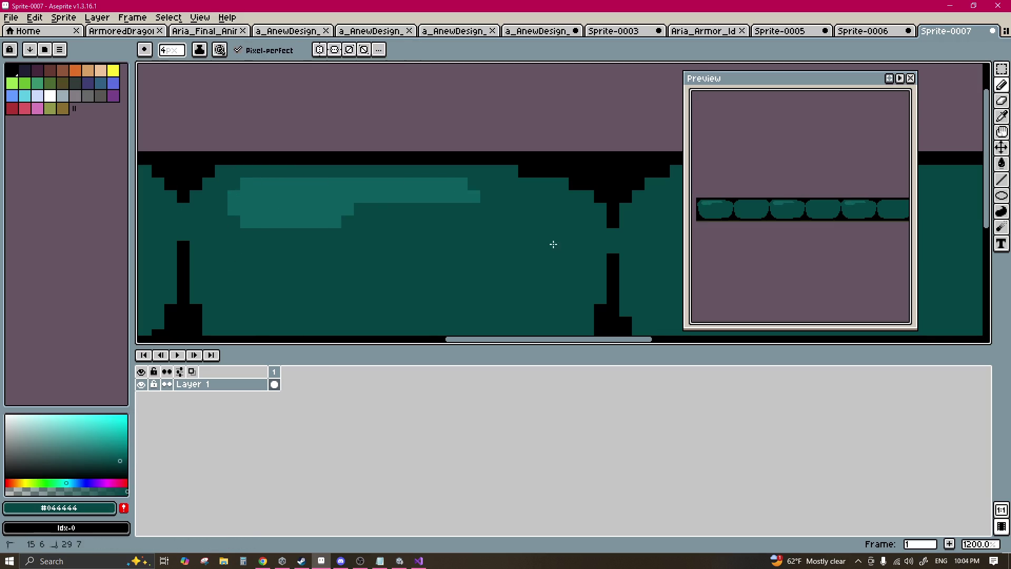
{"action": "left_click", "coordinate": [439, 198], "text": "alt"}
{"action": "left_click_drag", "start_coordinate": [452, 190], "coordinate": [490, 191]}
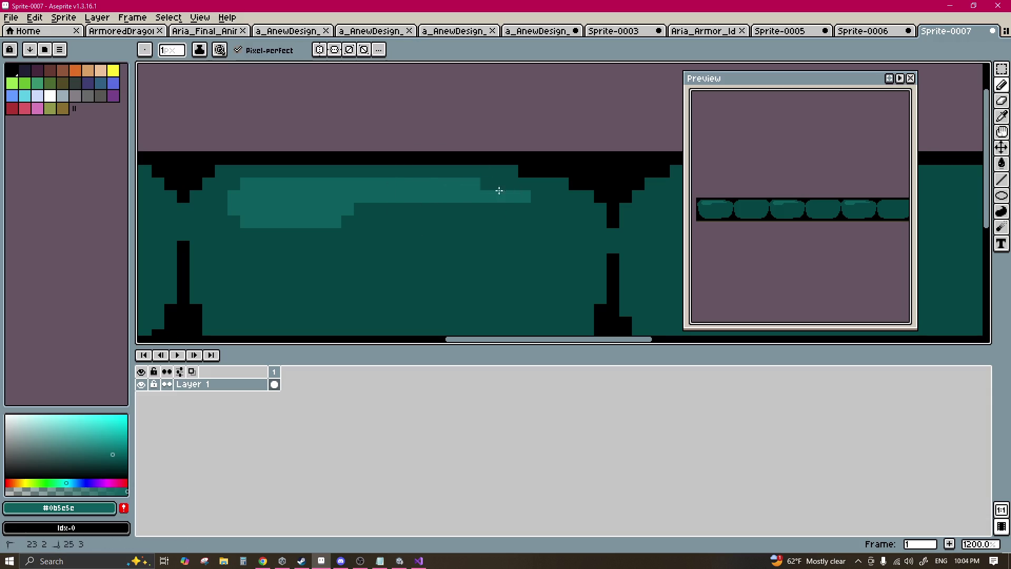
Step: Paint a light teal highlight along the middle pill's lower edge, trimming its top with dark teal
{"action": "scroll", "coordinate": [543, 217], "scroll_direction": "down", "scroll_amount": 2}
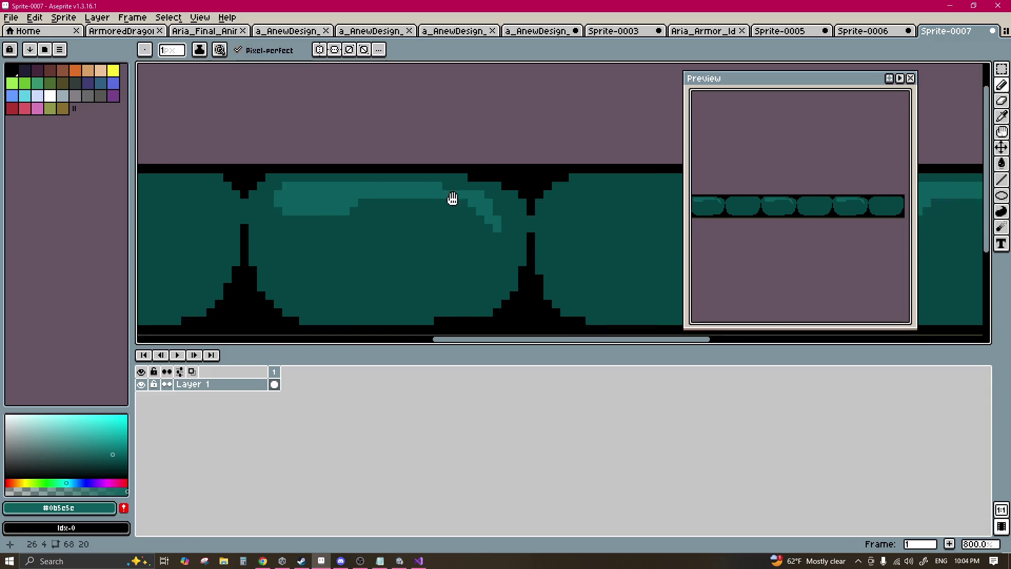
{"action": "key", "text": "v"}
{"action": "key", "text": "b"}
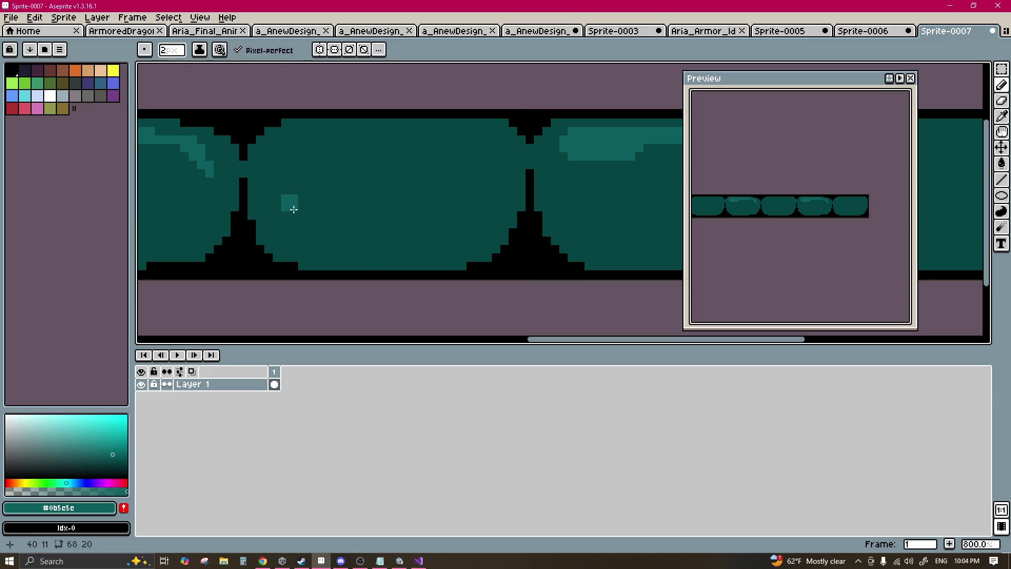
{"action": "left_click_drag", "start_coordinate": [293, 209], "coordinate": [472, 245]}
{"action": "left_click", "coordinate": [451, 197], "text": "alt"}
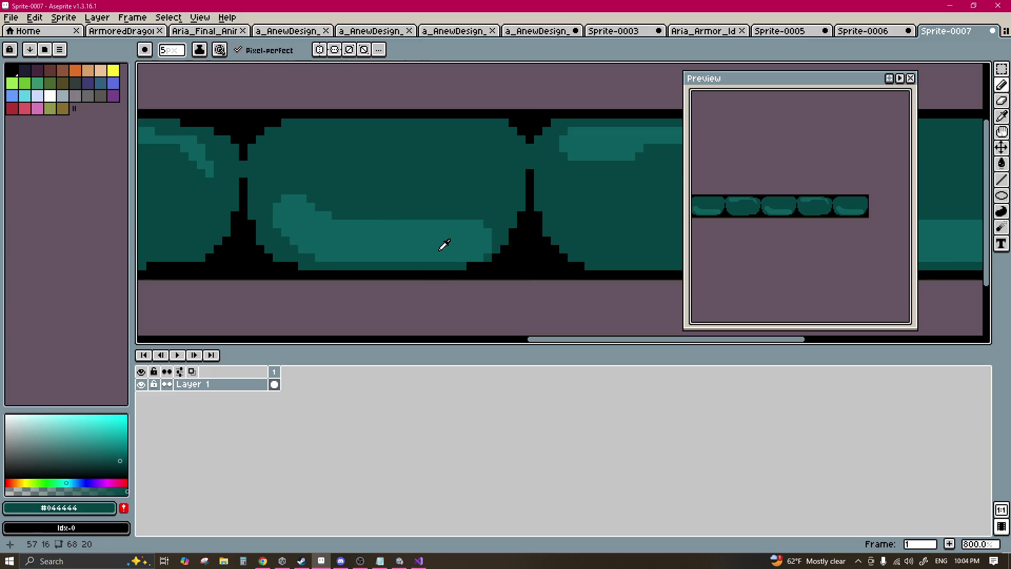
{"action": "key", "text": "ctrl+z"}
{"action": "mouse_move", "coordinate": [293, 210]}
{"action": "left_mouse_down"}
{"action": "mouse_move", "coordinate": [300, 221]}
{"action": "mouse_move", "coordinate": [415, 235]}
{"action": "left_mouse_up"}
{"action": "left_click", "coordinate": [348, 210], "text": "alt"}
{"action": "left_click_drag", "start_coordinate": [348, 222], "coordinate": [416, 232]}
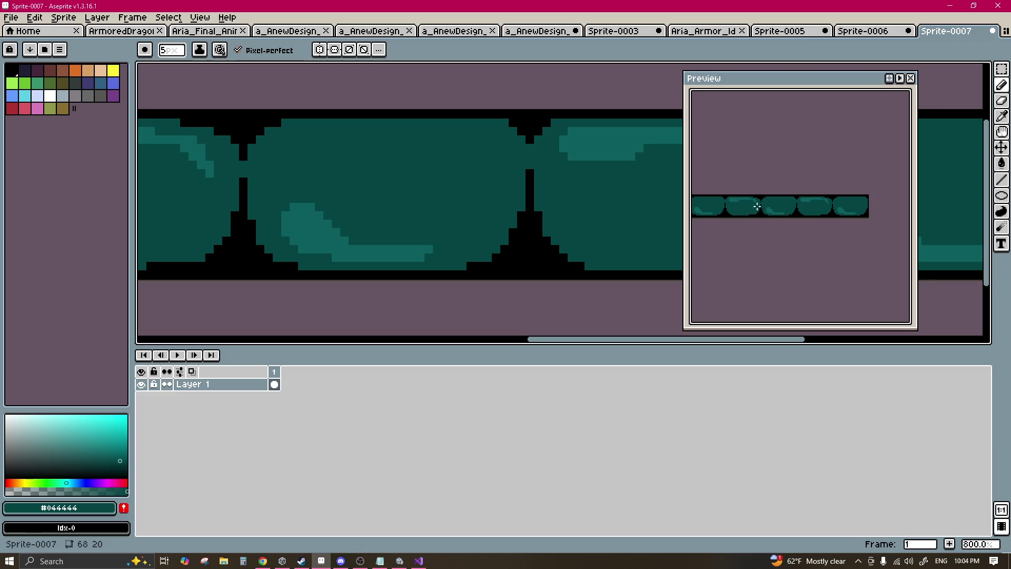
{"action": "key", "text": "m"}
{"action": "scroll", "coordinate": [462, 187], "scroll_direction": "down", "scroll_amount": 5}
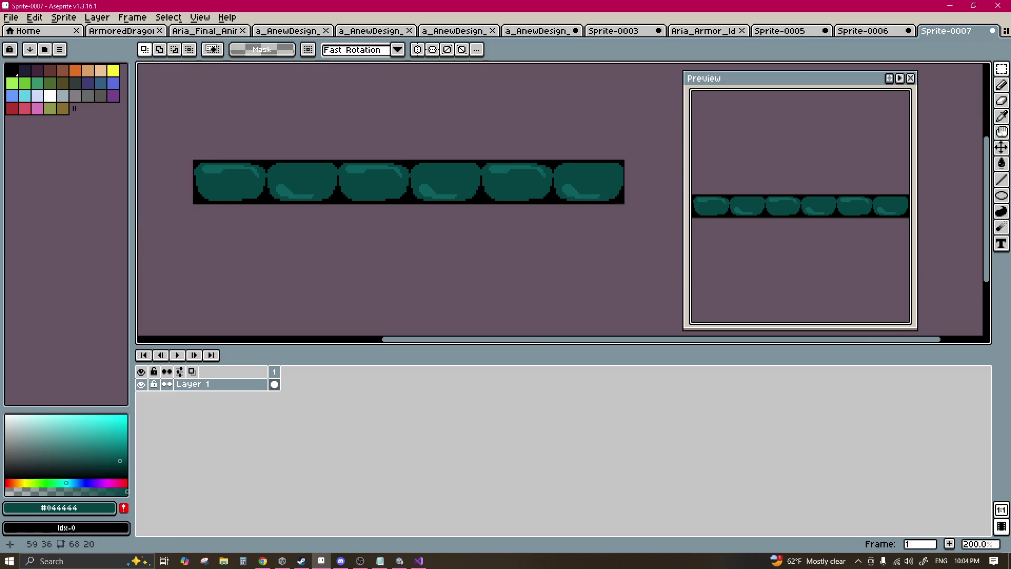
Step: Add a black dot at the seam, then place a darker teal shading pixel with a 1px pencil
{"action": "key", "text": "b"}
{"action": "scroll", "coordinate": [347, 203], "scroll_direction": "up", "scroll_amount": 5}
{"action": "left_click", "coordinate": [436, 259], "text": "alt"}
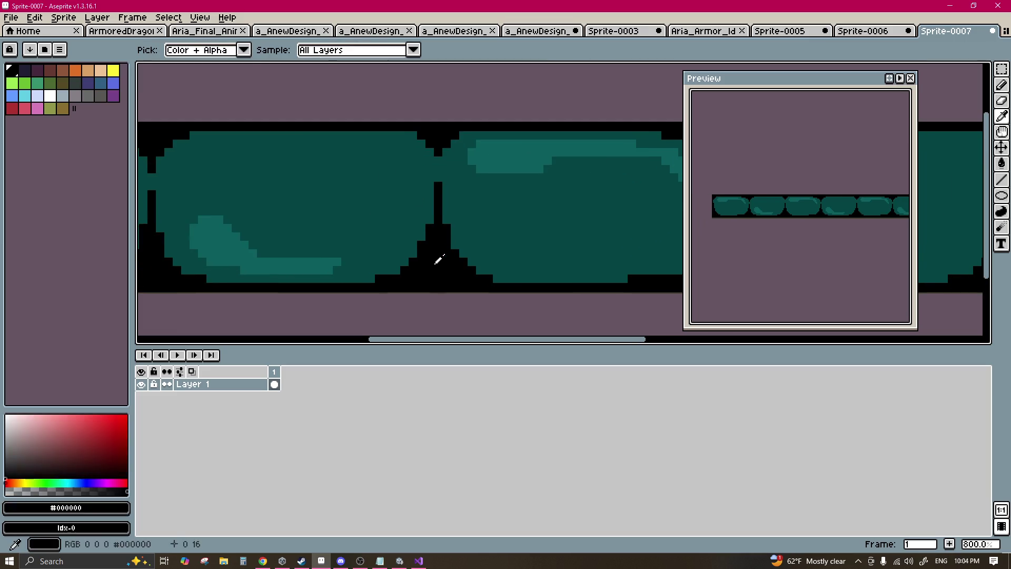
{"action": "scroll", "coordinate": [324, 190], "scroll_direction": "up", "scroll_amount": 2}
{"action": "left_click", "coordinate": [323, 190]}
{"action": "key", "text": "minus"}
{"action": "key", "text": "minus"}
{"action": "key", "text": "minus"}
{"action": "scroll", "coordinate": [442, 184], "scroll_direction": "left", "scroll_amount": 3}
{"action": "left_click", "coordinate": [442, 184], "text": "alt"}
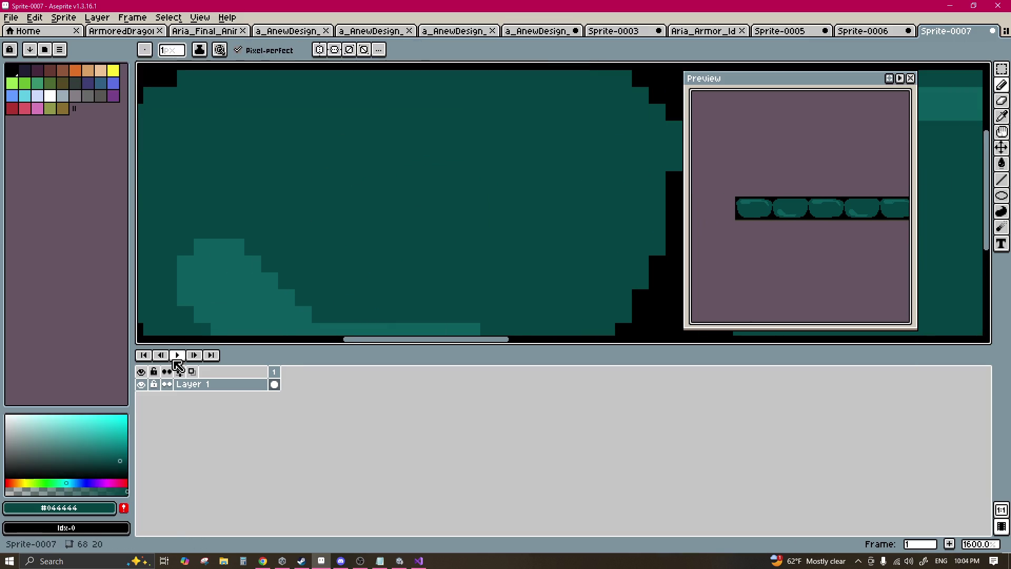
{"action": "left_click", "coordinate": [97, 465]}
{"action": "left_click", "coordinate": [355, 273]}
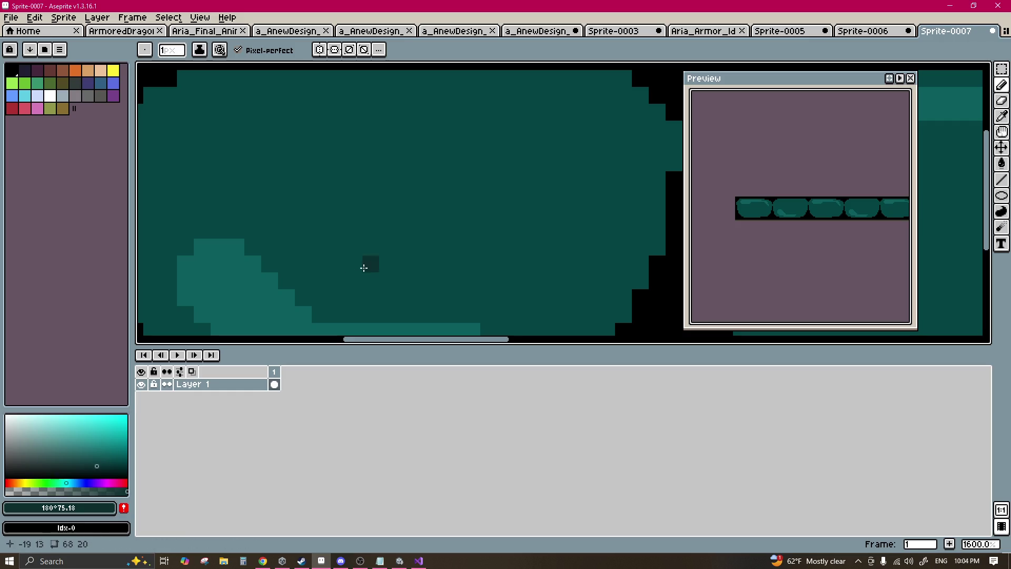
Step: Try dark shading strokes on the pill and undo most of them
{"action": "scroll", "coordinate": [428, 219], "scroll_direction": "up", "scroll_amount": 3}
{"action": "scroll", "coordinate": [429, 219], "scroll_direction": "right", "scroll_amount": 3}
{"action": "mouse_move", "coordinate": [434, 216]}
{"action": "left_mouse_down"}
{"action": "mouse_move", "coordinate": [458, 200]}
{"action": "mouse_move", "coordinate": [537, 233]}
{"action": "left_mouse_up"}
{"action": "key", "text": "ctrl+z"}
{"action": "left_click", "coordinate": [418, 199]}
{"action": "left_click_drag", "start_coordinate": [451, 249], "coordinate": [474, 260]}
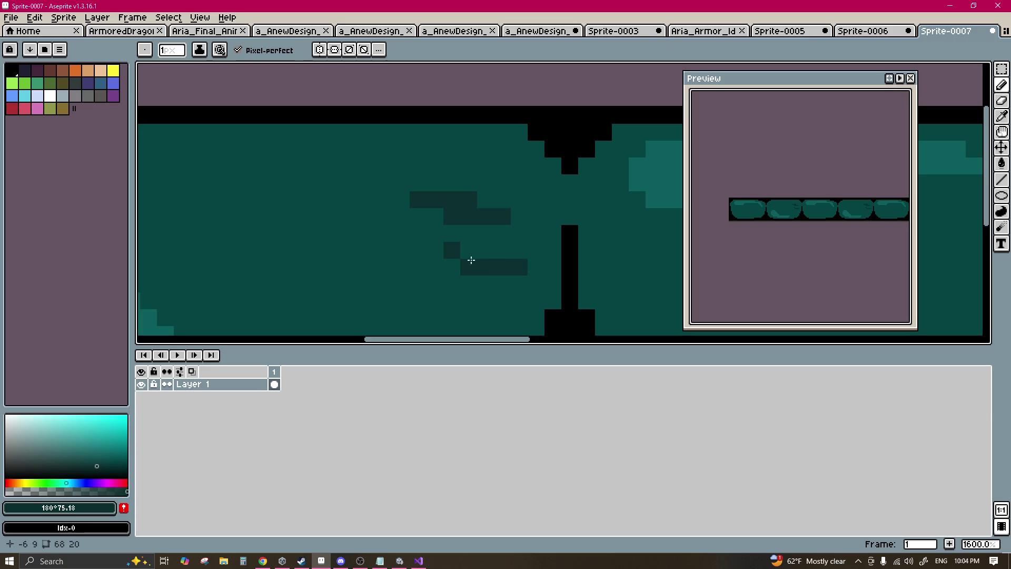
{"action": "key", "text": "ctrl+z"}
{"action": "scroll", "coordinate": [424, 233], "scroll_direction": "up", "scroll_amount": 3}
{"action": "key", "text": "ctrl+z"}
{"action": "mouse_move", "coordinate": [463, 209]}
{"action": "left_mouse_down"}
{"action": "mouse_move", "coordinate": [280, 209]}
{"action": "mouse_move", "coordinate": [285, 198]}
{"action": "mouse_move", "coordinate": [372, 194]}
{"action": "mouse_move", "coordinate": [540, 198]}
{"action": "left_mouse_up"}
{"action": "key", "text": "ctrl+z"}
{"action": "scroll", "coordinate": [367, 213], "scroll_direction": "left", "scroll_amount": 3}
{"action": "key", "text": "ctrl+z"}
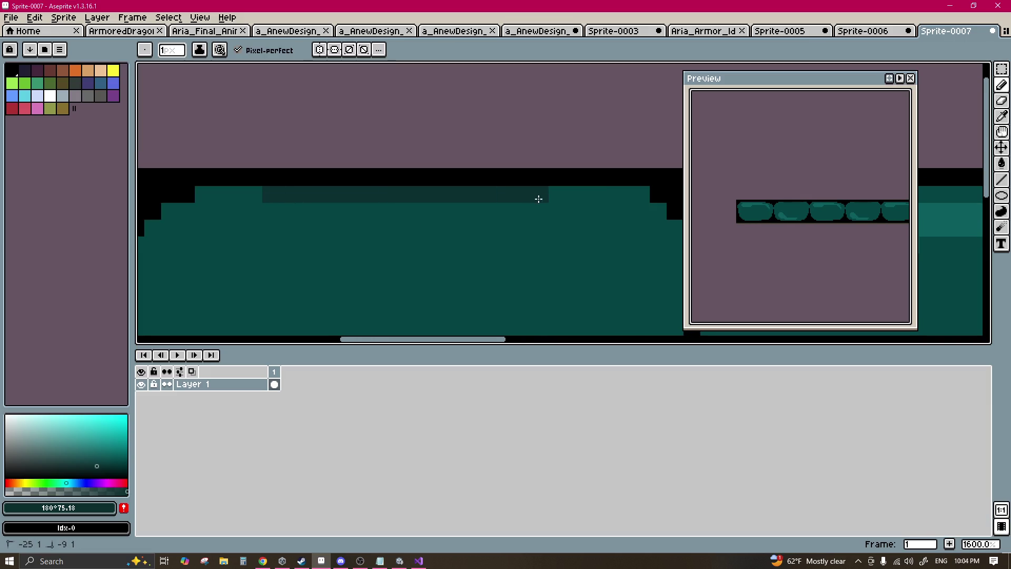
{"action": "scroll", "coordinate": [505, 202], "scroll_direction": "right", "scroll_amount": 3}
Step: Draw a dark teal band along the pills' top edge
{"action": "left_click_drag", "start_coordinate": [406, 194], "coordinate": [500, 193]}
{"action": "scroll", "coordinate": [564, 194], "scroll_direction": "left", "scroll_amount": 3}
{"action": "left_click_drag", "start_coordinate": [563, 194], "coordinate": [305, 199]}
{"action": "scroll", "coordinate": [316, 207], "scroll_direction": "right", "scroll_amount": 3}
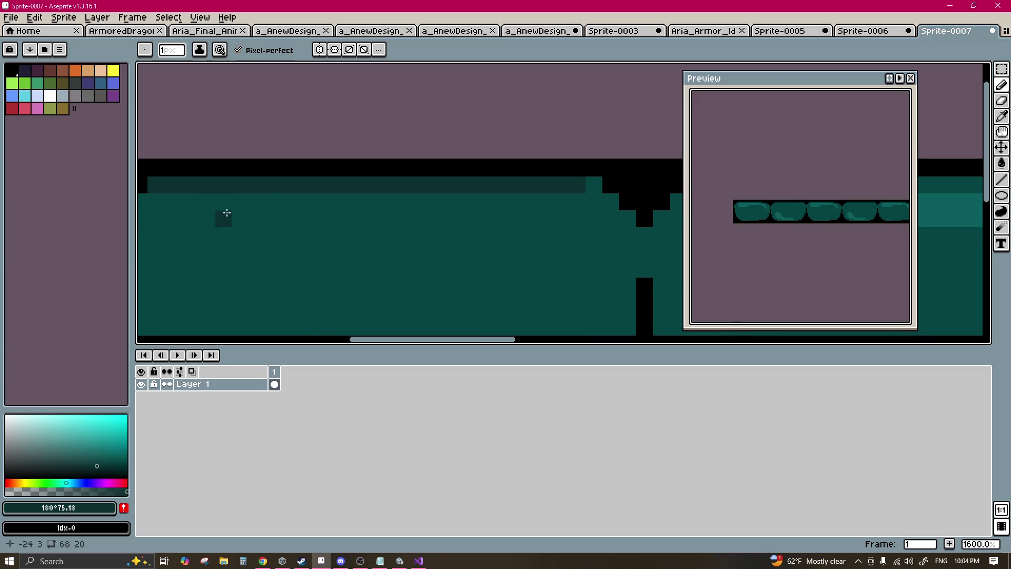
{"action": "scroll", "coordinate": [196, 201], "scroll_direction": "right", "scroll_amount": 3}
{"action": "mouse_move", "coordinate": [354, 201]}
{"action": "left_mouse_down"}
{"action": "mouse_move", "coordinate": [282, 205]}
{"action": "mouse_move", "coordinate": [263, 219]}
{"action": "left_mouse_up"}
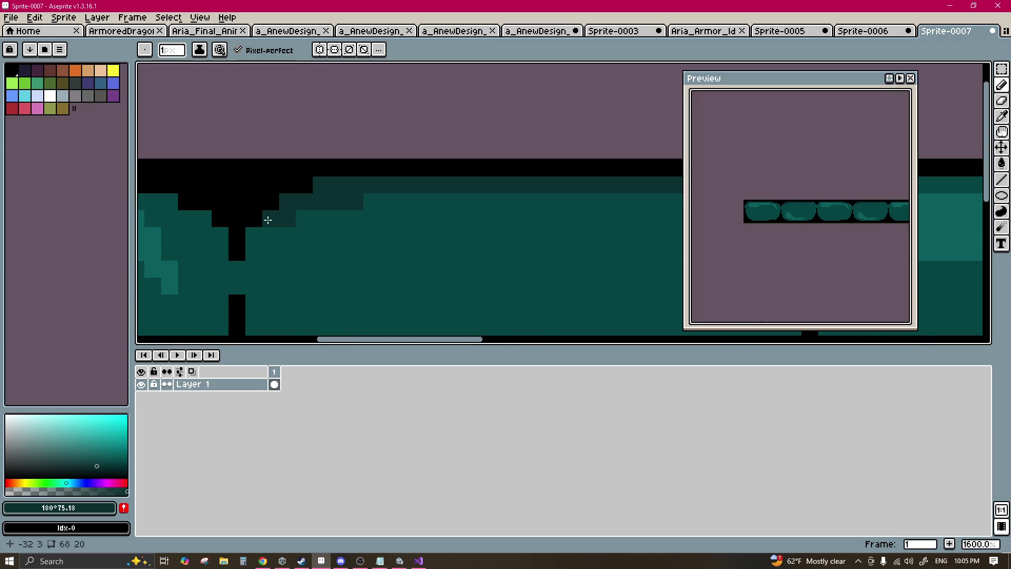
{"action": "scroll", "coordinate": [332, 238], "scroll_direction": "down", "scroll_amount": 3}
{"action": "scroll", "coordinate": [402, 228], "scroll_direction": "up", "scroll_amount": 5}
{"action": "mouse_move", "coordinate": [413, 198]}
{"action": "left_mouse_down"}
{"action": "mouse_move", "coordinate": [413, 190]}
{"action": "mouse_move", "coordinate": [464, 233]}
{"action": "left_mouse_up"}
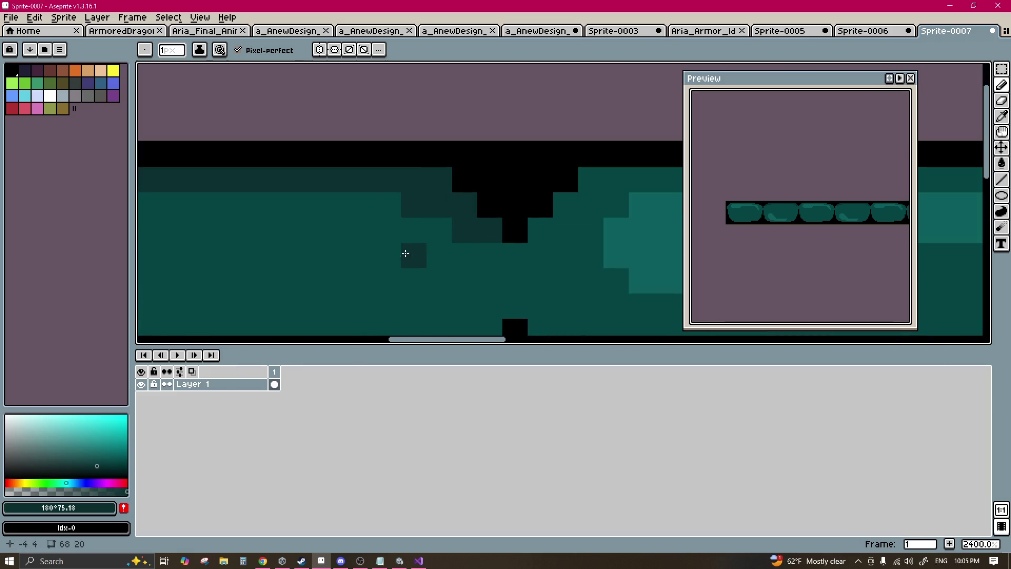
{"action": "key", "text": "ctrl+z"}
{"action": "scroll", "coordinate": [377, 258], "scroll_direction": "down", "scroll_amount": 6}
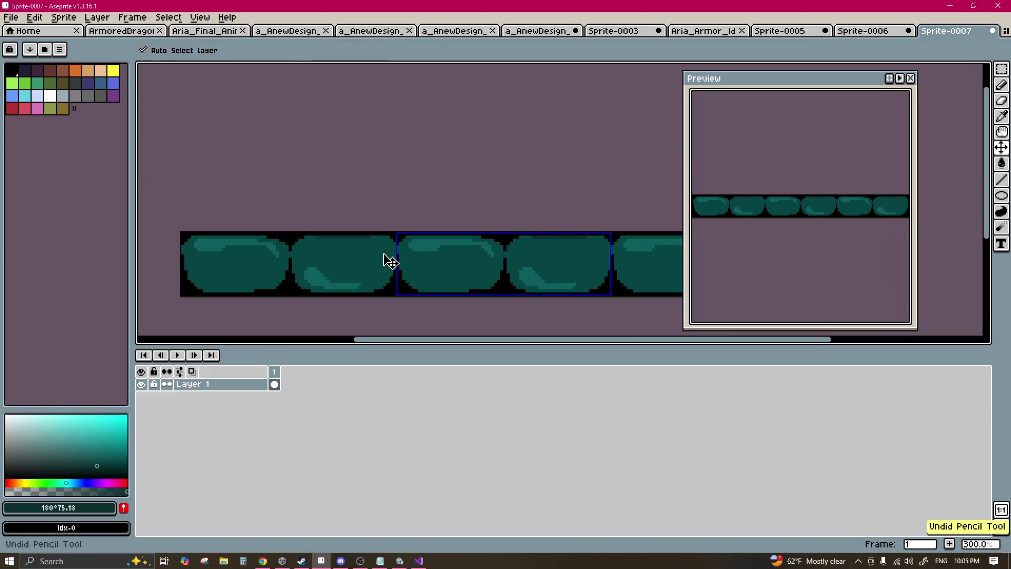
Step: Pick the base teal and switch View > Tiled Mode to Tiled in Y Axis
{"action": "key", "text": "b"}
{"action": "scroll", "coordinate": [334, 241], "scroll_direction": "up", "scroll_amount": 1}
{"action": "left_click", "coordinate": [350, 221], "text": "alt"}
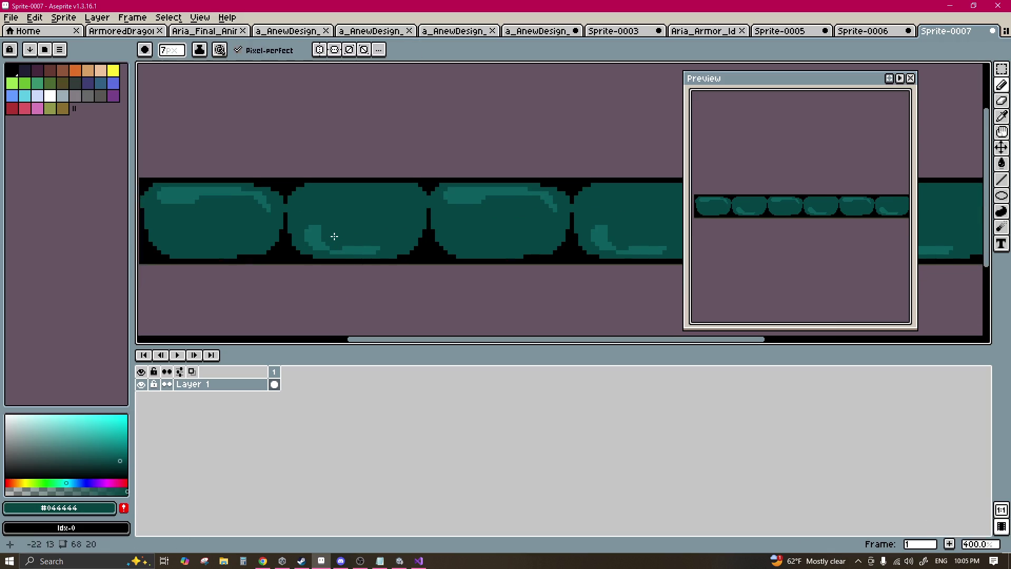
{"action": "scroll", "coordinate": [334, 234], "scroll_direction": "up", "scroll_amount": 2}
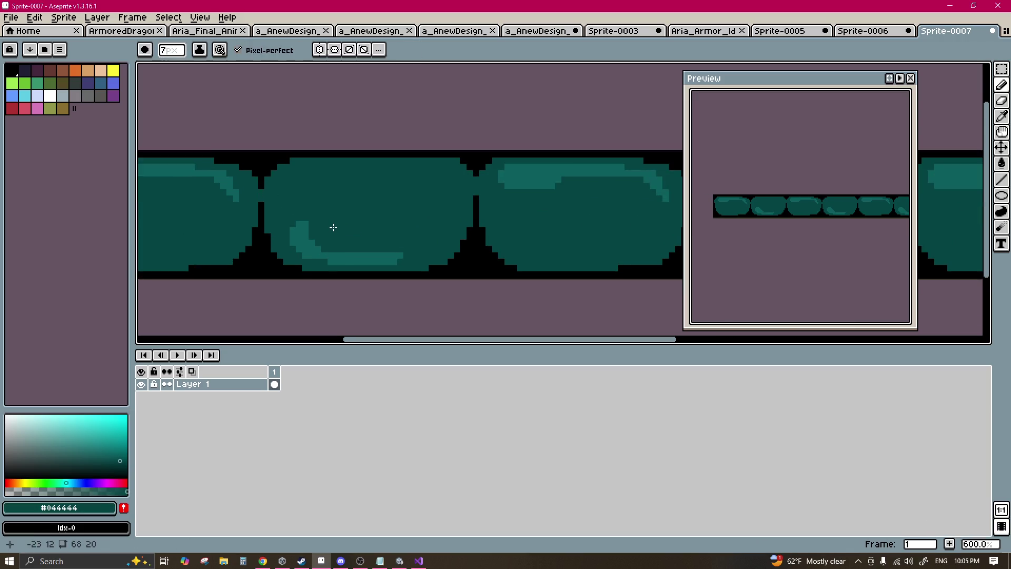
{"action": "scroll", "coordinate": [334, 227], "scroll_direction": "down", "scroll_amount": 4}
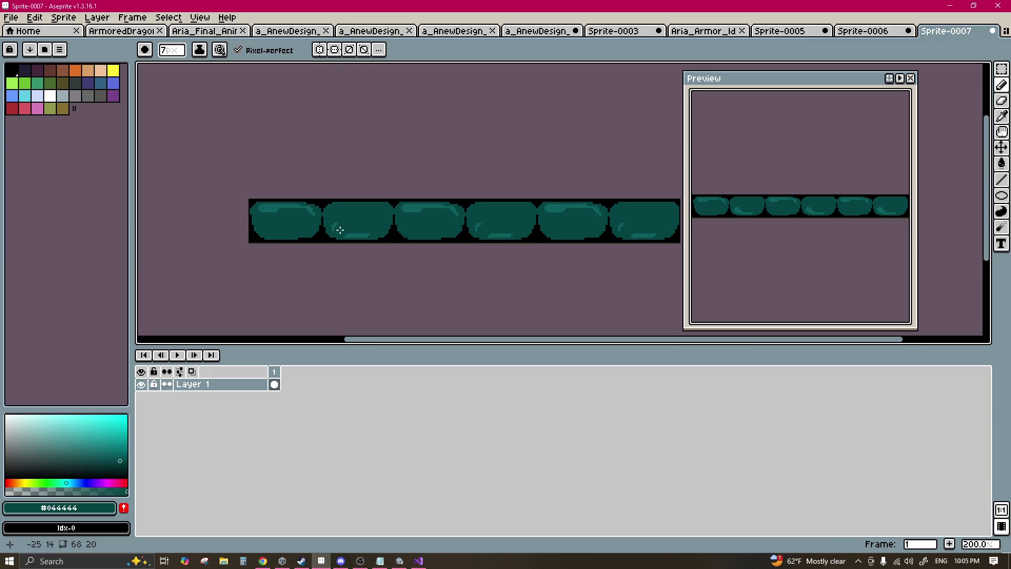
{"action": "scroll", "coordinate": [345, 227], "scroll_direction": "down", "scroll_amount": 2}
{"action": "scroll", "coordinate": [372, 242], "scroll_direction": "up", "scroll_amount": 2}
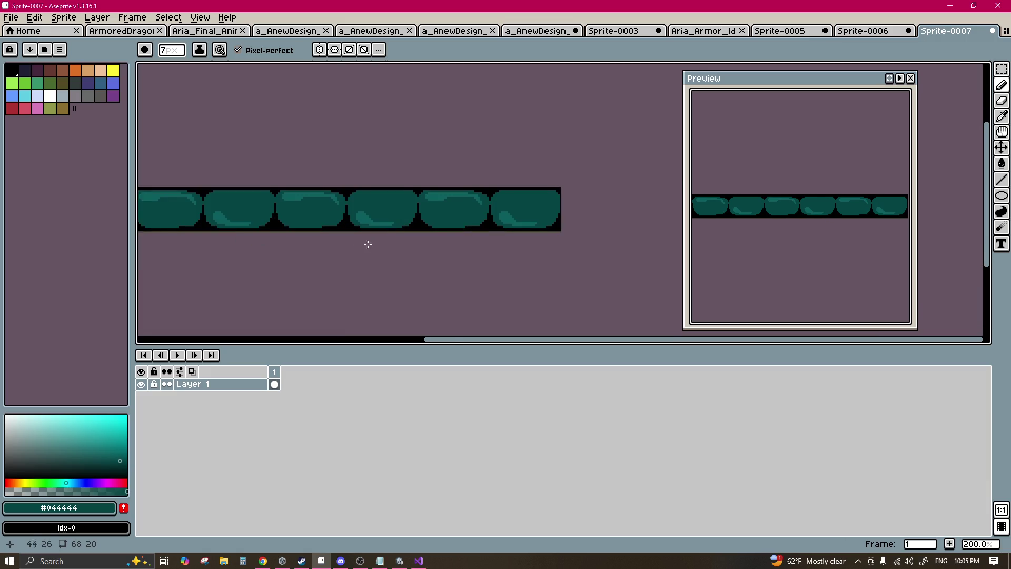
{"action": "left_click", "coordinate": [200, 17]}
{"action": "mouse_move", "coordinate": [230, 110]}
{"action": "left_click", "coordinate": [375, 145]}
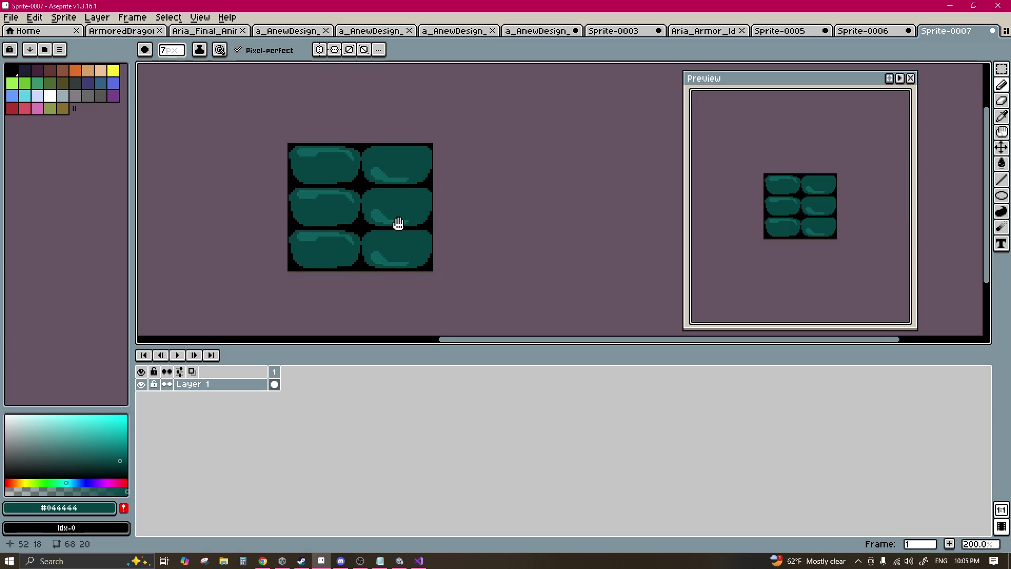
Step: Paint over the upper-right tile's highlight in dark teal, removing a stray black dot
{"action": "left_click", "coordinate": [371, 215]}
{"action": "scroll", "coordinate": [378, 201], "scroll_direction": "up", "scroll_amount": 2}
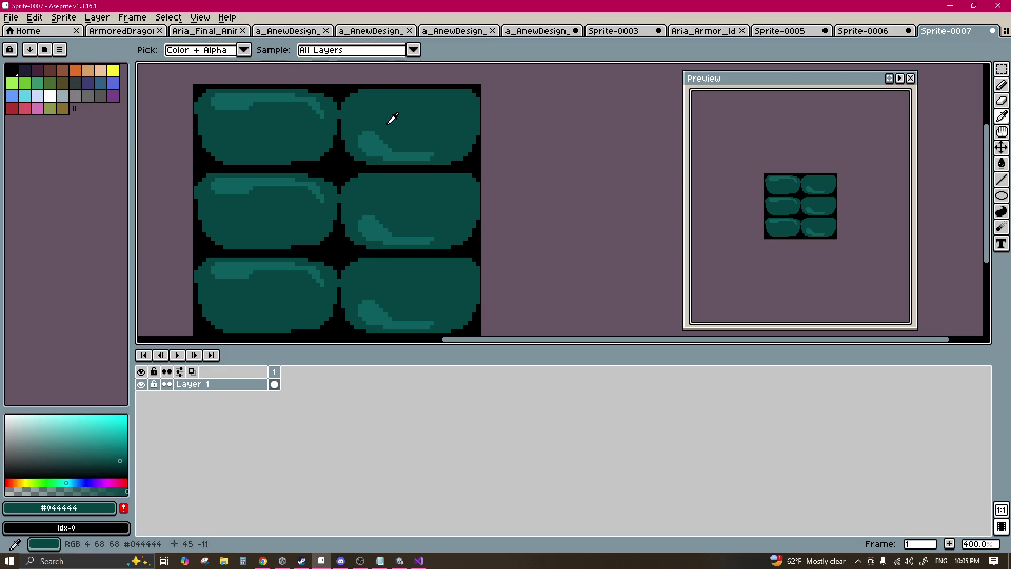
{"action": "left_click_drag", "start_coordinate": [378, 132], "coordinate": [422, 142]}
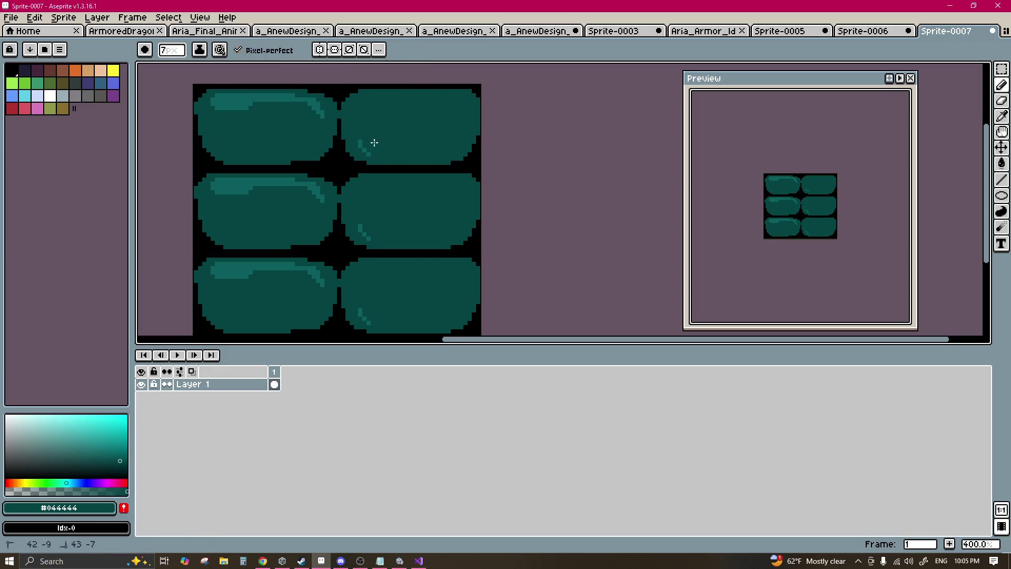
{"action": "left_click", "coordinate": [479, 153], "text": "alt"}
{"action": "scroll", "coordinate": [444, 140], "scroll_direction": "up", "scroll_amount": 1, "text": "ctrl"}
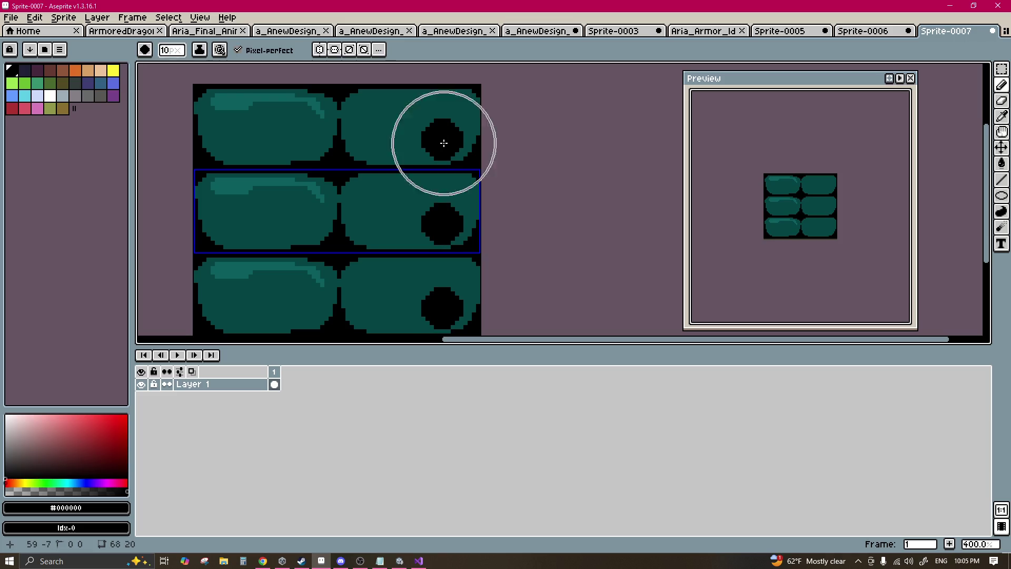
{"action": "left_click", "coordinate": [436, 141]}
{"action": "key", "text": "alt"}
{"action": "key", "text": "ctrl"}
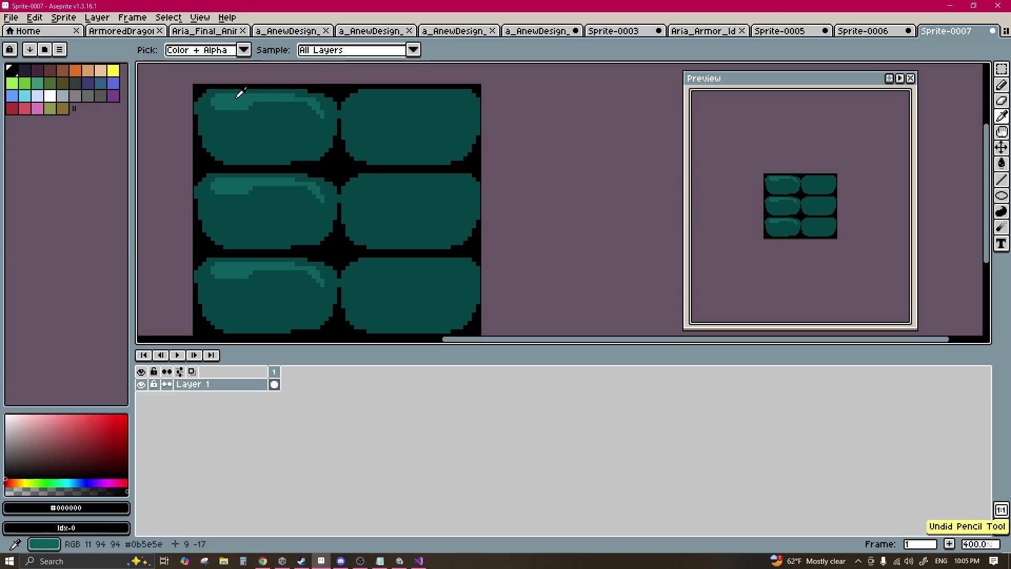
Step: Try a light curved highlight across the right-hand pills, then paint it back out
{"action": "left_click", "coordinate": [237, 96], "text": "alt"}
{"action": "left_click", "coordinate": [370, 121]}
{"action": "scroll", "coordinate": [369, 122], "scroll_direction": "up", "scroll_amount": 1}
{"action": "mouse_move", "coordinate": [358, 120]}
{"action": "left_mouse_down"}
{"action": "mouse_move", "coordinate": [373, 134]}
{"action": "mouse_move", "coordinate": [472, 141]}
{"action": "left_mouse_up"}
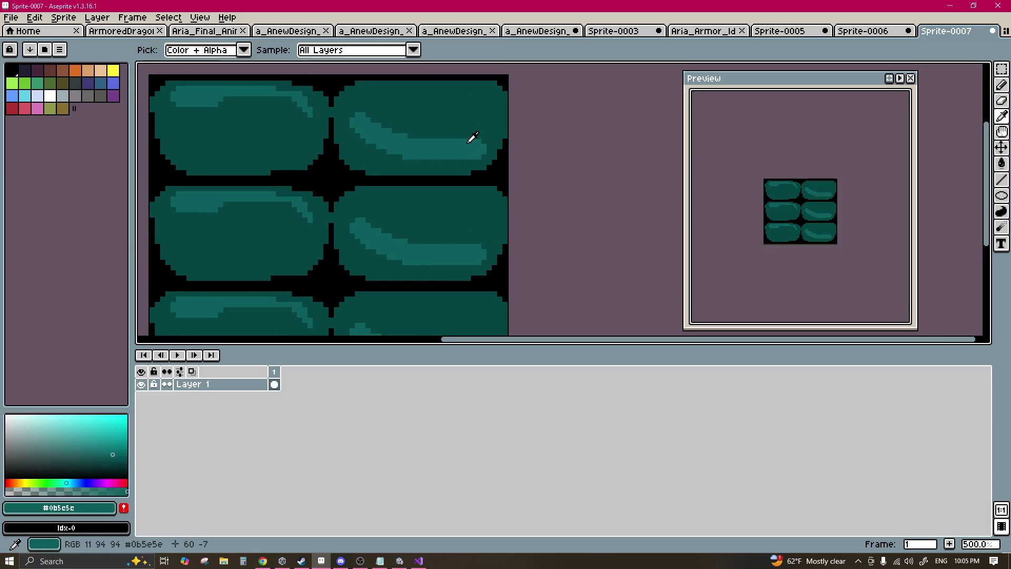
{"action": "left_click", "coordinate": [472, 140], "text": "alt"}
{"action": "mouse_move", "coordinate": [369, 120]}
{"action": "left_mouse_down"}
{"action": "mouse_move", "coordinate": [413, 136]}
{"action": "mouse_move", "coordinate": [480, 138]}
{"action": "left_mouse_up"}
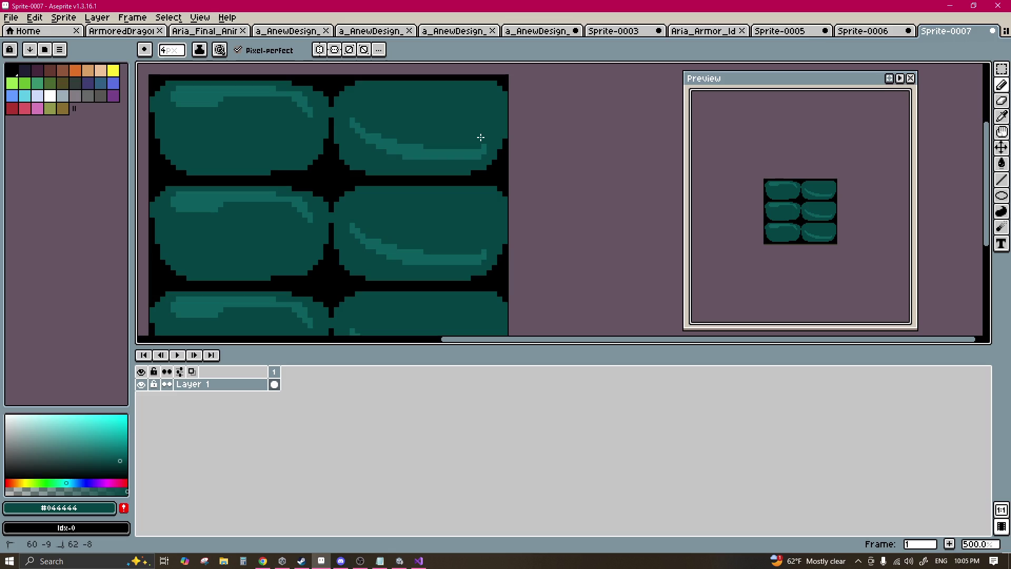
{"action": "left_click_drag", "start_coordinate": [393, 137], "coordinate": [351, 120]}
{"action": "mouse_move", "coordinate": [449, 134]}
{"action": "left_mouse_down"}
{"action": "mouse_move", "coordinate": [397, 150]}
{"action": "mouse_move", "coordinate": [481, 143]}
{"action": "left_mouse_up"}
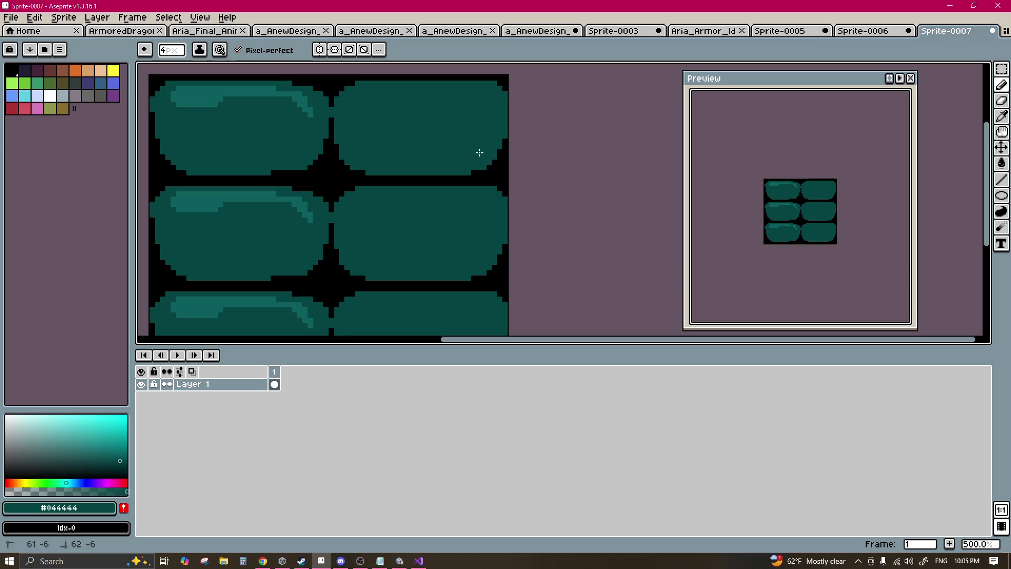
Step: With a 1px pencil, draw a light teal diagonal highlight at the pill's top-left
{"action": "scroll", "coordinate": [260, 122], "scroll_direction": "up", "scroll_amount": 6}
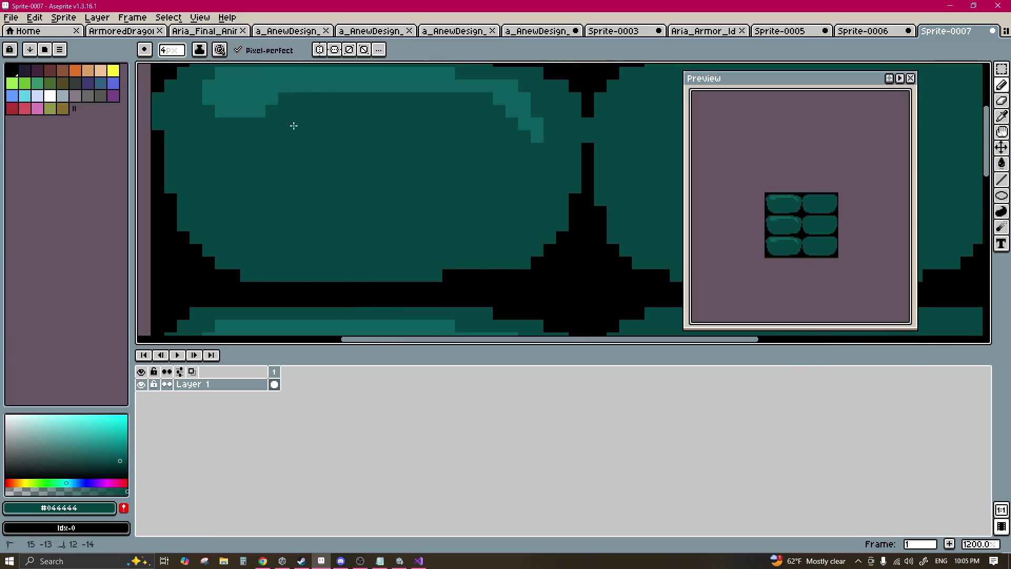
{"action": "key", "text": "minus"}
{"action": "key", "text": "minus"}
{"action": "key", "text": "minus"}
{"action": "left_click", "coordinate": [210, 96], "text": "alt"}
{"action": "left_click_drag", "start_coordinate": [234, 98], "coordinate": [182, 132]}
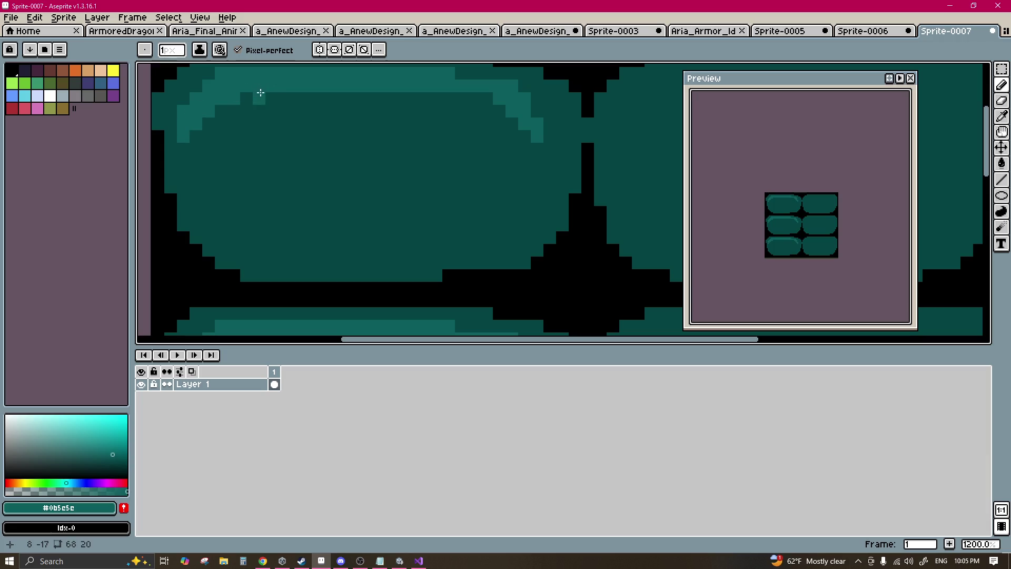
{"action": "scroll", "coordinate": [273, 116], "scroll_direction": "down", "scroll_amount": 3}
{"action": "scroll", "coordinate": [342, 182], "scroll_direction": "down", "scroll_amount": 2}
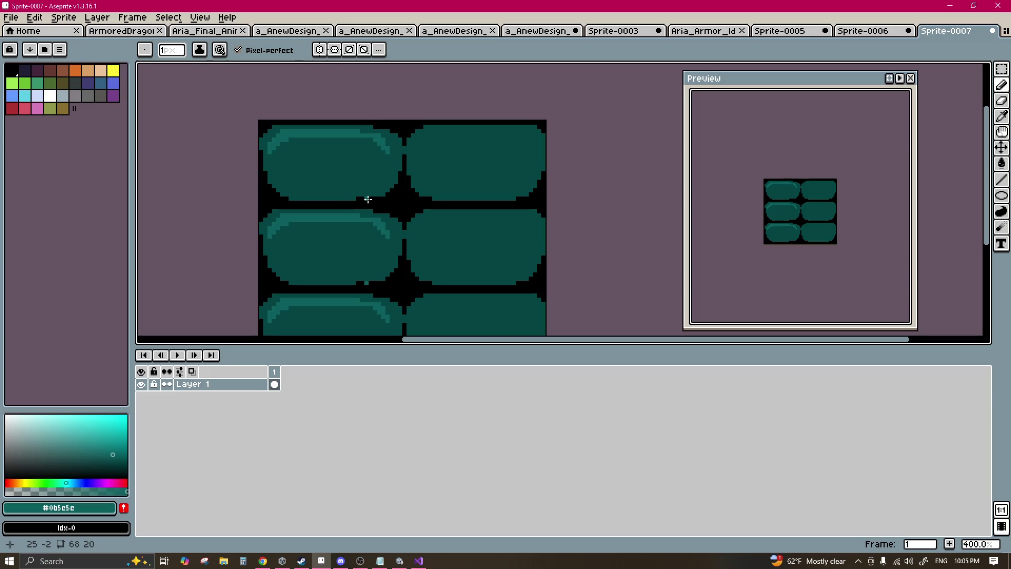
{"action": "scroll", "coordinate": [397, 218], "scroll_direction": "up", "scroll_amount": 2}
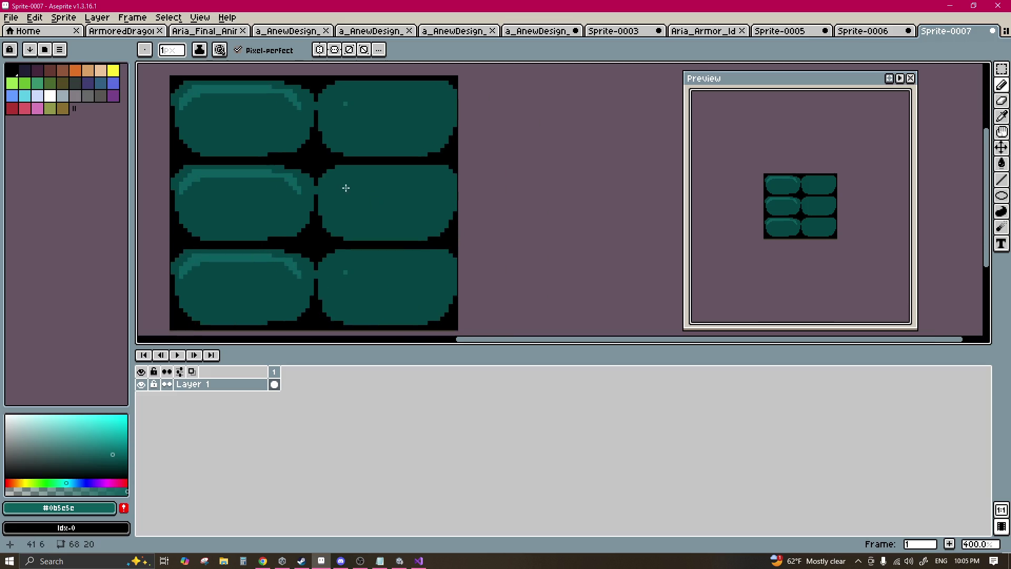
{"action": "scroll", "coordinate": [411, 210], "scroll_direction": "up", "scroll_amount": 4}
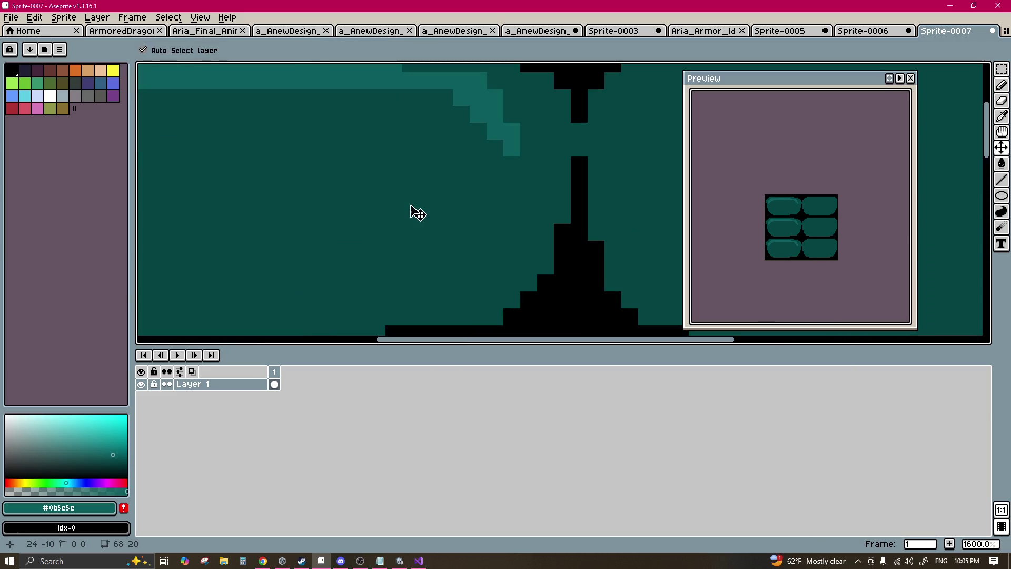
{"action": "scroll", "coordinate": [425, 199], "scroll_direction": "up", "scroll_amount": 3, "text": "ctrl"}
{"action": "scroll", "coordinate": [315, 180], "scroll_direction": "up", "scroll_amount": 4, "text": "ctrl"}
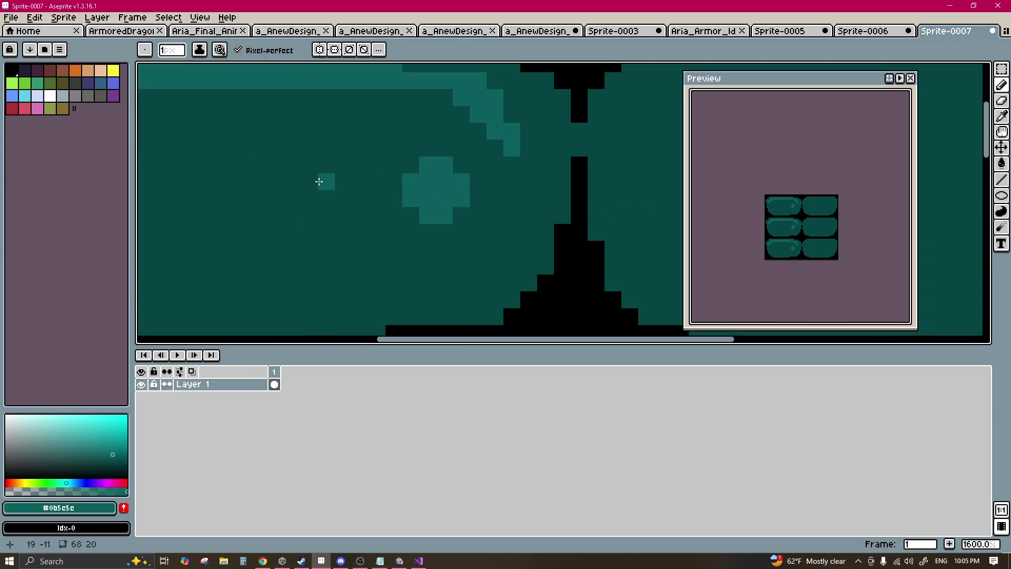
Step: Paint five light-teal speckle pixels scattered across the pill bodies
{"action": "scroll", "coordinate": [312, 181], "scroll_direction": "down", "scroll_amount": 6, "text": "ctrl"}
{"action": "scroll", "coordinate": [395, 153], "scroll_direction": "left", "scroll_amount": 3}
{"action": "left_click", "coordinate": [418, 172]}
{"action": "left_click", "coordinate": [316, 122]}
{"action": "left_click", "coordinate": [316, 172]}
{"action": "left_click", "coordinate": [256, 203]}
{"action": "left_click", "coordinate": [250, 156]}
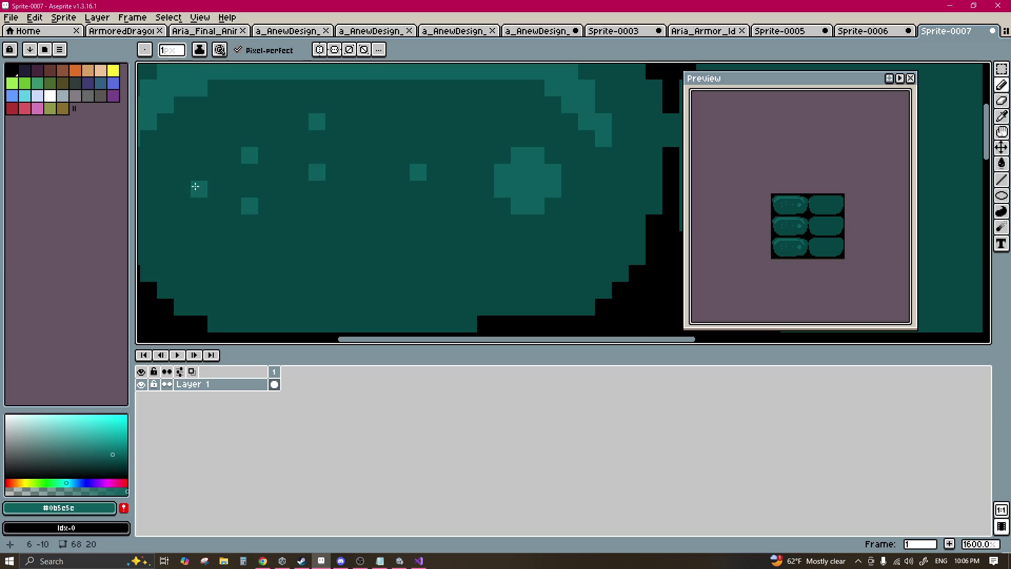
Step: Cover part of the light cross with the dark base teal, then add one light speckle
{"action": "scroll", "coordinate": [433, 203], "scroll_direction": "right", "scroll_amount": 3}
{"action": "left_click", "coordinate": [311, 176], "text": "alt"}
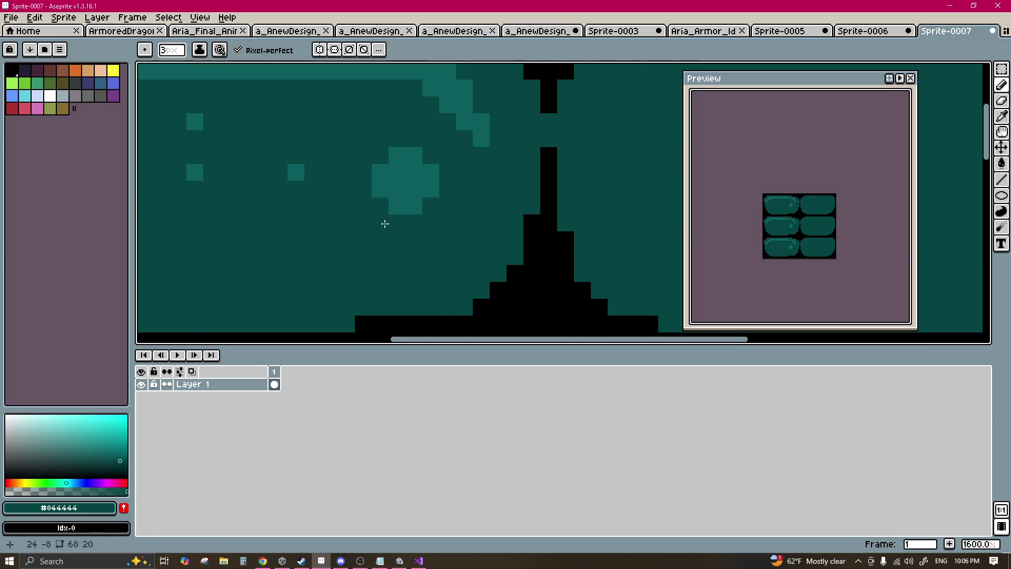
{"action": "scroll", "coordinate": [383, 221], "scroll_direction": "up", "scroll_amount": 1, "text": "ctrl"}
{"action": "left_click_drag", "start_coordinate": [381, 177], "coordinate": [398, 207]}
{"action": "left_click", "coordinate": [420, 162], "text": "alt"}
{"action": "scroll", "coordinate": [395, 189], "scroll_direction": "down", "scroll_amount": 3, "text": "ctrl"}
{"action": "left_click", "coordinate": [385, 216]}
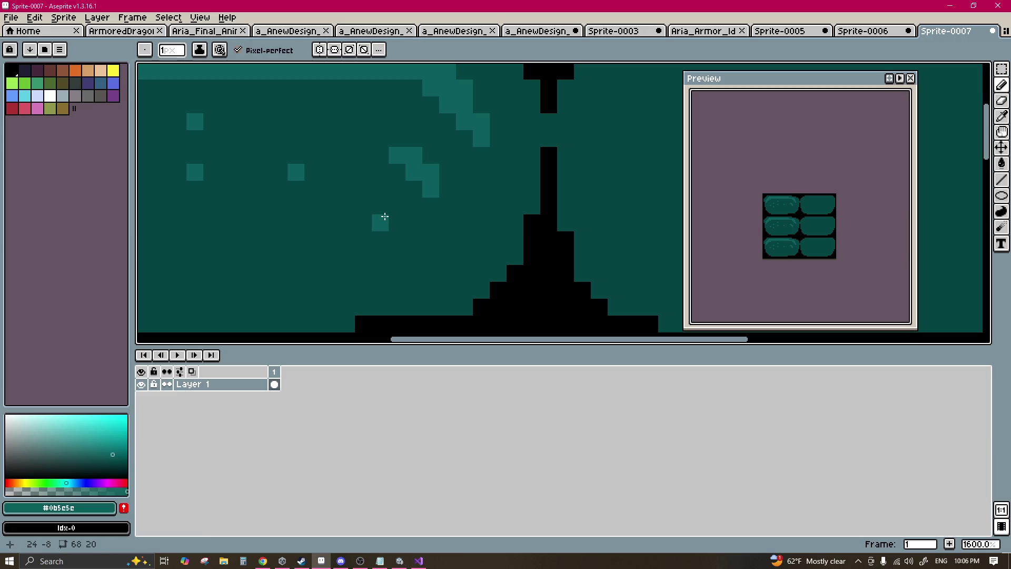
Step: Paint a light-teal highlight stroke along the top of the right pill
{"action": "scroll", "coordinate": [303, 205], "scroll_direction": "right", "scroll_amount": 6}
{"action": "scroll", "coordinate": [312, 182], "scroll_direction": "up", "scroll_amount": 2}
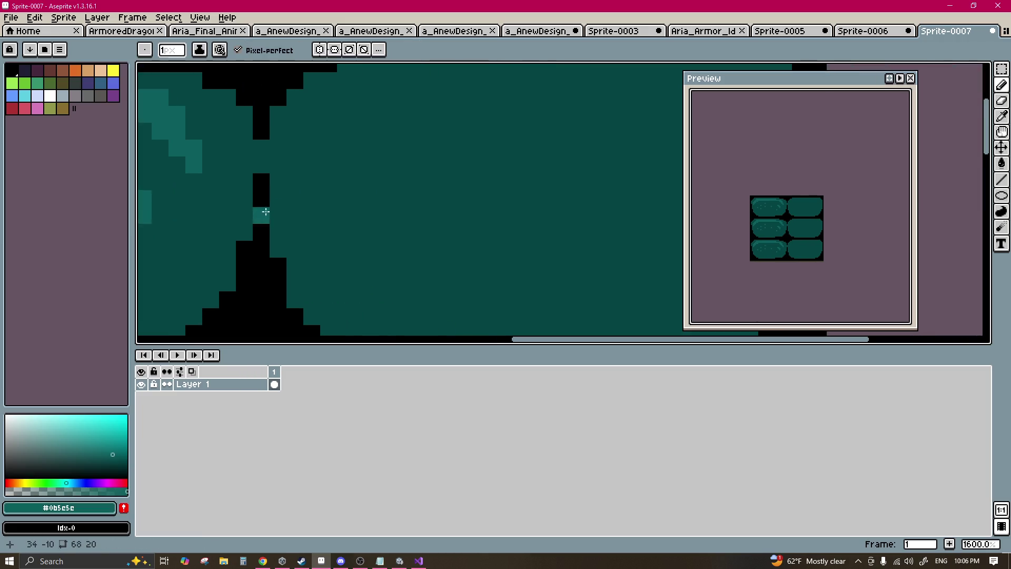
{"action": "scroll", "coordinate": [408, 184], "scroll_direction": "up", "scroll_amount": 3, "text": "ctrl"}
{"action": "scroll", "coordinate": [415, 203], "scroll_direction": "down", "scroll_amount": 1}
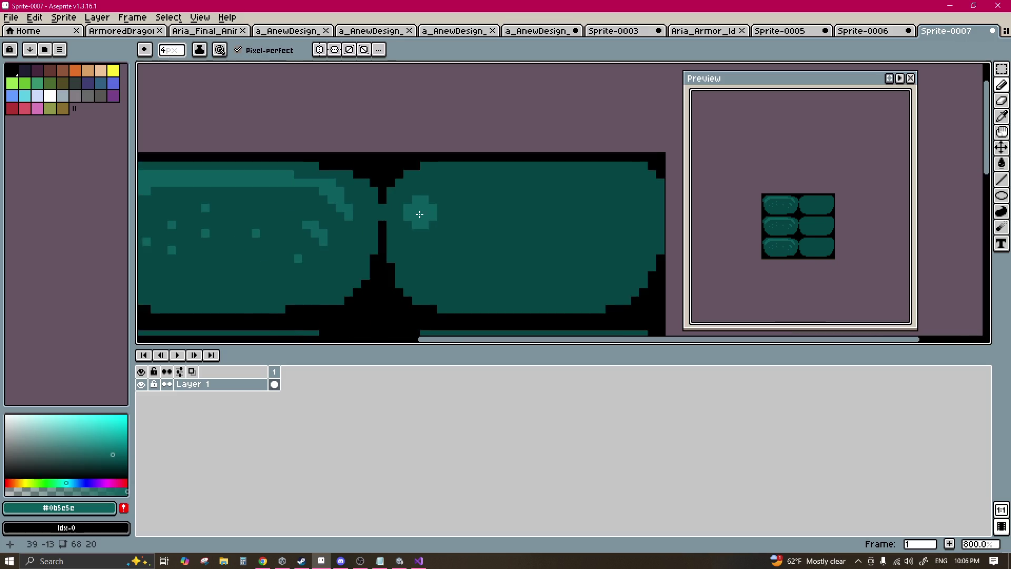
{"action": "mouse_move", "coordinate": [337, 200]}
{"action": "left_mouse_down"}
{"action": "mouse_move", "coordinate": [558, 203]}
{"action": "mouse_move", "coordinate": [354, 213]}
{"action": "mouse_move", "coordinate": [554, 216]}
{"action": "left_mouse_up"}
{"action": "left_click", "coordinate": [555, 224], "text": "alt"}
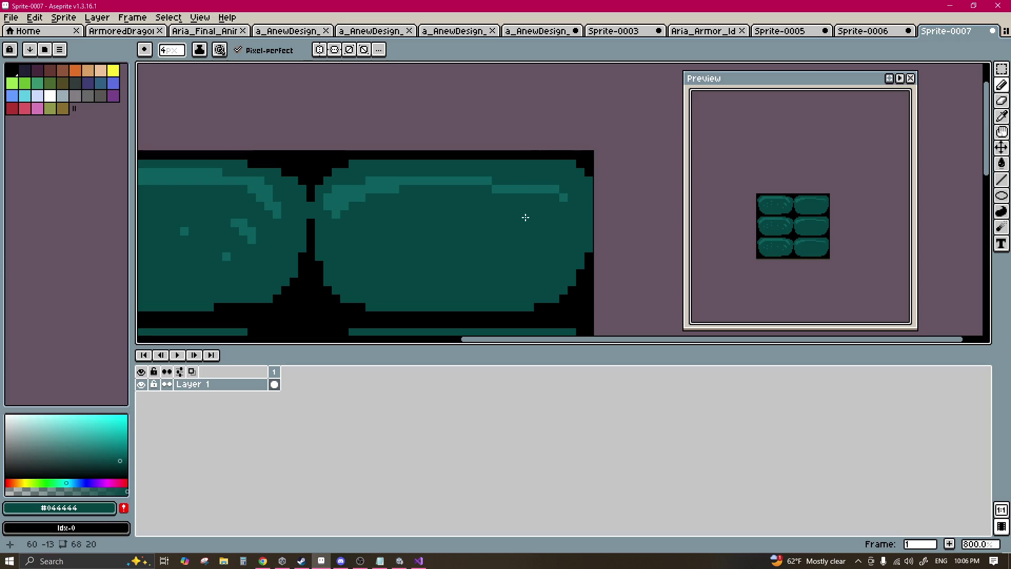
Step: Add a couple more lighter-teal speckles to the right pill
{"action": "left_click", "coordinate": [379, 187], "text": "alt"}
{"action": "scroll", "coordinate": [504, 222], "scroll_direction": "down", "scroll_amount": 3, "text": "ctrl"}
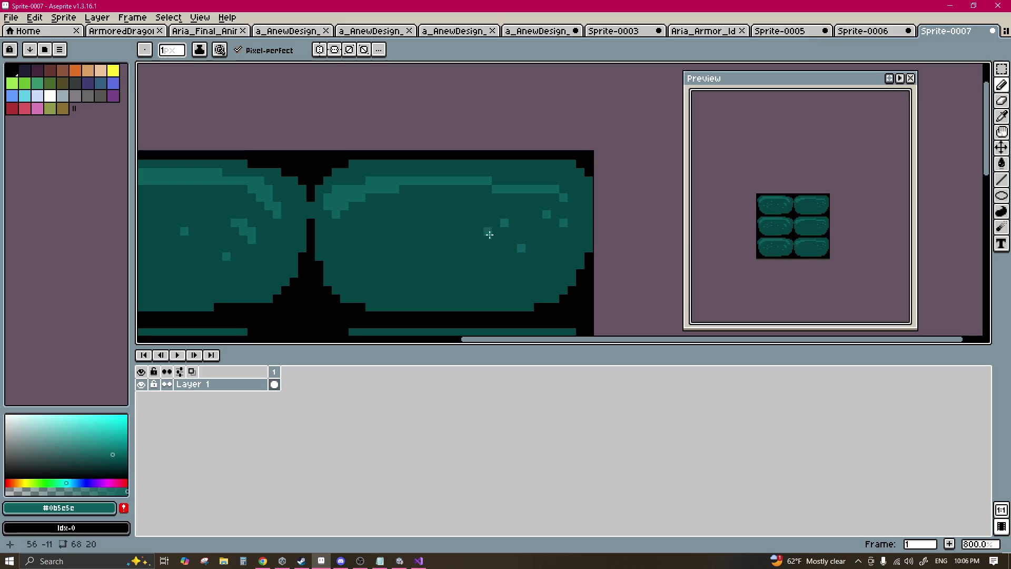
{"action": "scroll", "coordinate": [418, 263], "scroll_direction": "up", "scroll_amount": 1, "text": "ctrl"}
{"action": "left_click_drag", "start_coordinate": [416, 232], "coordinate": [408, 241]}
{"action": "left_click", "coordinate": [411, 259], "text": "alt"}
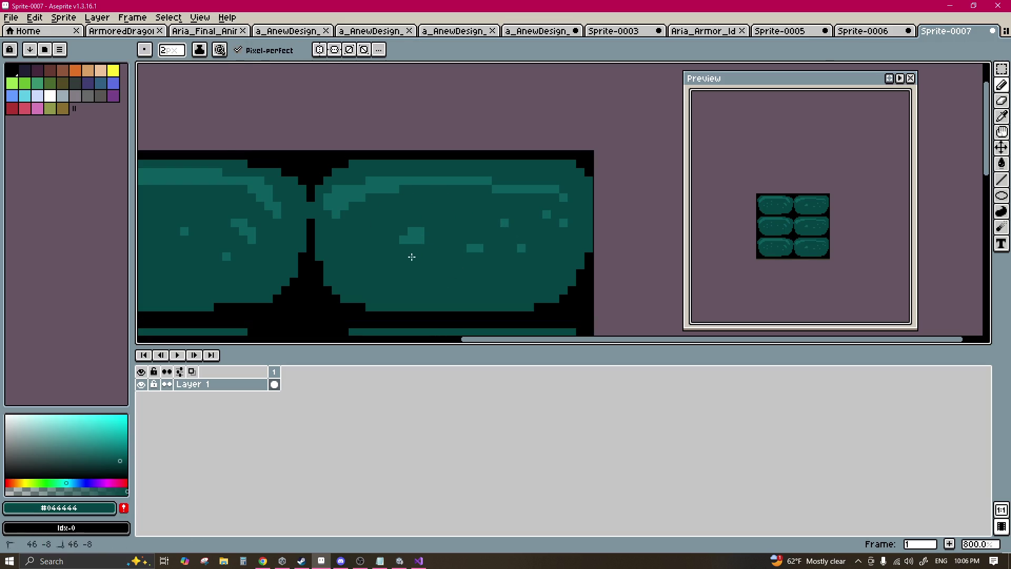
{"action": "scroll", "coordinate": [421, 245], "scroll_direction": "down", "scroll_amount": 1, "text": "ctrl"}
{"action": "left_click", "coordinate": [413, 239], "text": "alt"}
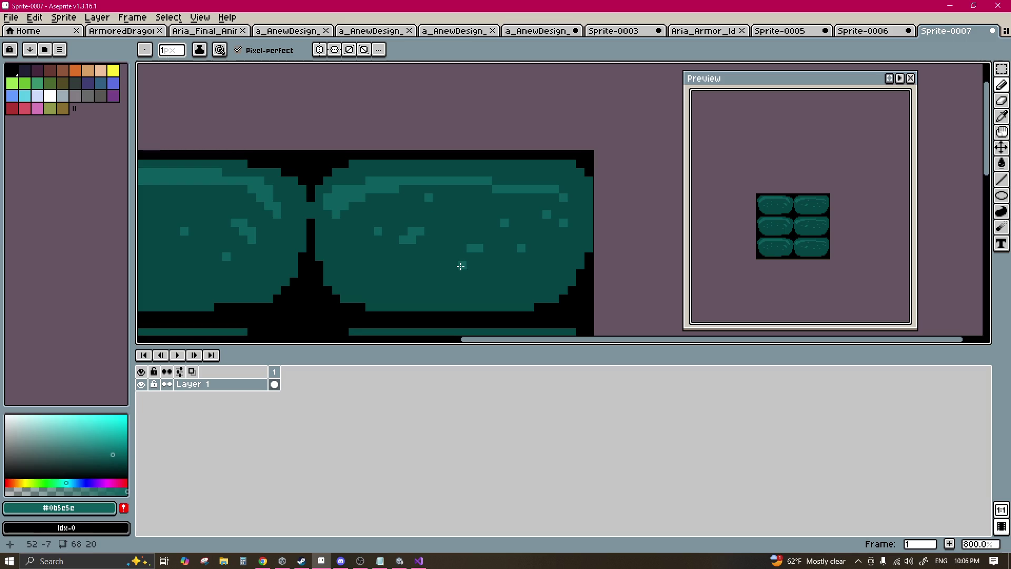
Step: Switch to the rectangular marquee, zoom to 100%, and start choosing the sprite sheet output file
{"action": "key", "text": "m"}
{"action": "key", "text": "1"}
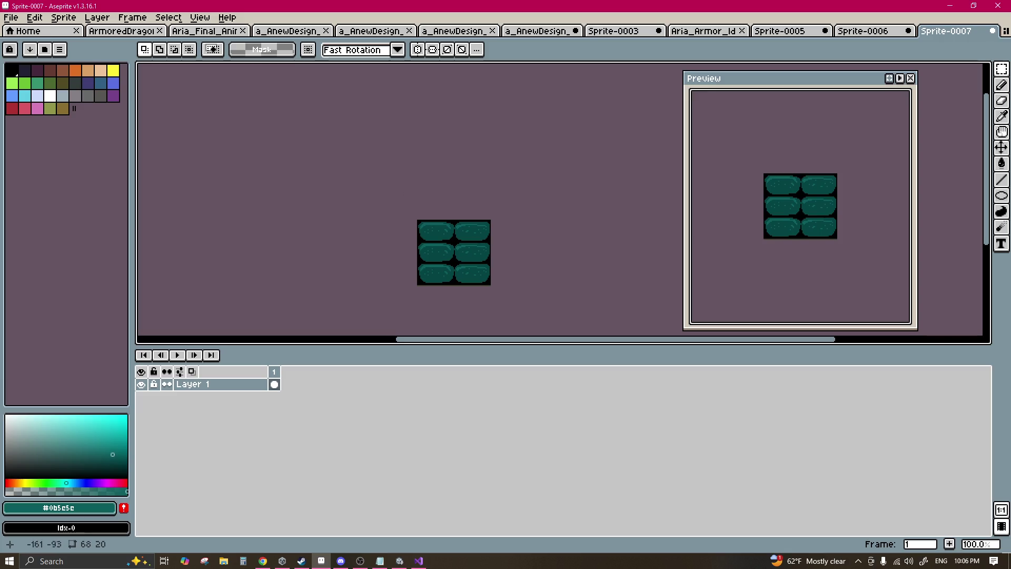
{"action": "left_click", "coordinate": [11, 18]}
{"action": "mouse_move", "coordinate": [89, 123]}
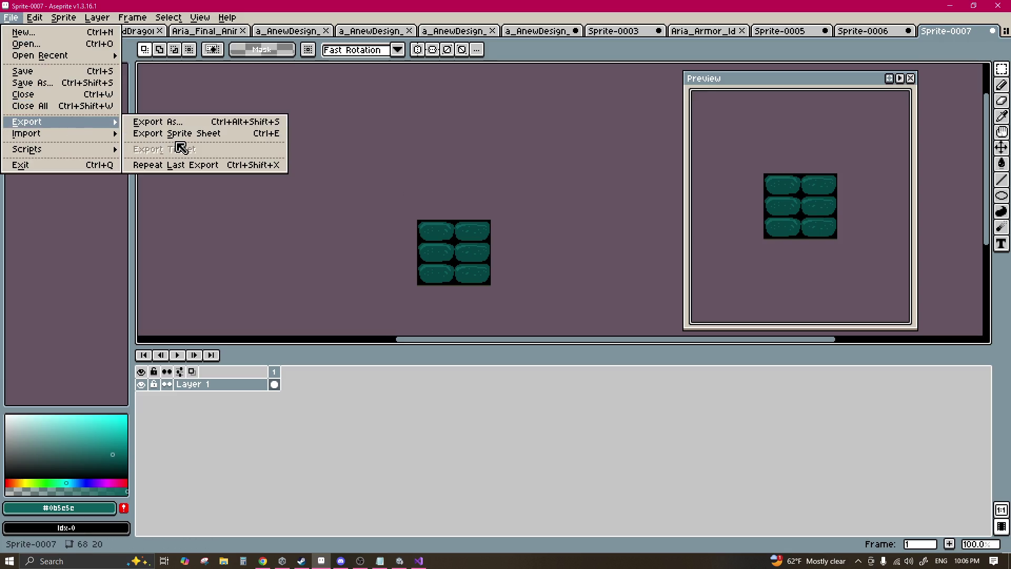
{"action": "left_click", "coordinate": [174, 133]}
{"action": "left_click", "coordinate": [595, 371]}
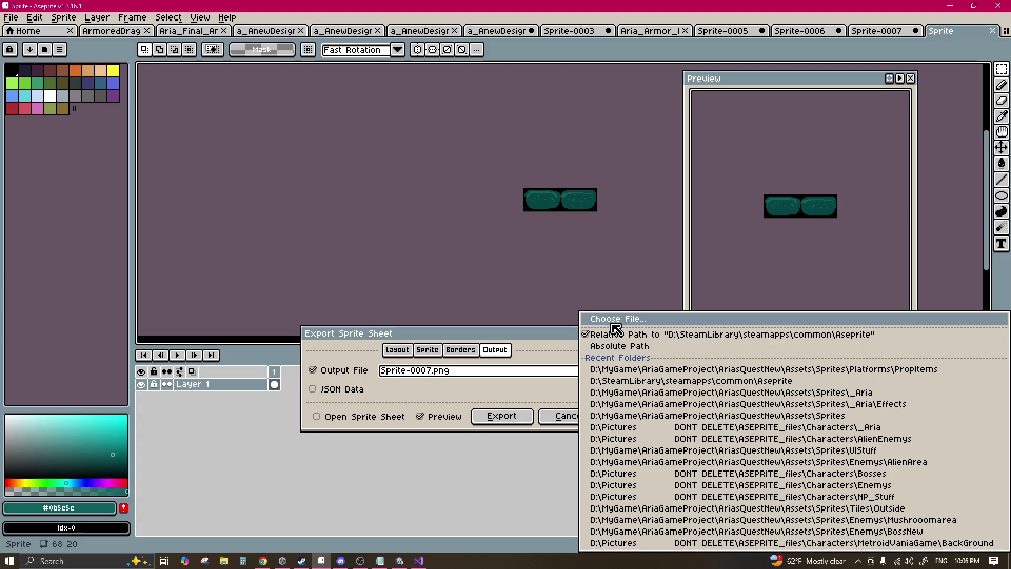
{"action": "key", "text": "Return"}
Step: Browse from D: through MyGame/AriaGameProject/AriasQuestNew/Assets/Sprites to the Tiles folder
{"action": "left_click", "coordinate": [199, 84]}
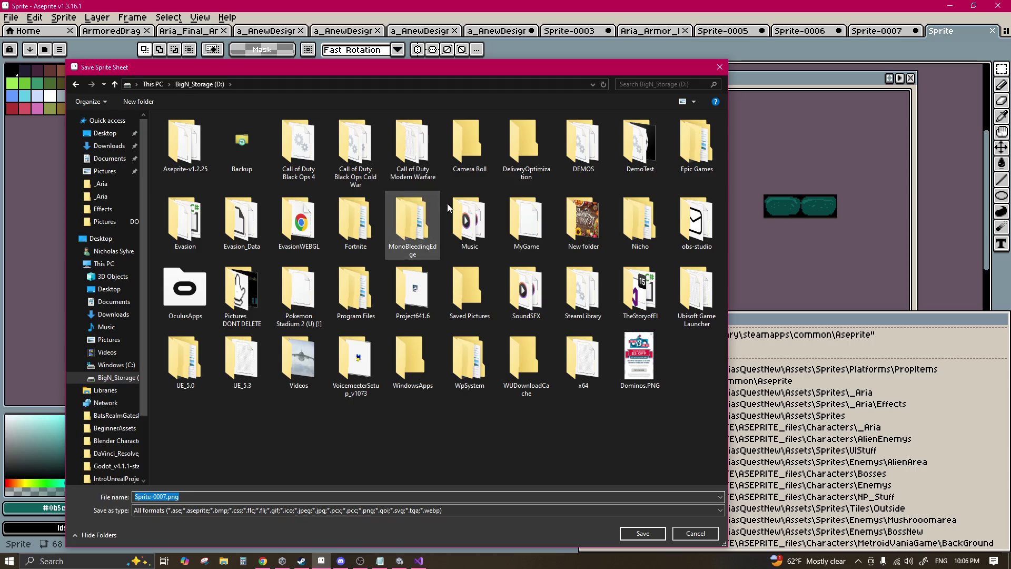
{"action": "double_click", "coordinate": [526, 221]}
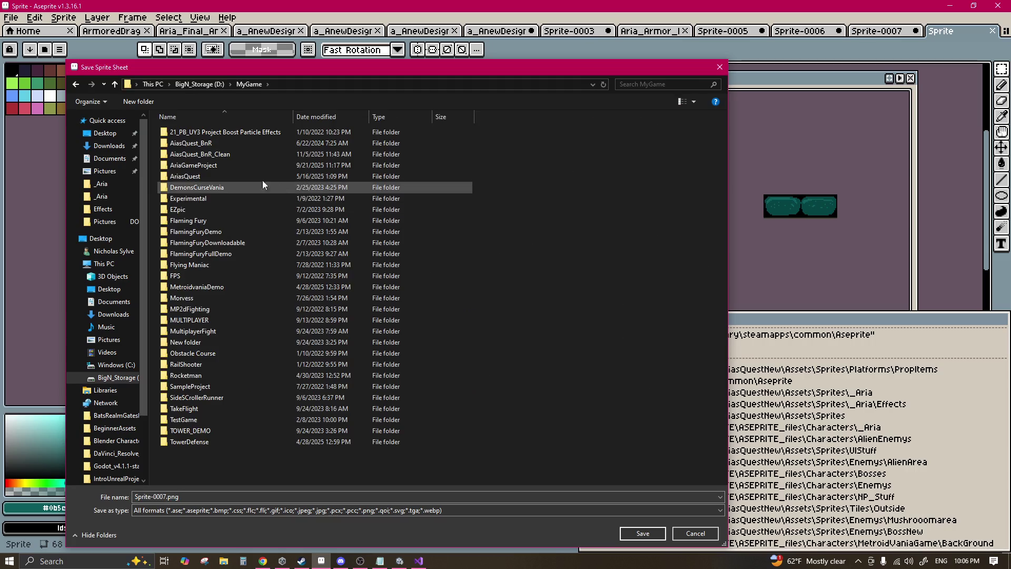
{"action": "left_click", "coordinate": [207, 165]}
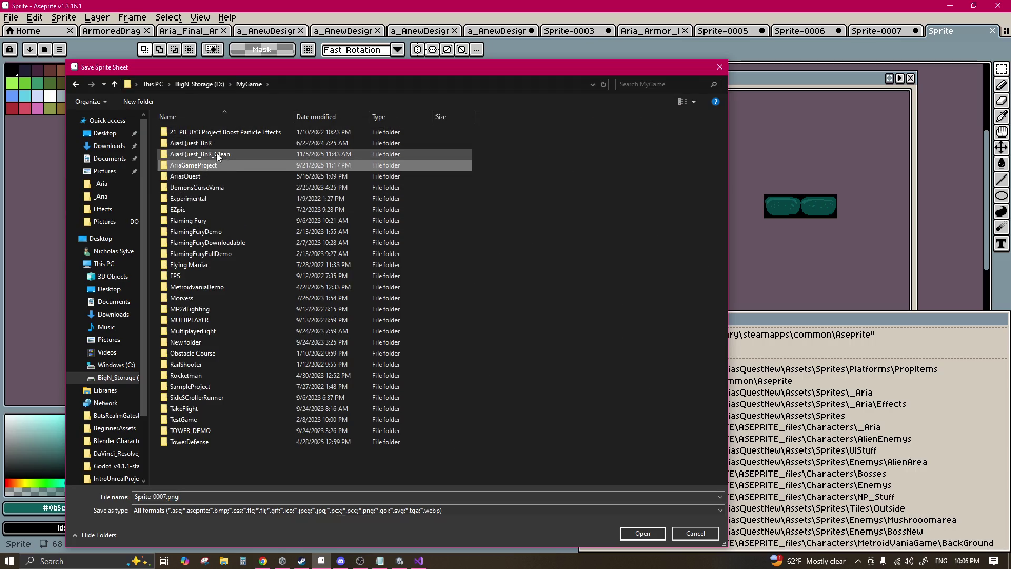
{"action": "double_click", "coordinate": [208, 166]}
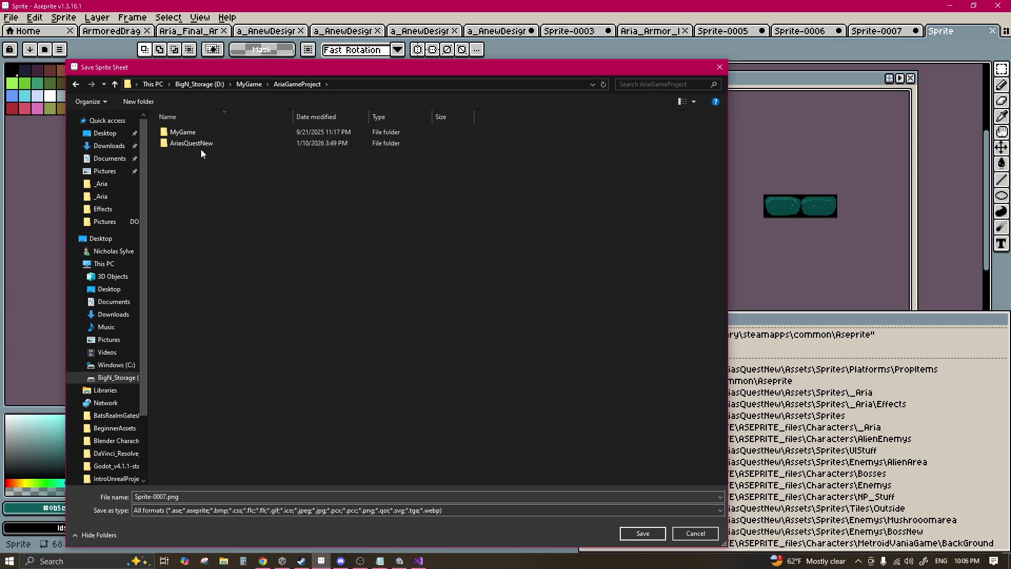
{"action": "double_click", "coordinate": [199, 143]}
{"action": "double_click", "coordinate": [193, 135]}
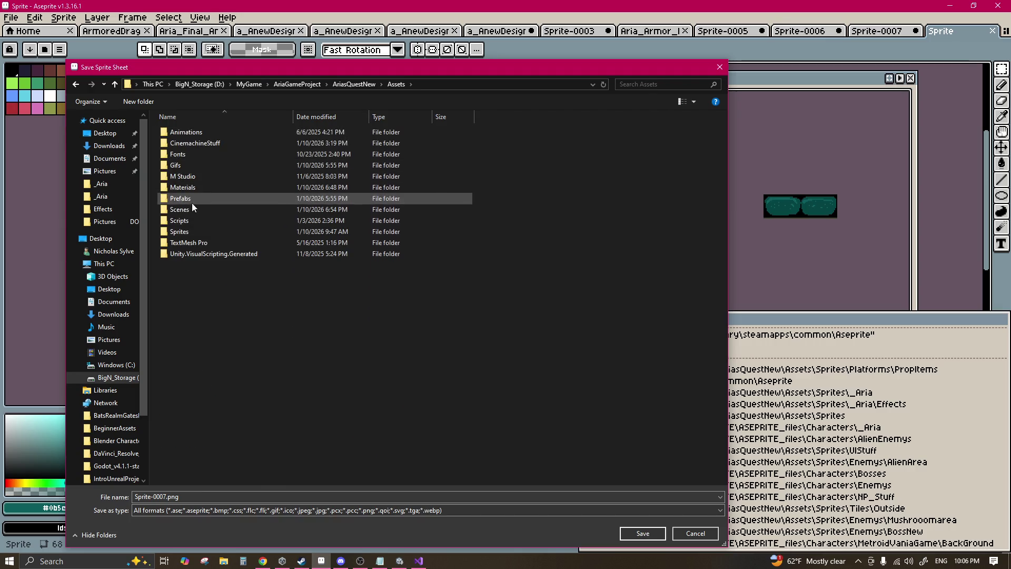
{"action": "double_click", "coordinate": [185, 226]}
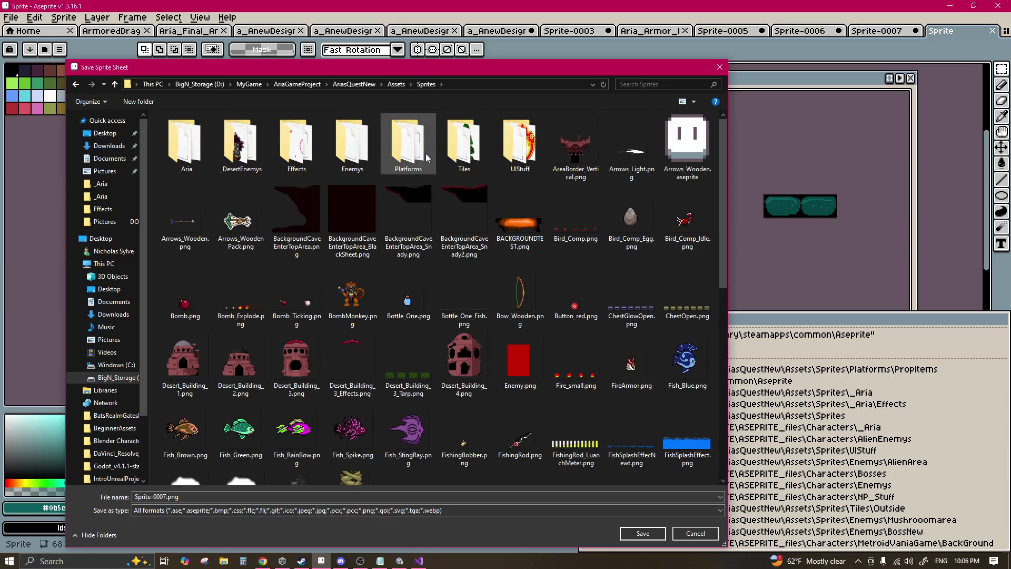
{"action": "double_click", "coordinate": [464, 144]}
Step: Name the output file WaterBrickBG.png and export the sprite sheet
{"action": "scroll", "coordinate": [318, 208], "scroll_direction": "down", "scroll_amount": 3}
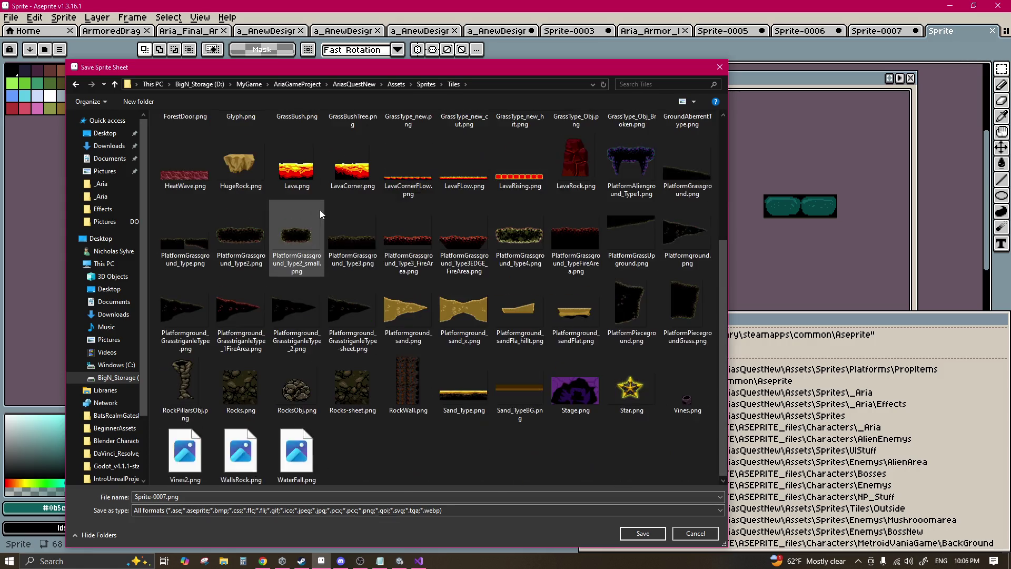
{"action": "double_click", "coordinate": [177, 498]}
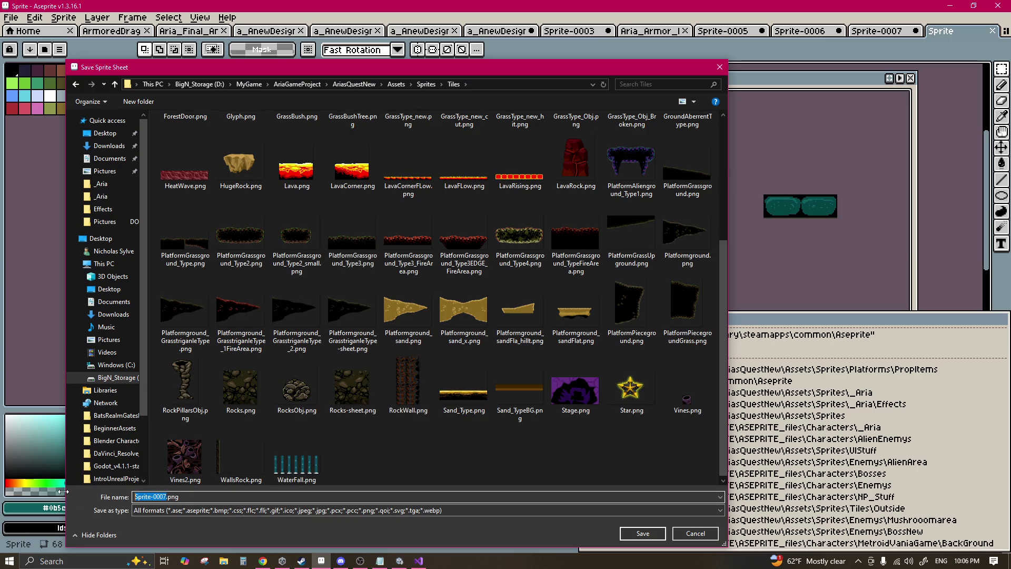
{"action": "type", "text": "WaterBrickBG"}
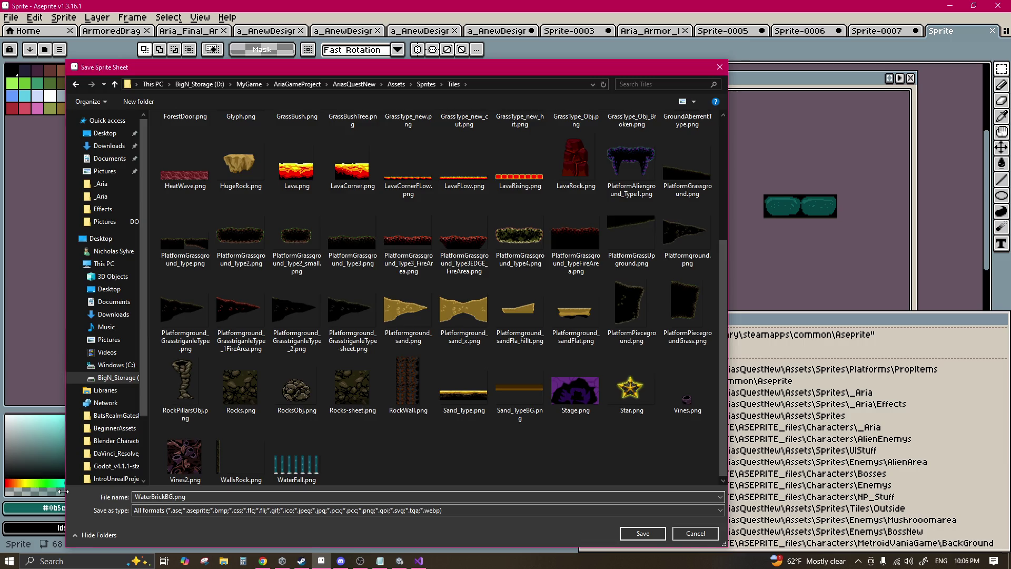
{"action": "key", "text": "Return"}
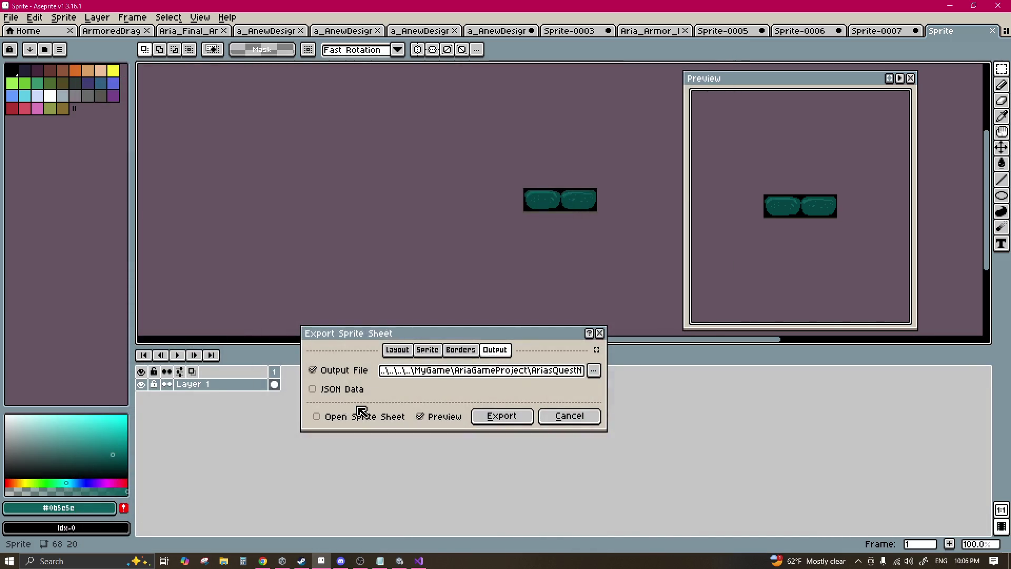
{"action": "left_click", "coordinate": [513, 415]}
Step: In Unity, open the Sprites/Tiles folder and select the WaterBrickBG texture
{"action": "left_click", "coordinate": [400, 560]}
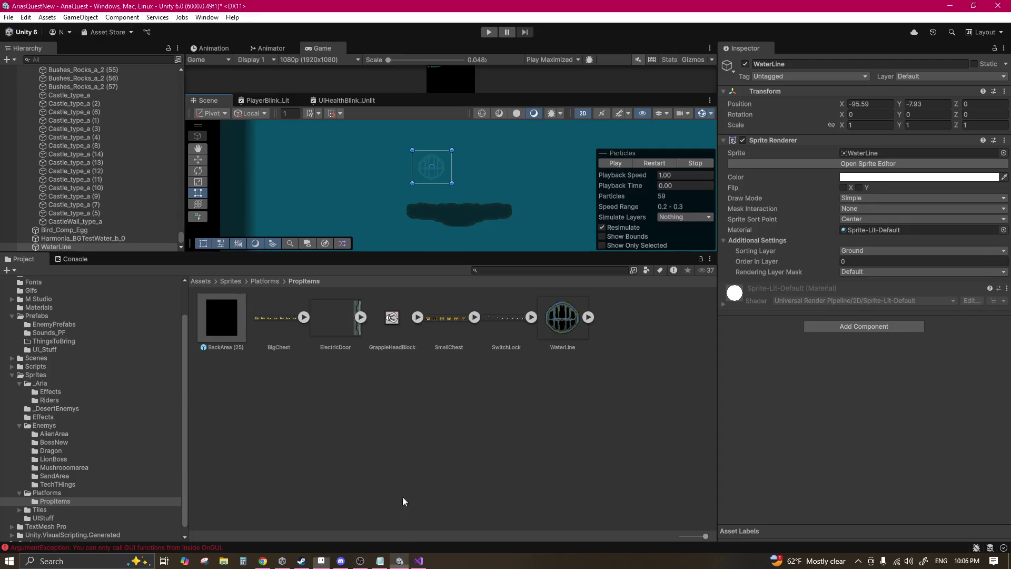
{"action": "scroll", "coordinate": [437, 174], "scroll_direction": "up", "scroll_amount": 4}
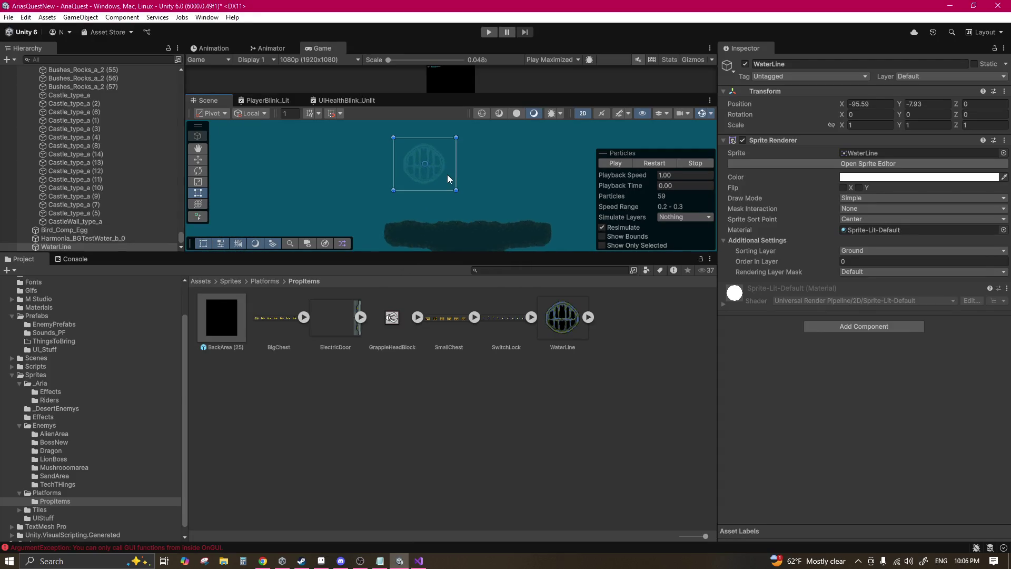
{"action": "left_click", "coordinate": [265, 280]}
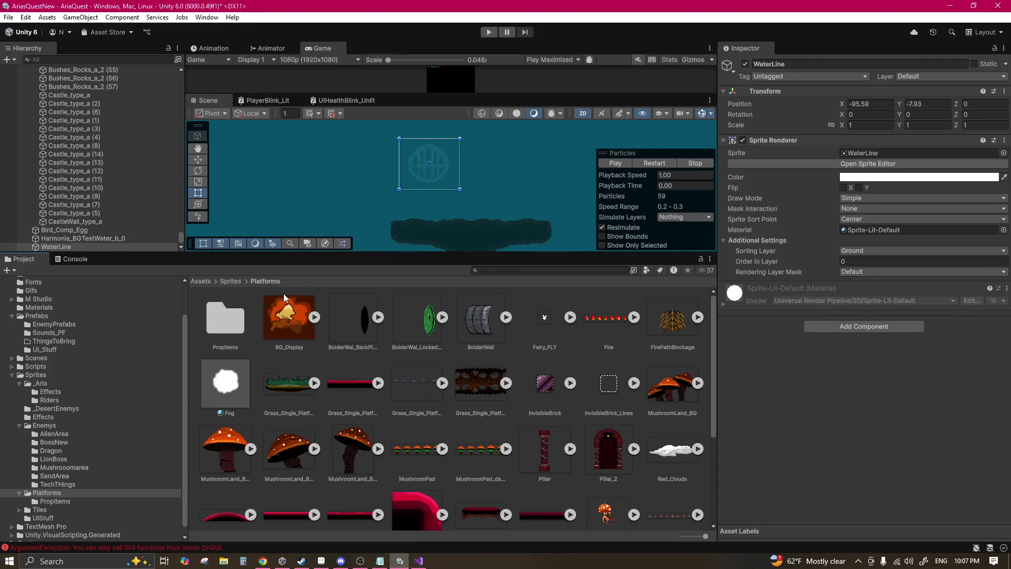
{"action": "left_click", "coordinate": [230, 280]}
{"action": "double_click", "coordinate": [535, 330]}
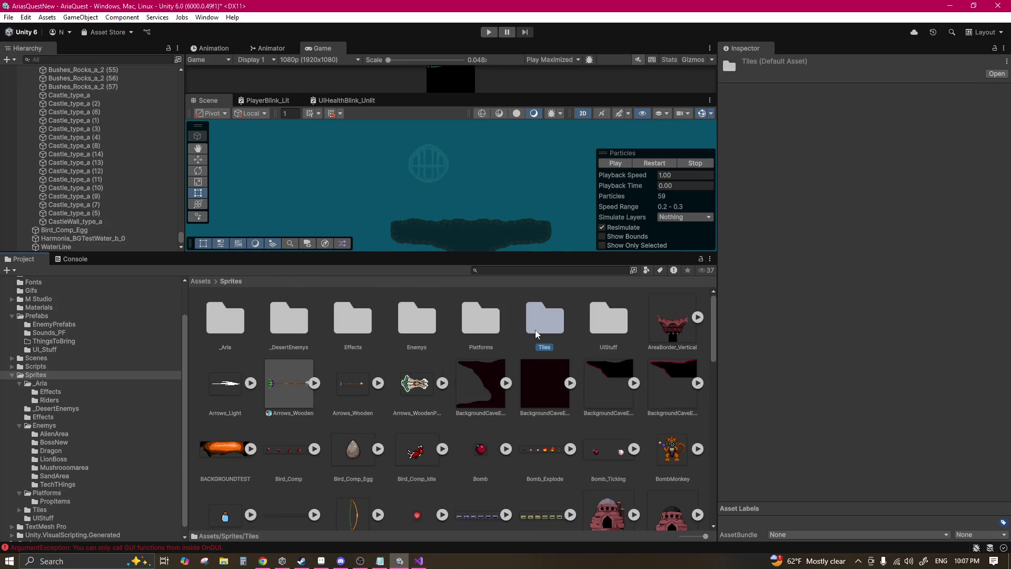
{"action": "scroll", "coordinate": [520, 356], "scroll_direction": "down", "scroll_amount": 10}
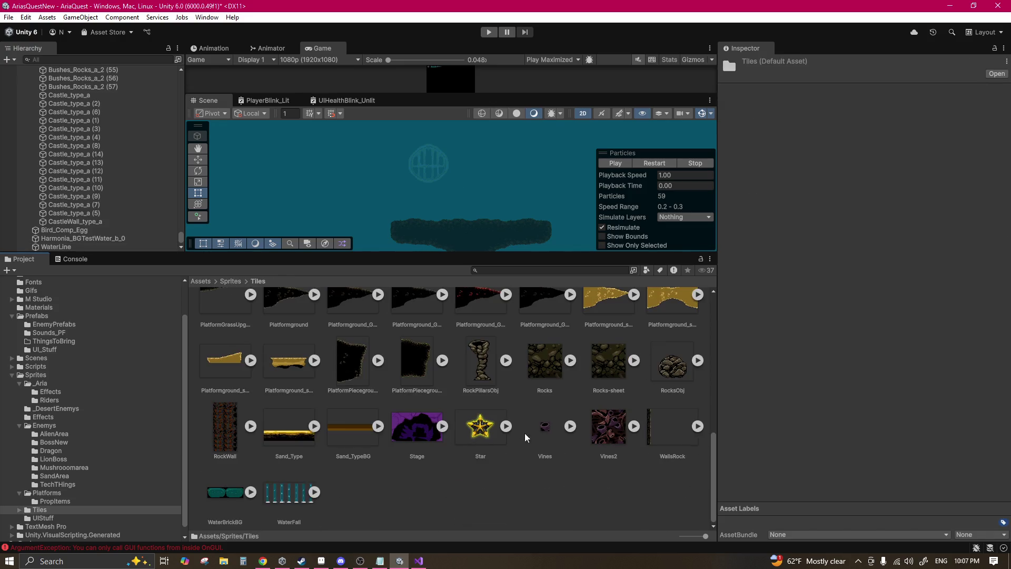
{"action": "left_click", "coordinate": [241, 493]}
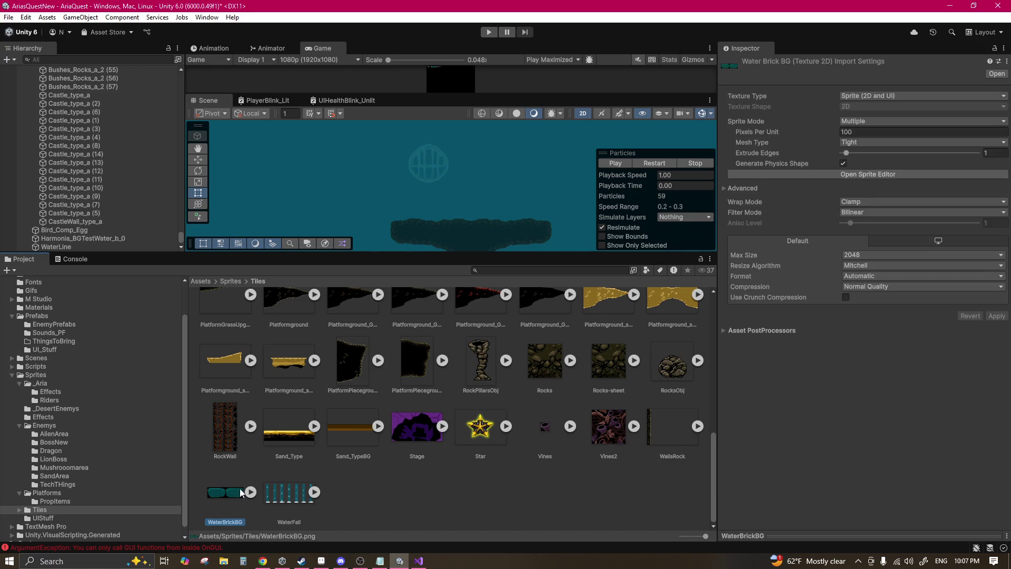
Step: Import WaterBrickBG as Single, Full Rect, Point (no filter), no compression, then drag it into the scene
{"action": "left_click", "coordinate": [860, 122]}
{"action": "left_click", "coordinate": [861, 129]}
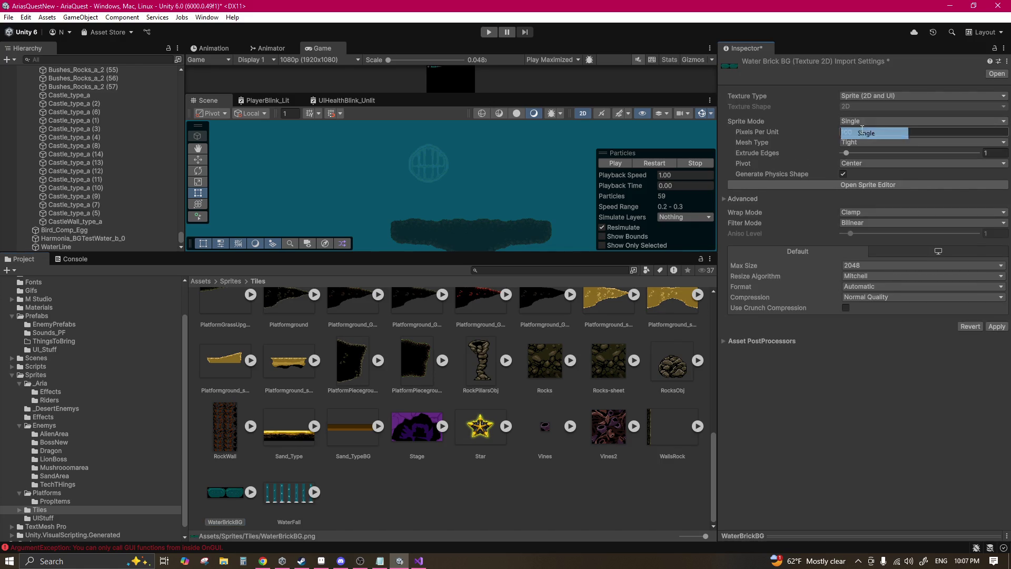
{"action": "left_click", "coordinate": [861, 143]}
{"action": "left_click", "coordinate": [866, 155]}
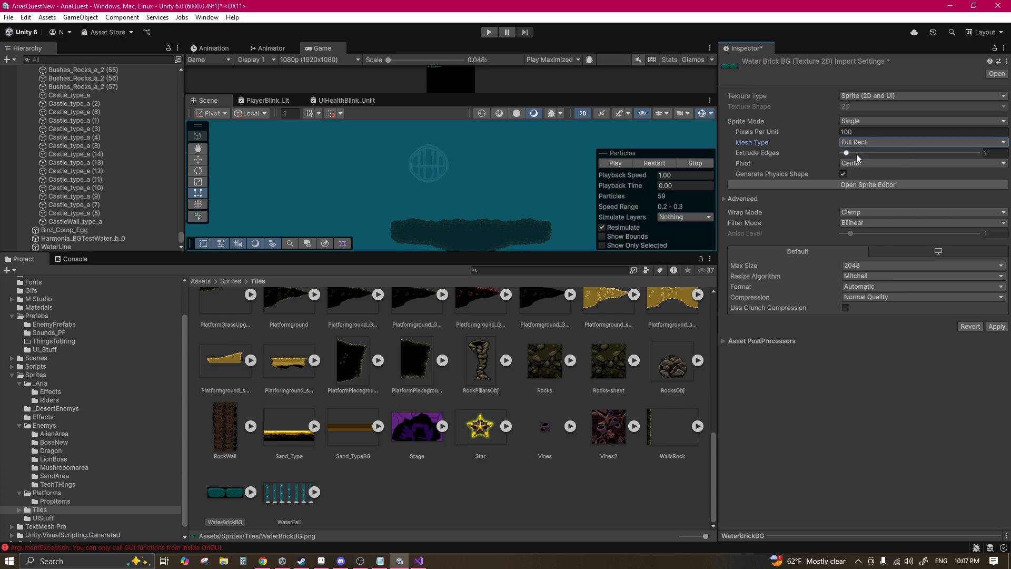
{"action": "left_click", "coordinate": [863, 223]}
{"action": "left_click", "coordinate": [863, 235]}
{"action": "left_click", "coordinate": [863, 297]}
{"action": "left_click", "coordinate": [866, 309]}
{"action": "left_click", "coordinate": [996, 315]}
{"action": "left_click_drag", "start_coordinate": [332, 318], "coordinate": [341, 177]}
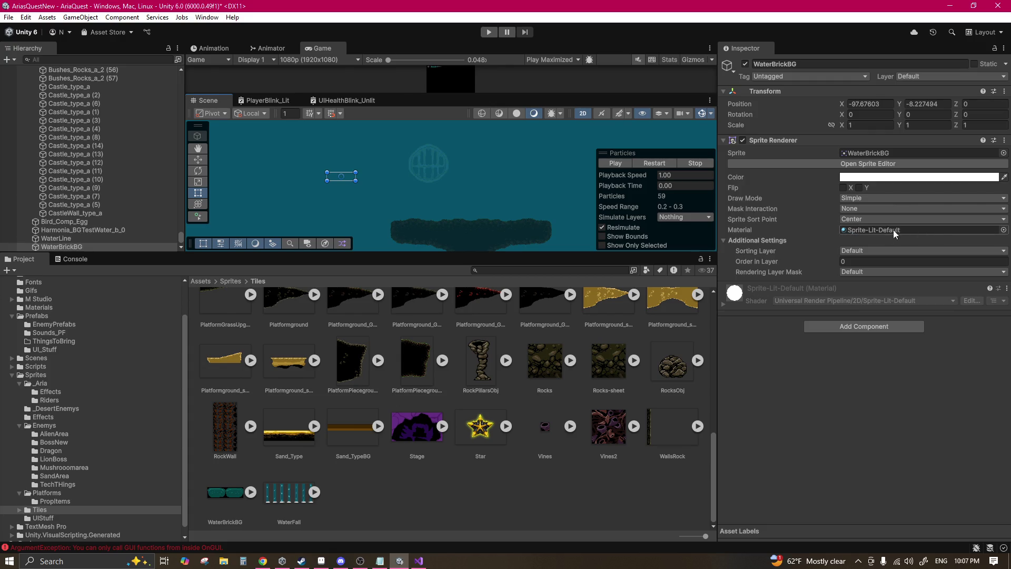
Step: Set WaterBrickBG's Sprite Renderer sorting layer to Ground
{"action": "left_click", "coordinate": [863, 250]}
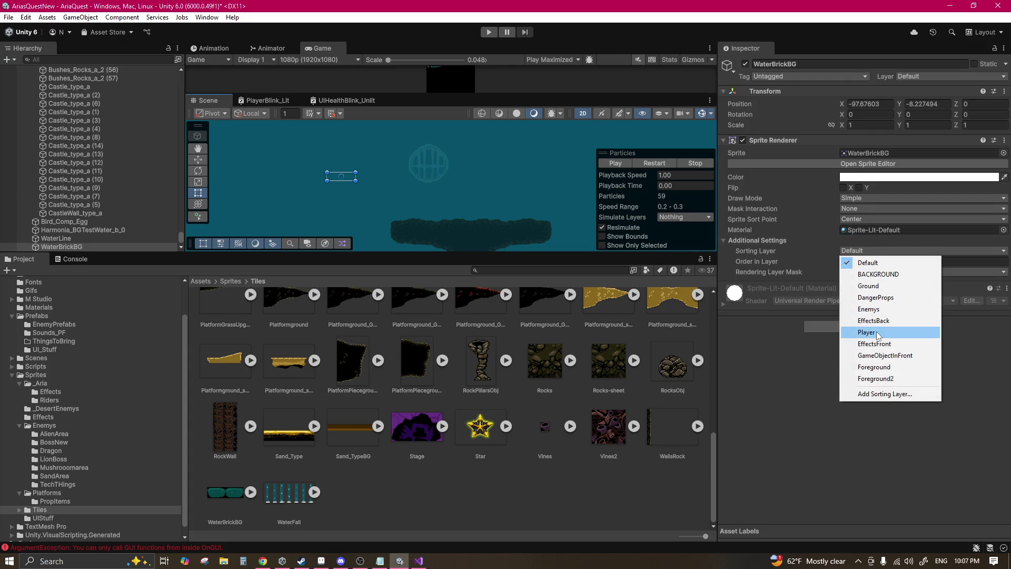
{"action": "left_click", "coordinate": [886, 287]}
{"action": "scroll", "coordinate": [388, 165], "scroll_direction": "up", "scroll_amount": 5}
{"action": "left_click_drag", "start_coordinate": [465, 175], "coordinate": [468, 175]}
Step: Compare with the WaterLine object, then reselect WaterBrickBG to edit its Order in Layer
{"action": "left_click", "coordinate": [457, 163]}
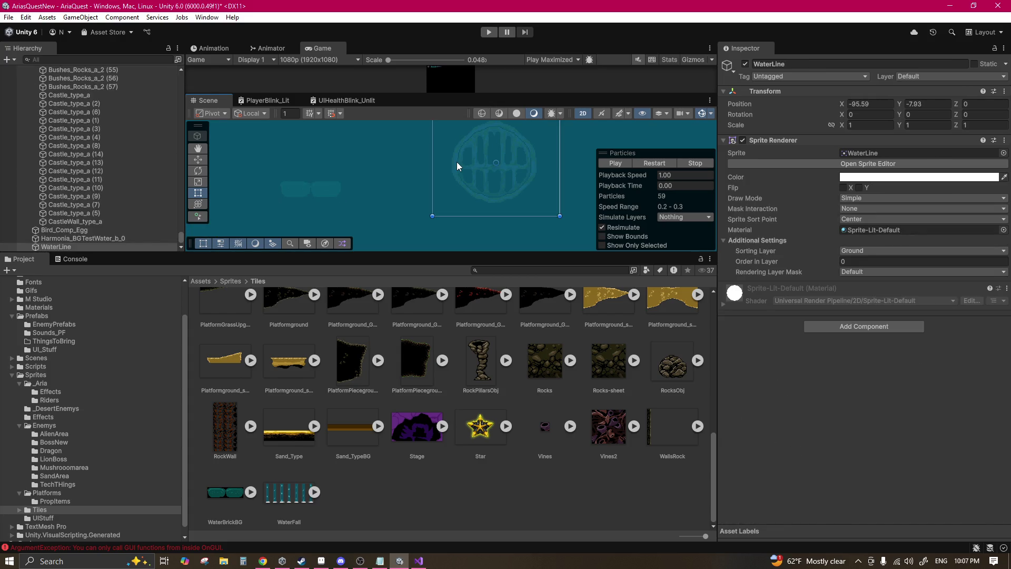
{"action": "left_click", "coordinate": [324, 193]}
{"action": "left_click", "coordinate": [325, 193]}
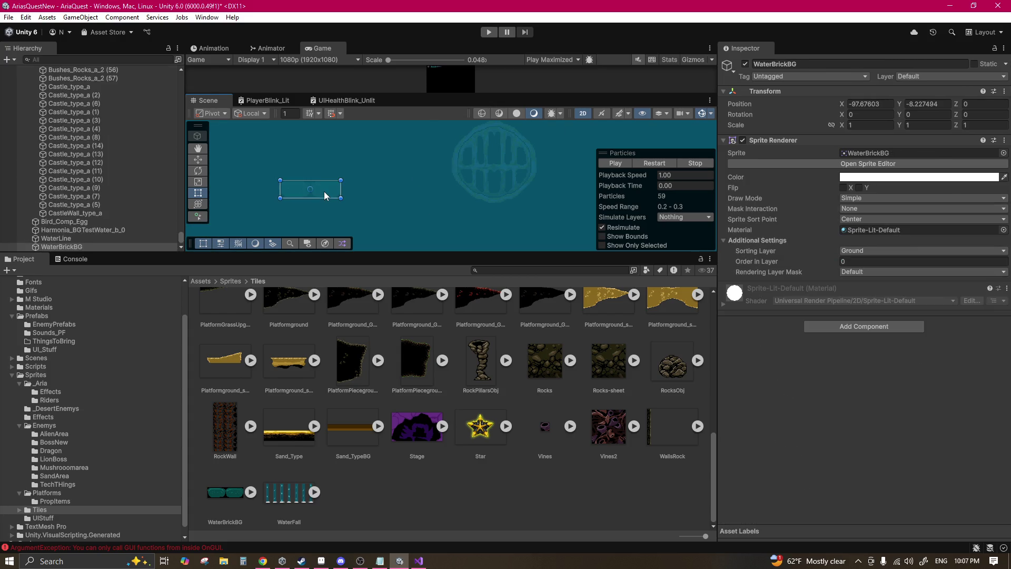
{"action": "left_click", "coordinate": [854, 261]}
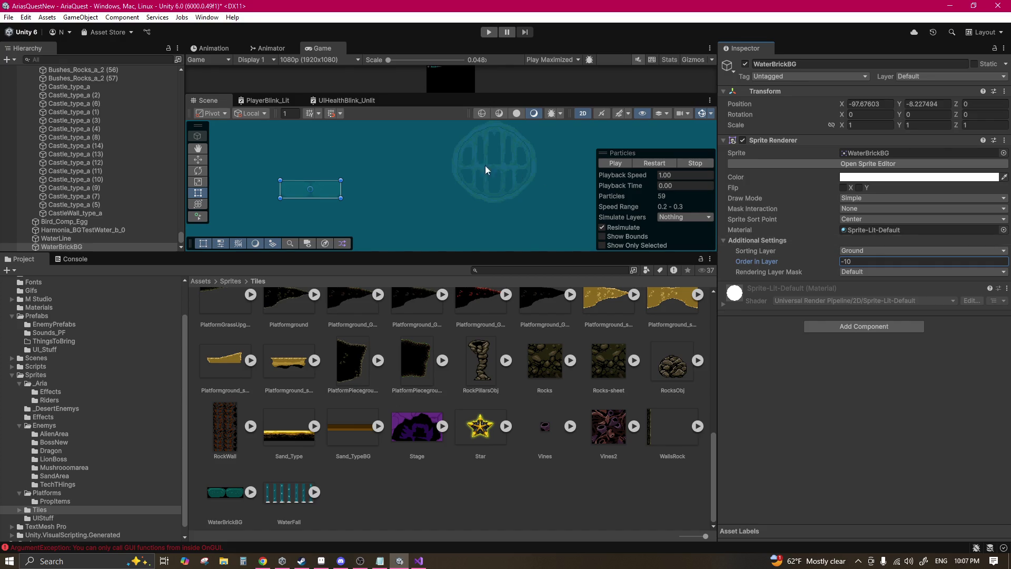
Step: Select the WaterBrickBG sprite, shift it right, and set its Draw Mode to Tiled
{"action": "left_click", "coordinate": [470, 159]}
{"action": "left_click", "coordinate": [472, 143]}
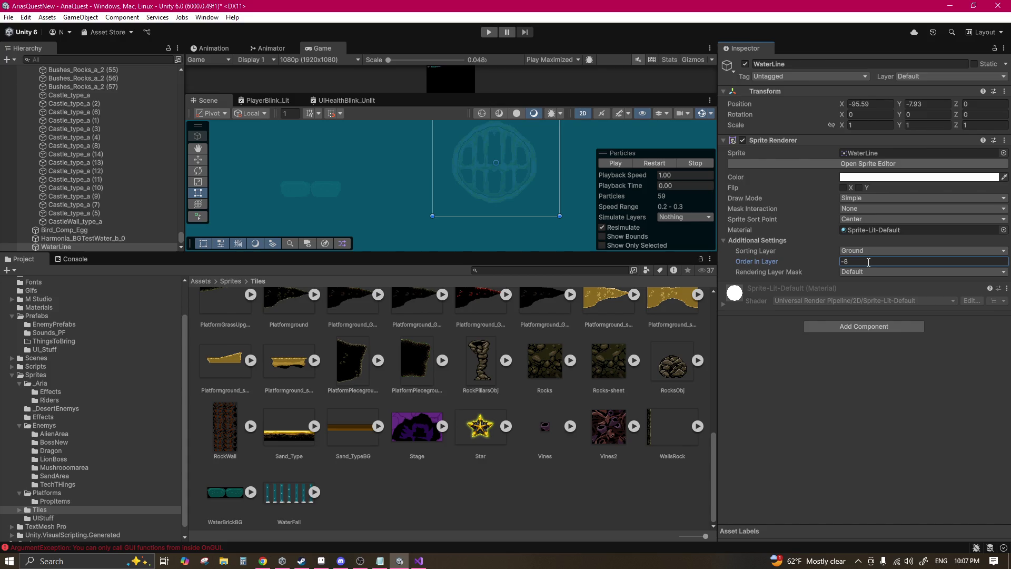
{"action": "left_click", "coordinate": [322, 187]}
{"action": "left_click_drag", "start_coordinate": [330, 189], "coordinate": [401, 191]}
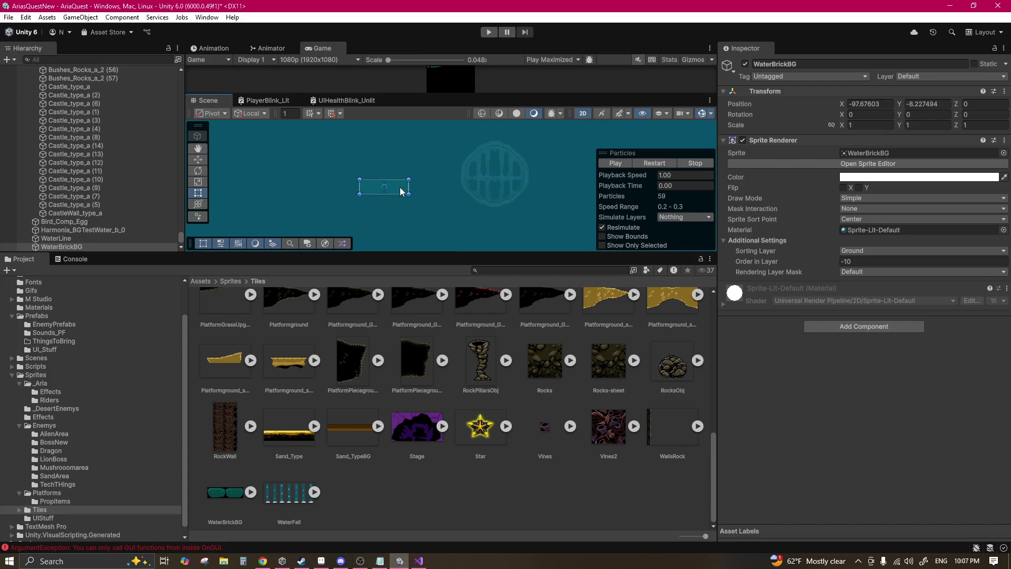
{"action": "left_click", "coordinate": [865, 204]}
{"action": "left_click", "coordinate": [867, 231]}
Step: Enlarge the tiled WaterBrickBG and nudge it up and right over the water area
{"action": "mouse_move", "coordinate": [406, 178]}
{"action": "left_mouse_down"}
{"action": "mouse_move", "coordinate": [440, 158]}
{"action": "mouse_move", "coordinate": [617, 116]}
{"action": "left_mouse_up"}
{"action": "scroll", "coordinate": [480, 185], "scroll_direction": "down", "scroll_amount": 2}
{"action": "scroll", "coordinate": [481, 187], "scroll_direction": "down", "scroll_amount": 4}
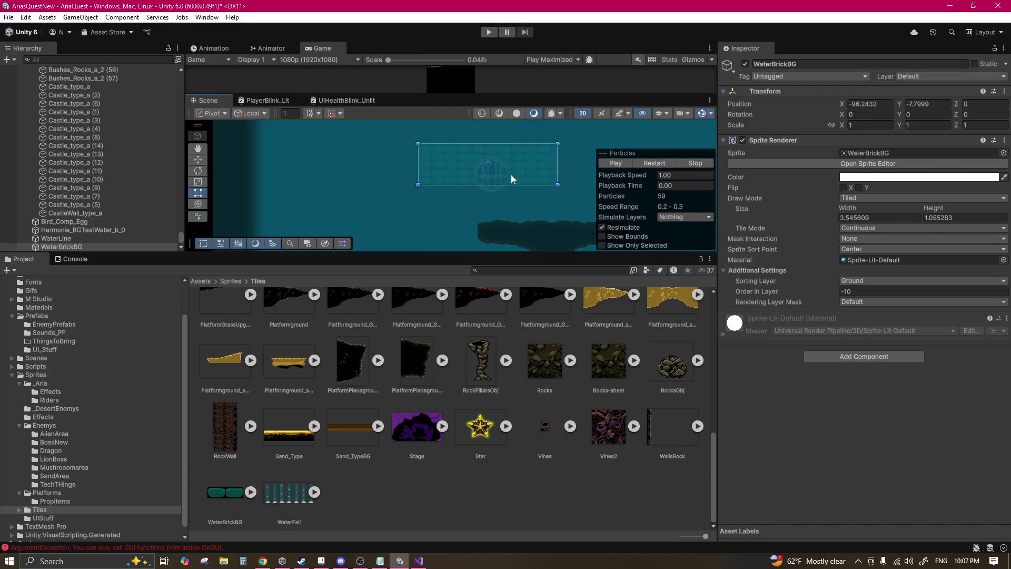
{"action": "mouse_move", "coordinate": [493, 181]}
{"action": "left_mouse_down"}
{"action": "mouse_move", "coordinate": [413, 222]}
{"action": "mouse_move", "coordinate": [421, 179]}
{"action": "mouse_move", "coordinate": [463, 145]}
{"action": "mouse_move", "coordinate": [445, 149]}
{"action": "left_mouse_up"}
{"action": "scroll", "coordinate": [408, 190], "scroll_direction": "down", "scroll_amount": 1}
{"action": "left_click_drag", "start_coordinate": [407, 186], "coordinate": [456, 142]}
{"action": "scroll", "coordinate": [431, 219], "scroll_direction": "up", "scroll_amount": 5}
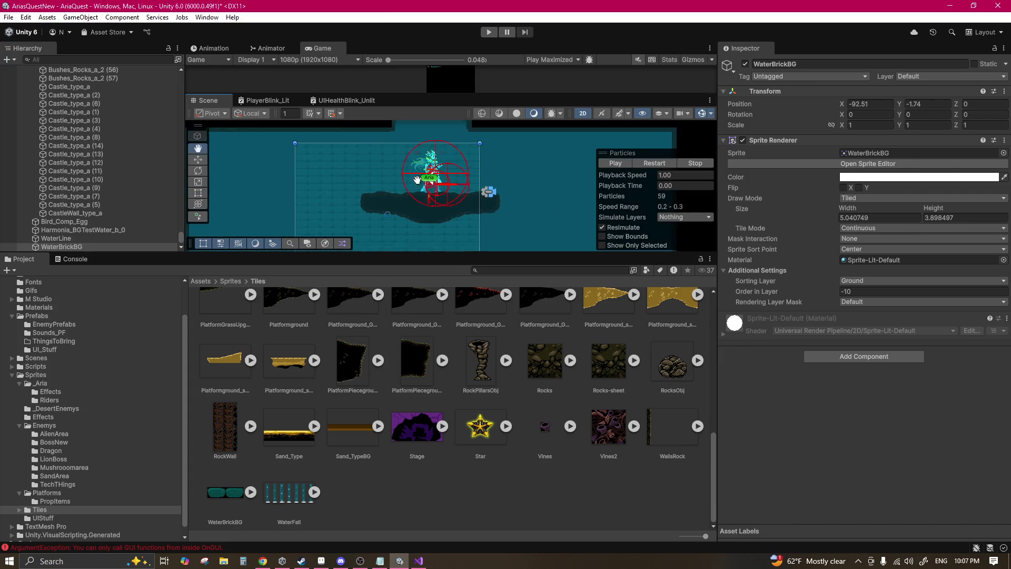
{"action": "left_click_drag", "start_coordinate": [425, 174], "coordinate": [459, 169]}
{"action": "scroll", "coordinate": [459, 169], "scroll_direction": "down", "scroll_amount": 3}
{"action": "left_click_drag", "start_coordinate": [441, 225], "coordinate": [458, 216]}
Step: Stretch the tiled background to about 21.08 by 20.33 units
{"action": "scroll", "coordinate": [457, 217], "scroll_direction": "down", "scroll_amount": 3}
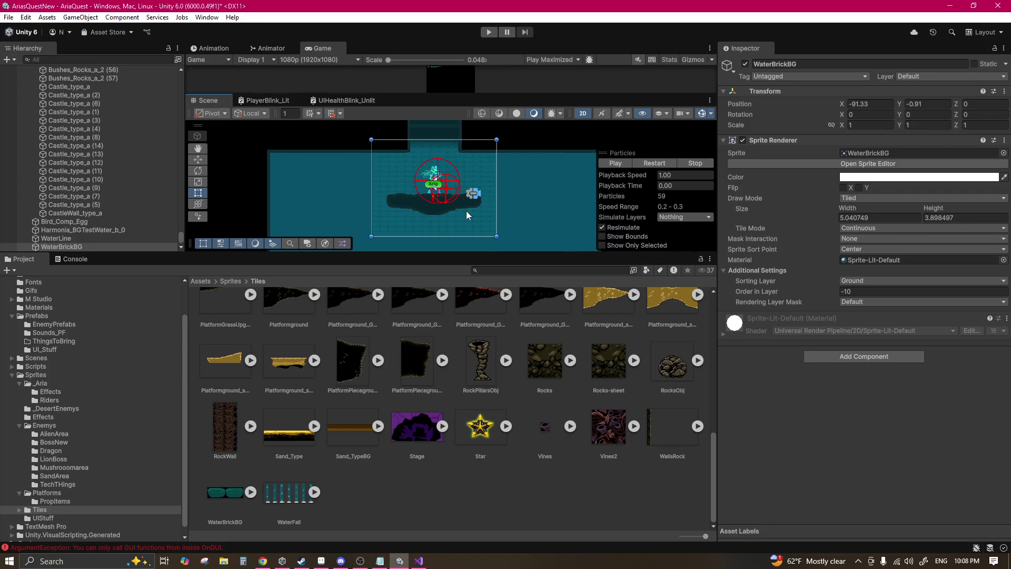
{"action": "scroll", "coordinate": [462, 187], "scroll_direction": "down", "scroll_amount": 1}
{"action": "left_click_drag", "start_coordinate": [484, 166], "coordinate": [591, 287]}
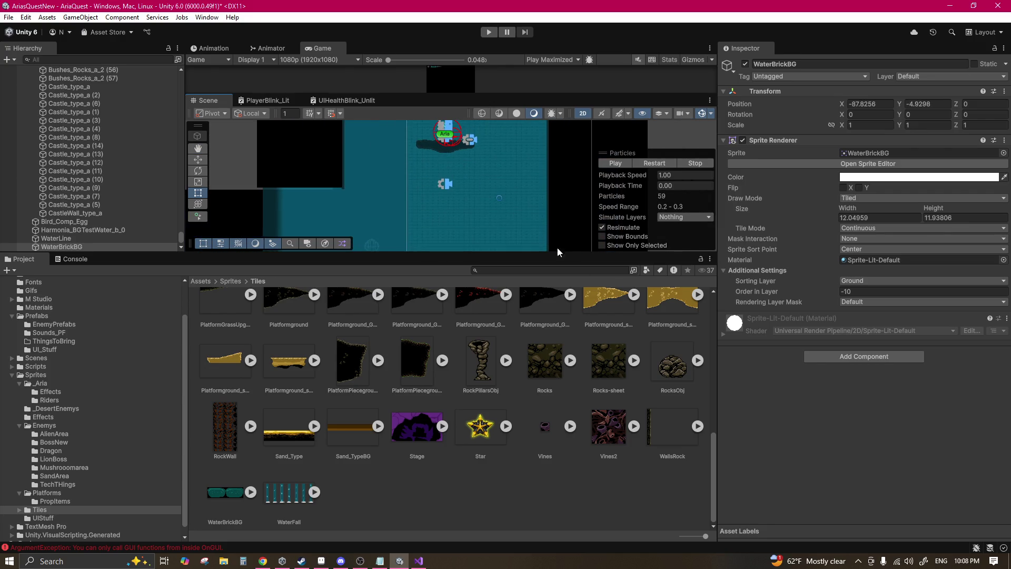
{"action": "scroll", "coordinate": [463, 126], "scroll_direction": "down", "scroll_amount": 3}
{"action": "left_click_drag", "start_coordinate": [433, 164], "coordinate": [340, 248]}
{"action": "left_click_drag", "start_coordinate": [410, 159], "coordinate": [409, 220]}
{"action": "scroll", "coordinate": [428, 187], "scroll_direction": "up", "scroll_amount": 4}
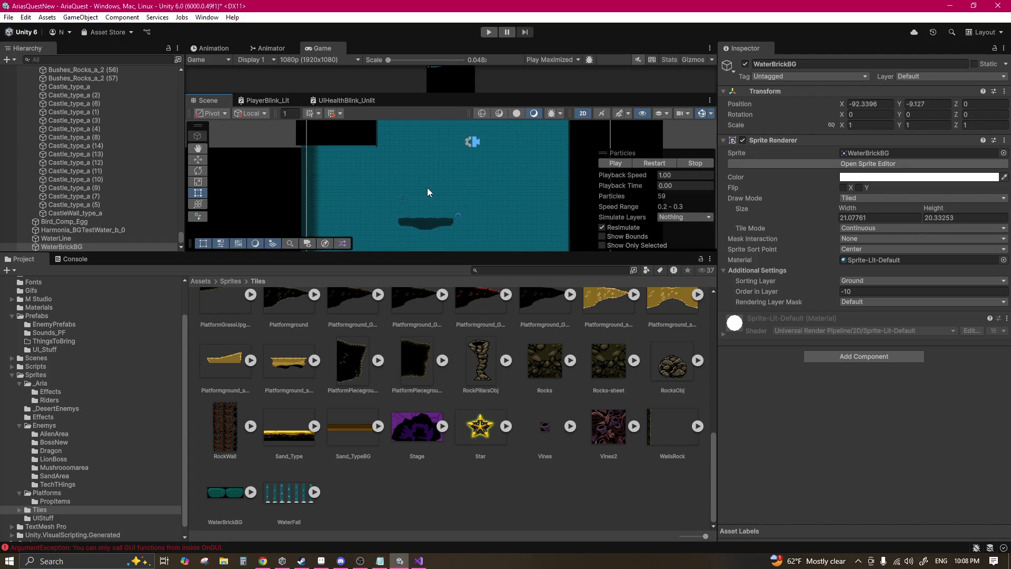
Step: Select the WaterLine ring, scale it to 5 by 5 and raise it
{"action": "left_click", "coordinate": [378, 213]}
{"action": "left_click", "coordinate": [378, 207]}
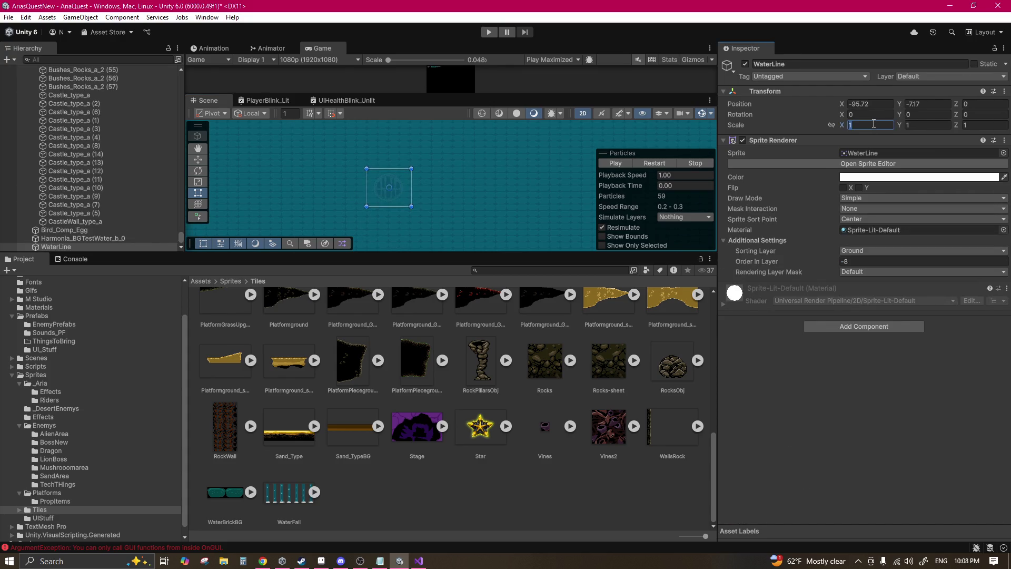
{"action": "type", "text": "5"}
{"action": "key", "text": "Tab"}
{"action": "type", "text": "5"}
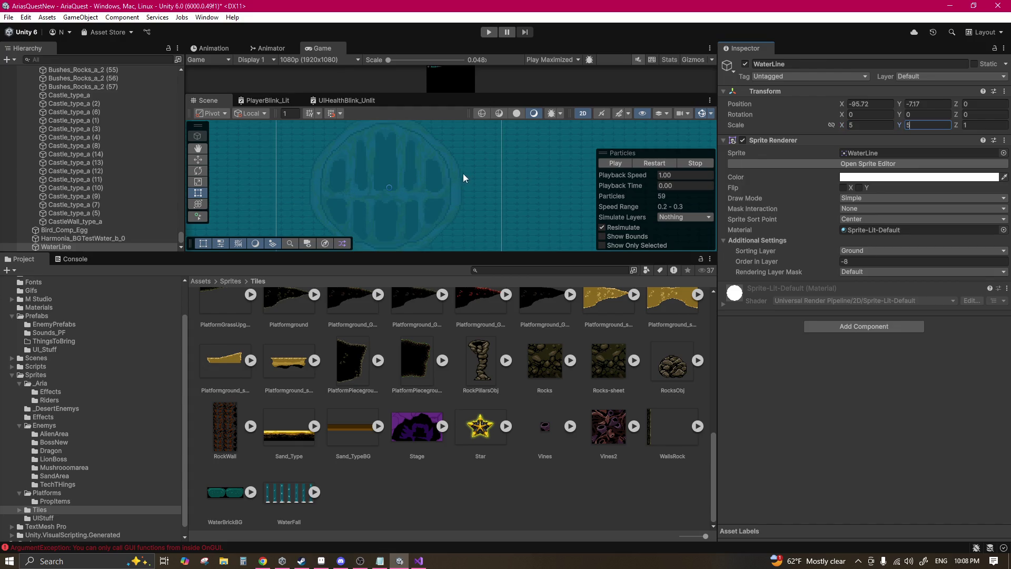
{"action": "scroll", "coordinate": [468, 173], "scroll_direction": "down", "scroll_amount": 3}
{"action": "left_click_drag", "start_coordinate": [431, 214], "coordinate": [445, 161]}
{"action": "left_click_drag", "start_coordinate": [432, 211], "coordinate": [432, 196]}
{"action": "key", "text": "t"}
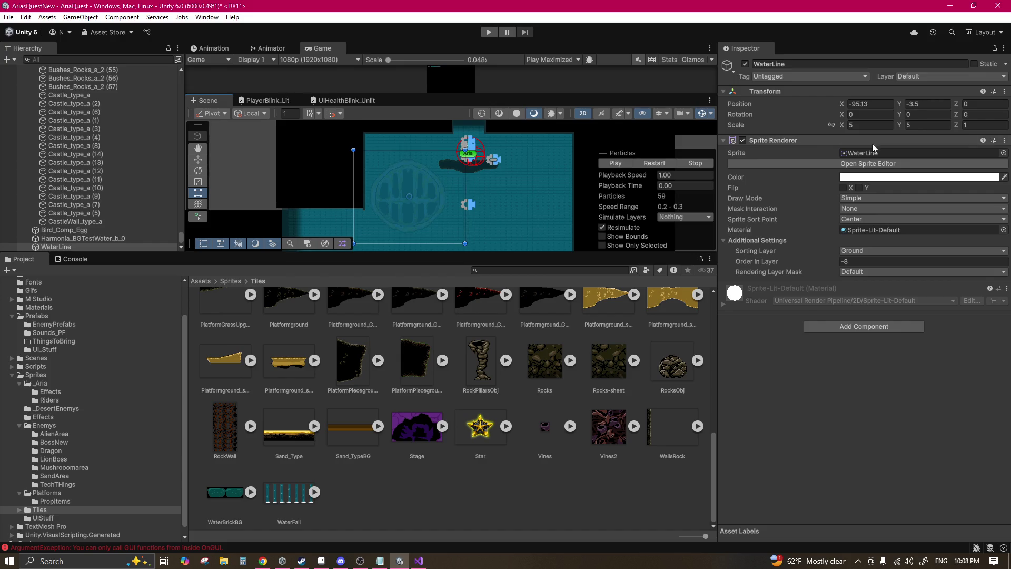
Step: Rescale the WaterLine ring to 2 by 2 and move it up into position
{"action": "left_click", "coordinate": [853, 260]}
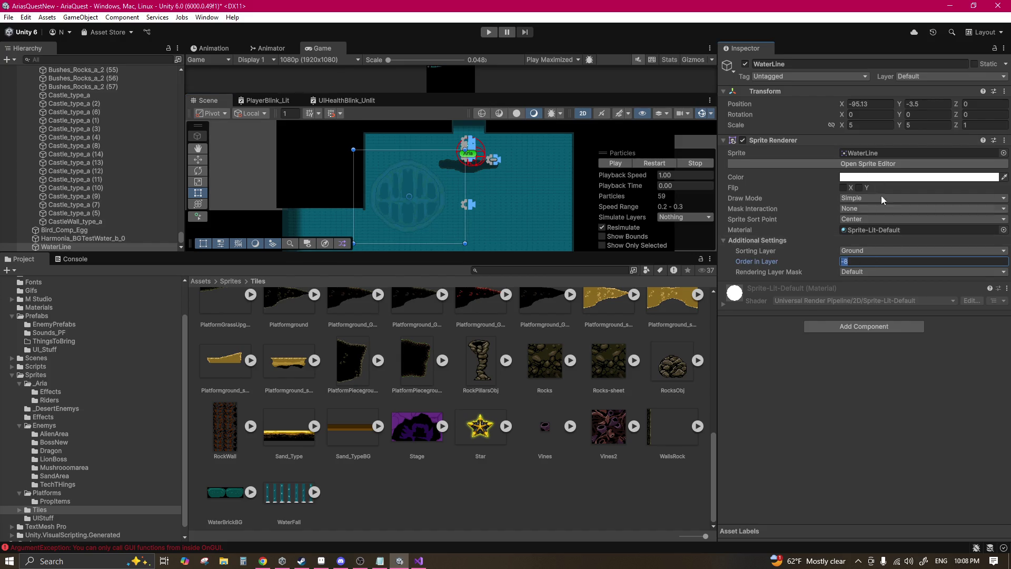
{"action": "left_click", "coordinate": [860, 127]}
{"action": "type", "text": "2"}
{"action": "key", "text": "Tab"}
{"action": "type", "text": "2"}
{"action": "scroll", "coordinate": [426, 206], "scroll_direction": "up", "scroll_amount": 3}
{"action": "left_click_drag", "start_coordinate": [407, 196], "coordinate": [402, 150]}
{"action": "mouse_move", "coordinate": [398, 198]}
{"action": "left_mouse_down"}
{"action": "mouse_move", "coordinate": [392, 187]}
{"action": "mouse_move", "coordinate": [583, 209]}
{"action": "mouse_move", "coordinate": [462, 173]}
{"action": "left_mouse_up"}
{"action": "scroll", "coordinate": [403, 185], "scroll_direction": "down", "scroll_amount": 1}
Step: Duplicate the ring as WaterLine (1) and drag the copy to the left
{"action": "key", "text": "ctrl+d"}
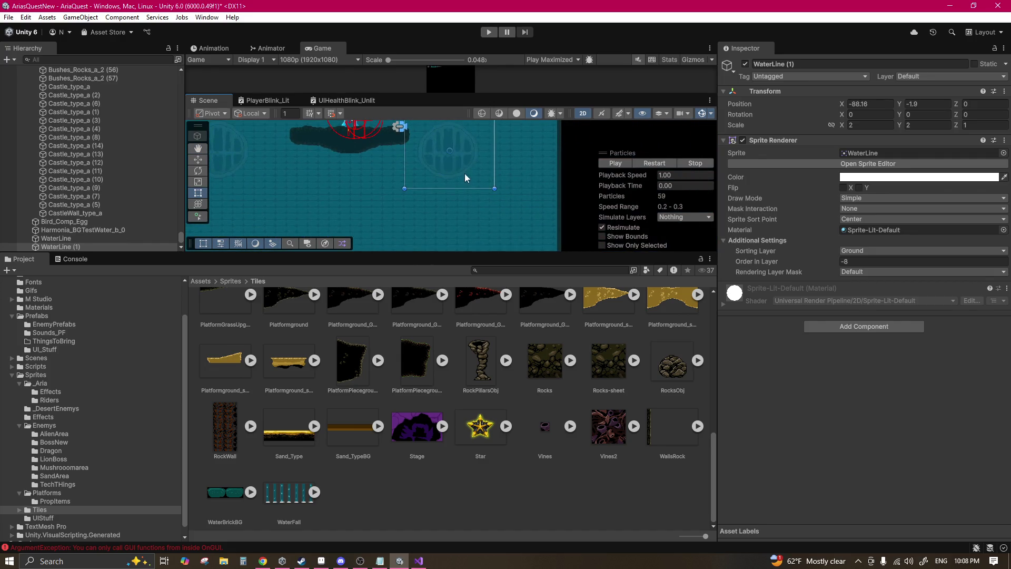
{"action": "mouse_move", "coordinate": [510, 194]}
{"action": "left_mouse_down"}
{"action": "mouse_move", "coordinate": [295, 170]}
{"action": "mouse_move", "coordinate": [346, 177]}
{"action": "left_mouse_up"}
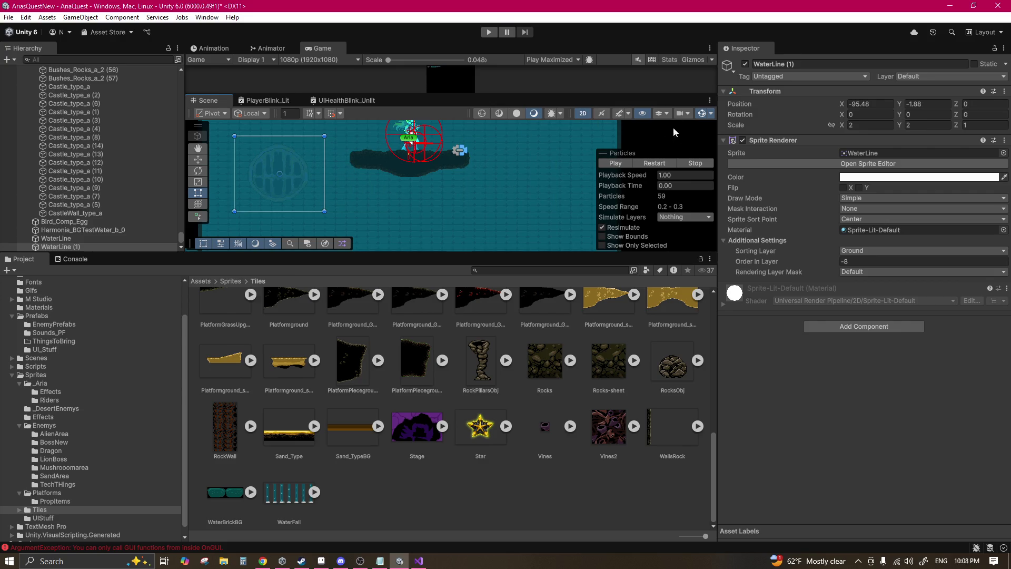
{"action": "left_click", "coordinate": [202, 160]}
Step: Slide WaterLine (1) right along X, try the Sprite-Unlit-Default material, then undo it
{"action": "left_click_drag", "start_coordinate": [323, 174], "coordinate": [588, 180]}
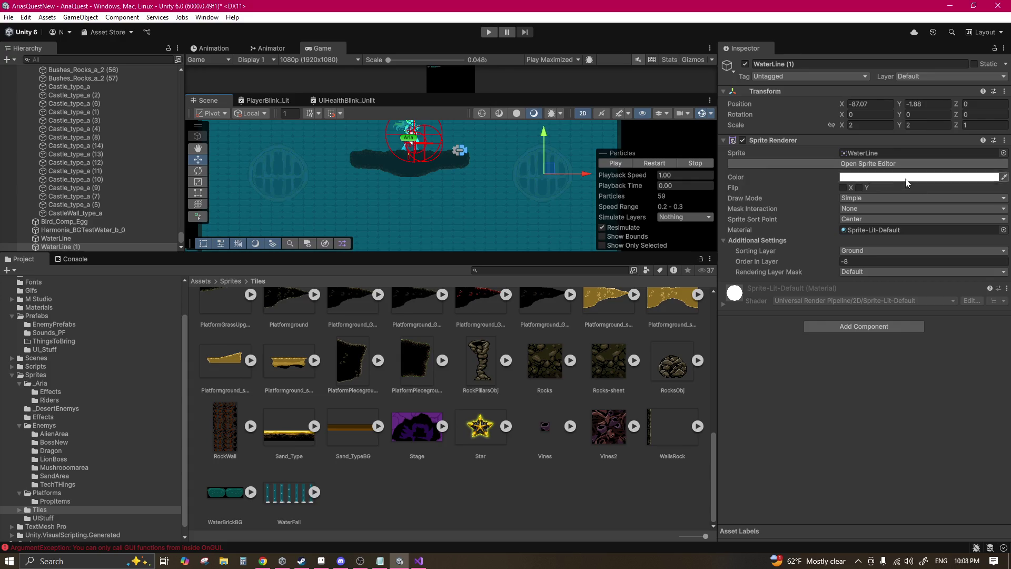
{"action": "left_click", "coordinate": [890, 182]}
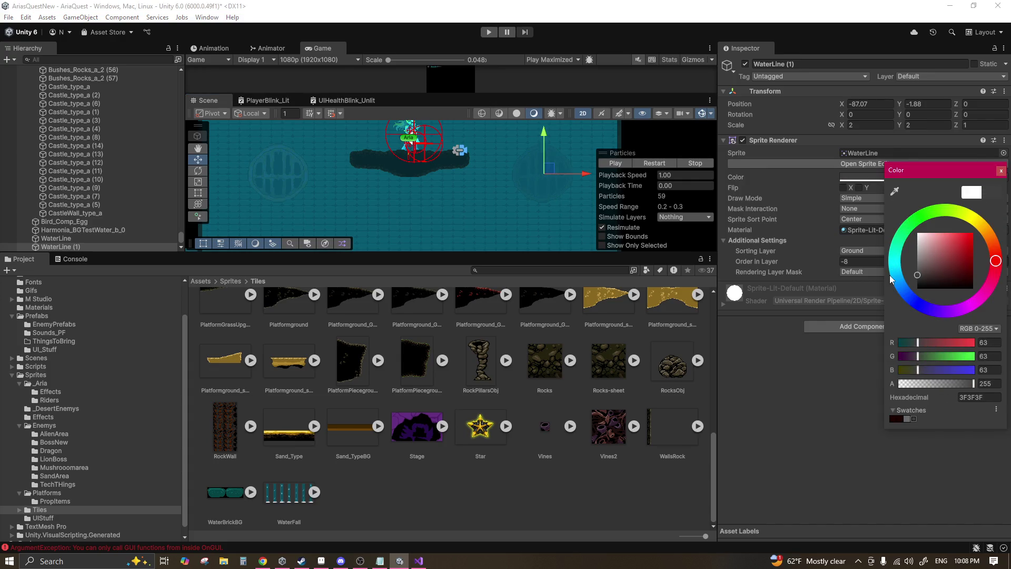
{"action": "left_click", "coordinate": [854, 358]}
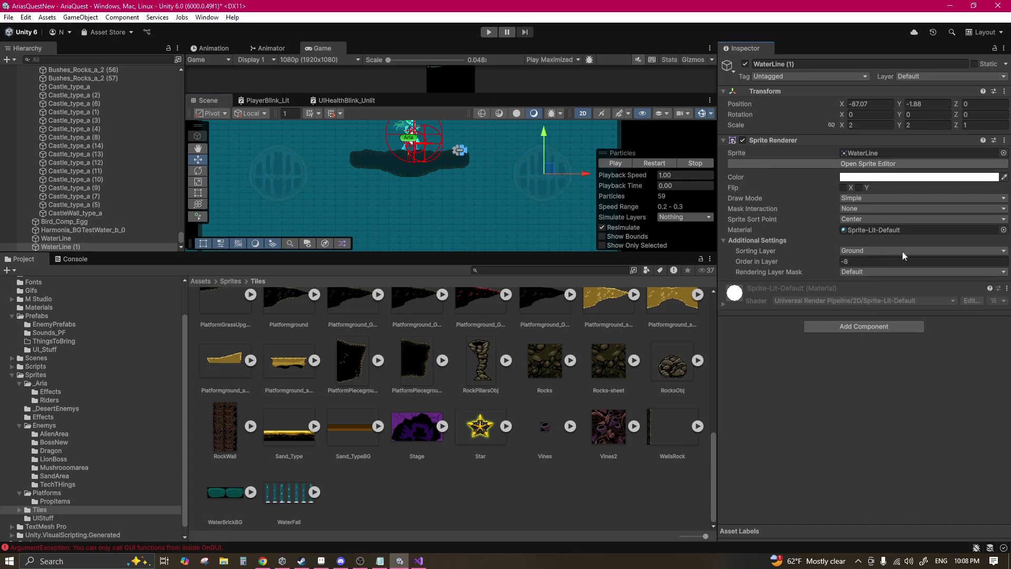
{"action": "left_click", "coordinate": [1003, 229]}
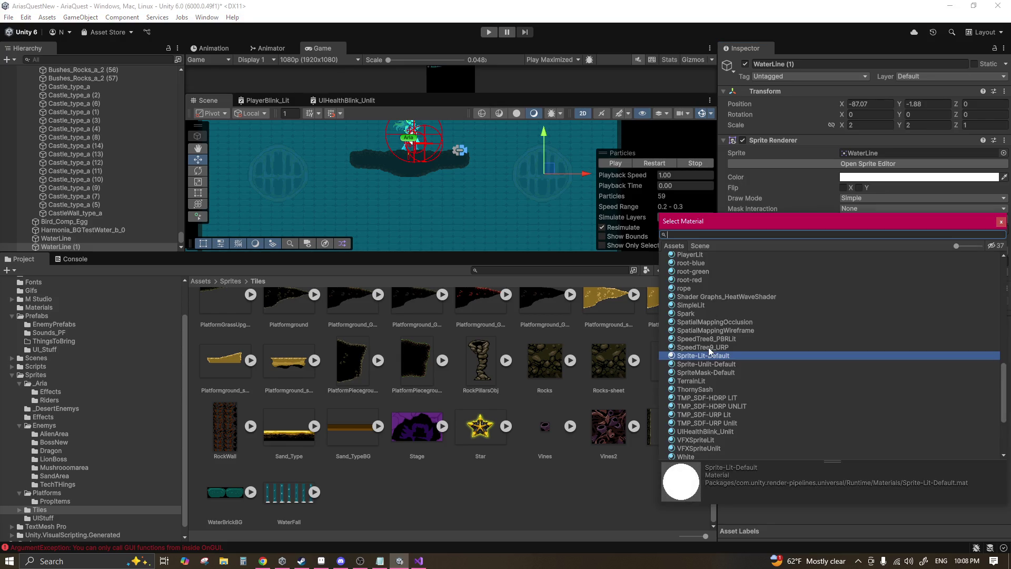
{"action": "left_click", "coordinate": [715, 365]}
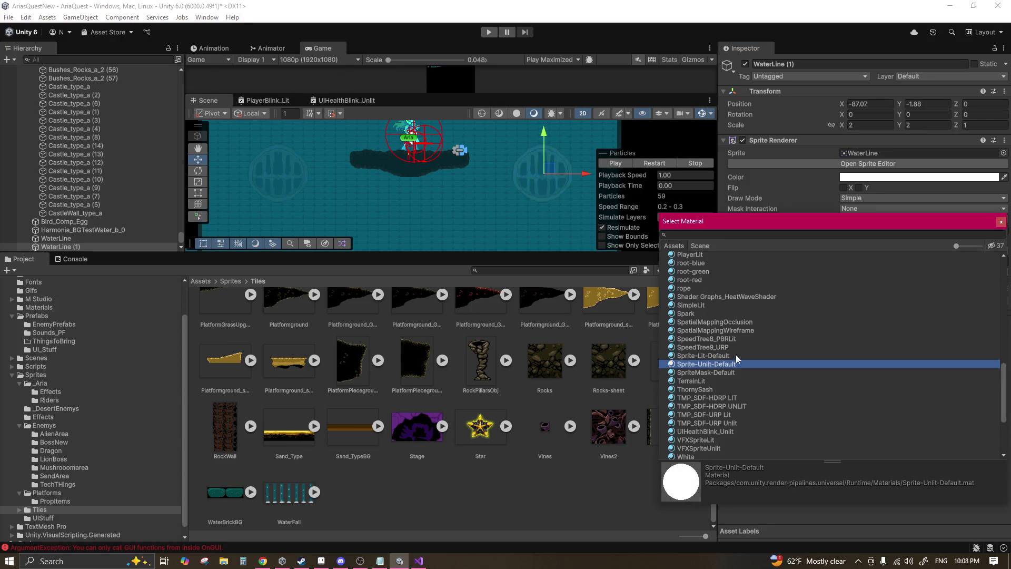
{"action": "left_click", "coordinate": [1001, 221]}
{"action": "scroll", "coordinate": [550, 174], "scroll_direction": "up", "scroll_amount": 2}
{"action": "key", "text": "ctrl+z"}
Step: Try a blue tint on the ring copy, then duplicate it as WaterLine (2)
{"action": "left_click_drag", "start_coordinate": [500, 163], "coordinate": [407, 149]}
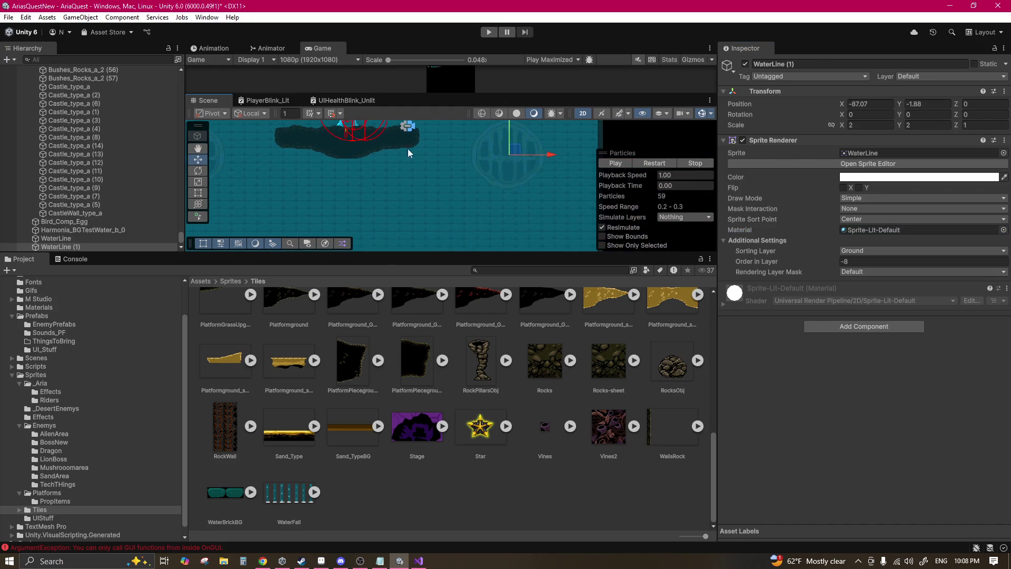
{"action": "left_click", "coordinate": [851, 177]}
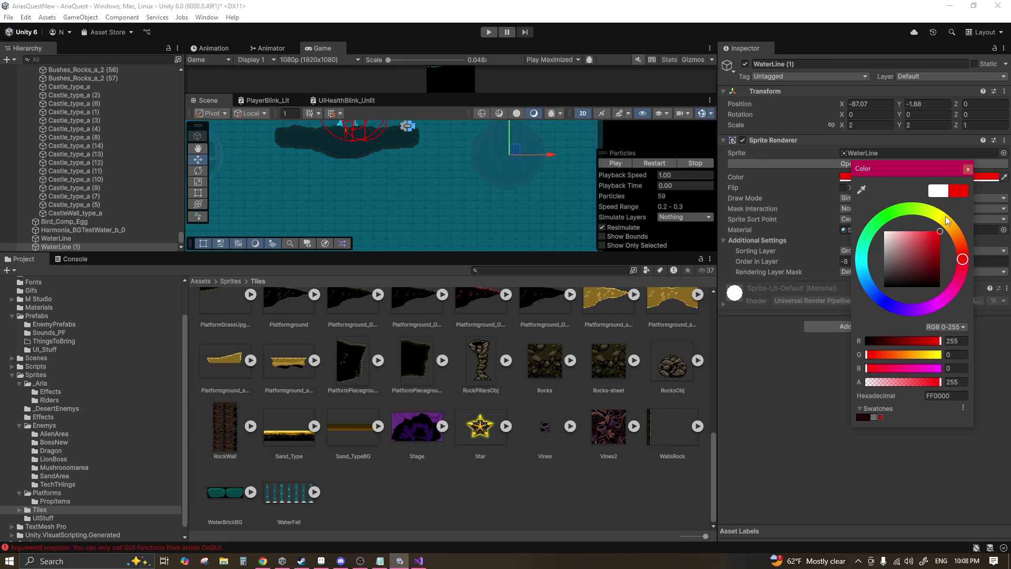
{"action": "mouse_move", "coordinate": [947, 217]}
{"action": "left_mouse_down"}
{"action": "mouse_move", "coordinate": [890, 208]}
{"action": "mouse_move", "coordinate": [851, 270]}
{"action": "mouse_move", "coordinate": [854, 293]}
{"action": "left_mouse_up"}
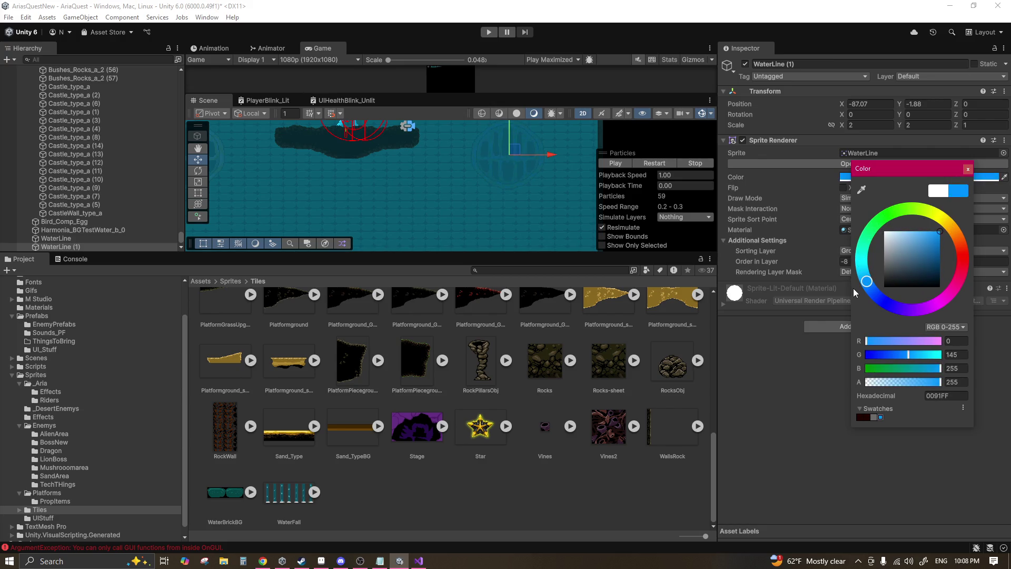
{"action": "left_click", "coordinate": [967, 170]}
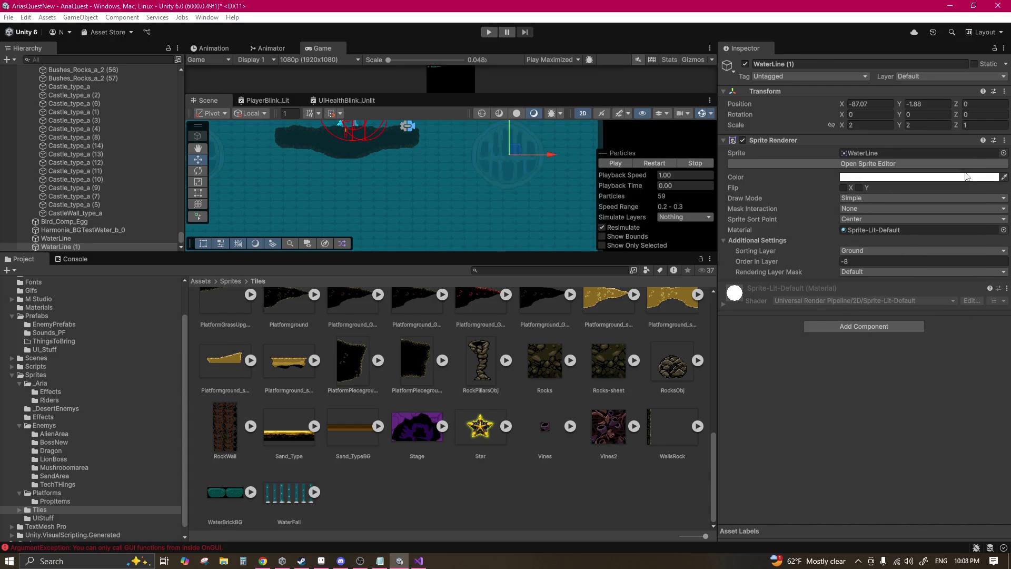
{"action": "mouse_move", "coordinate": [471, 177]}
{"action": "left_mouse_down"}
{"action": "mouse_move", "coordinate": [519, 170]}
{"action": "mouse_move", "coordinate": [475, 224]}
{"action": "left_mouse_up"}
{"action": "key", "text": "ctrl+d"}
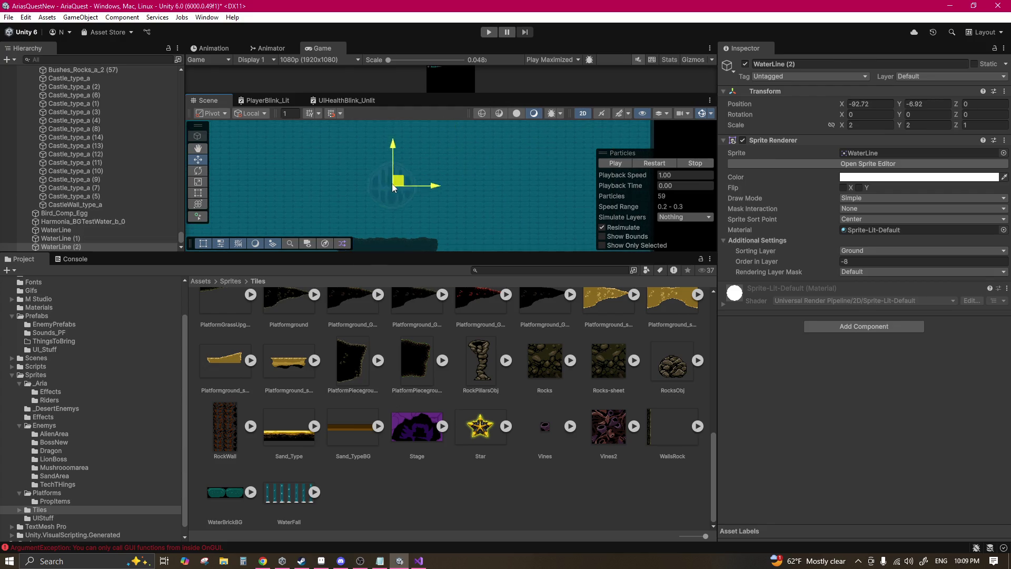
Step: Pan down, reselect WaterBrickBG among the overlapping objects, and open its Sprite Renderer Color picker
{"action": "mouse_move", "coordinate": [502, 153]}
{"action": "left_mouse_down"}
{"action": "mouse_move", "coordinate": [490, 215]}
{"action": "mouse_move", "coordinate": [537, 183]}
{"action": "mouse_move", "coordinate": [494, 210]}
{"action": "left_mouse_up"}
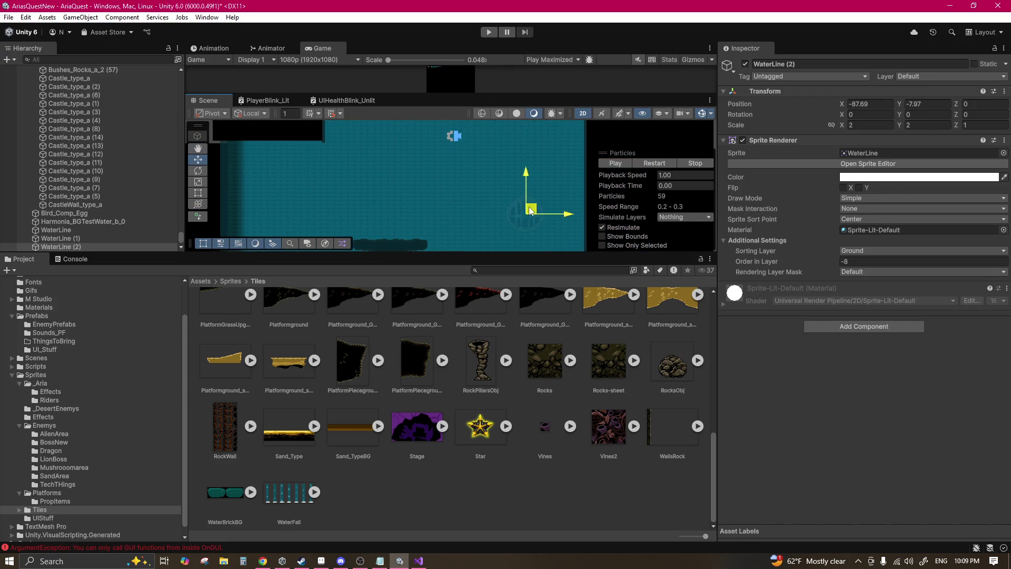
{"action": "left_click_drag", "start_coordinate": [531, 175], "coordinate": [501, 205]}
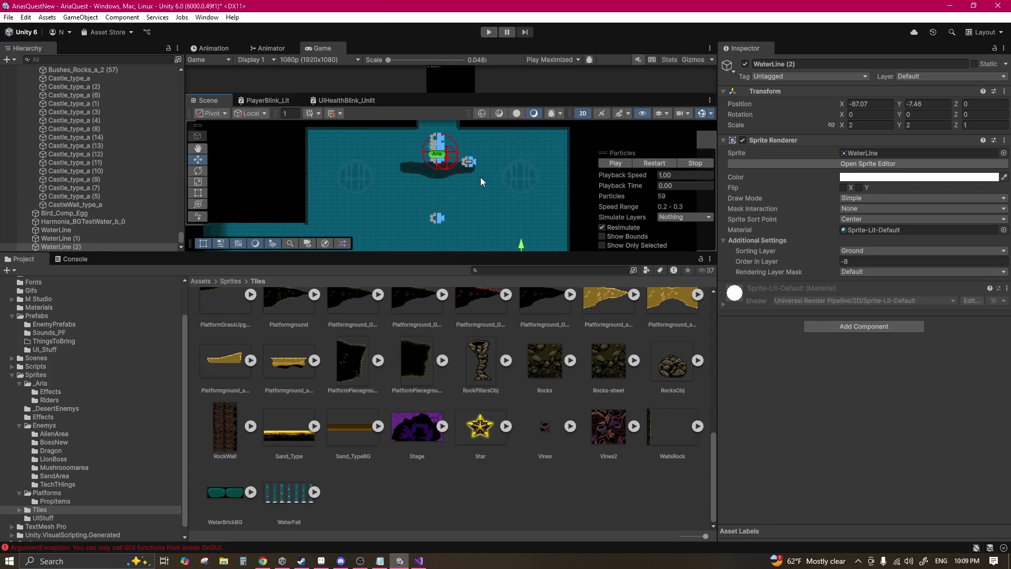
{"action": "scroll", "coordinate": [480, 177], "scroll_direction": "up", "scroll_amount": 2}
{"action": "left_click", "coordinate": [522, 212]}
{"action": "left_click", "coordinate": [504, 220]}
{"action": "left_click", "coordinate": [510, 213]}
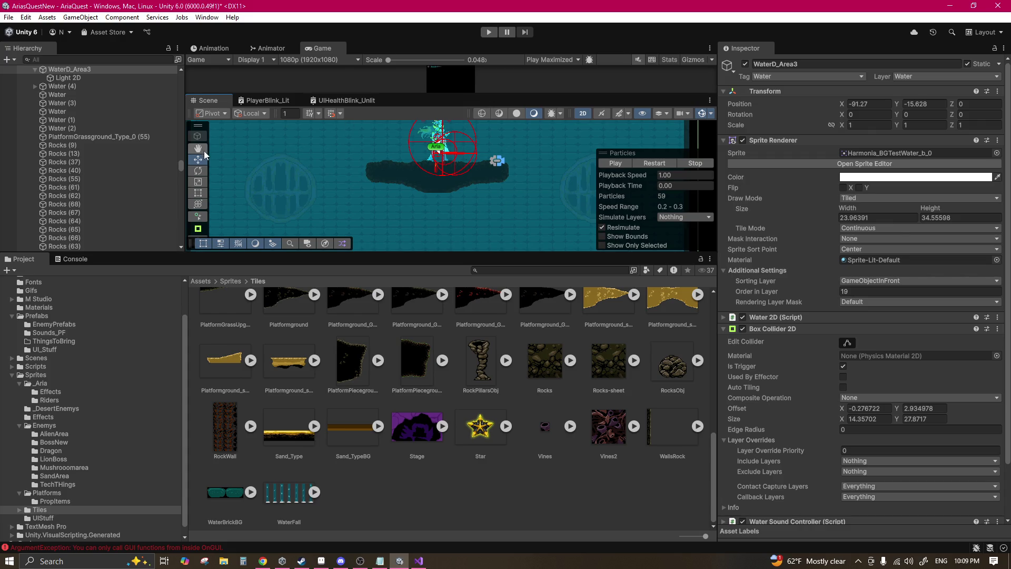
{"action": "left_click", "coordinate": [447, 212]}
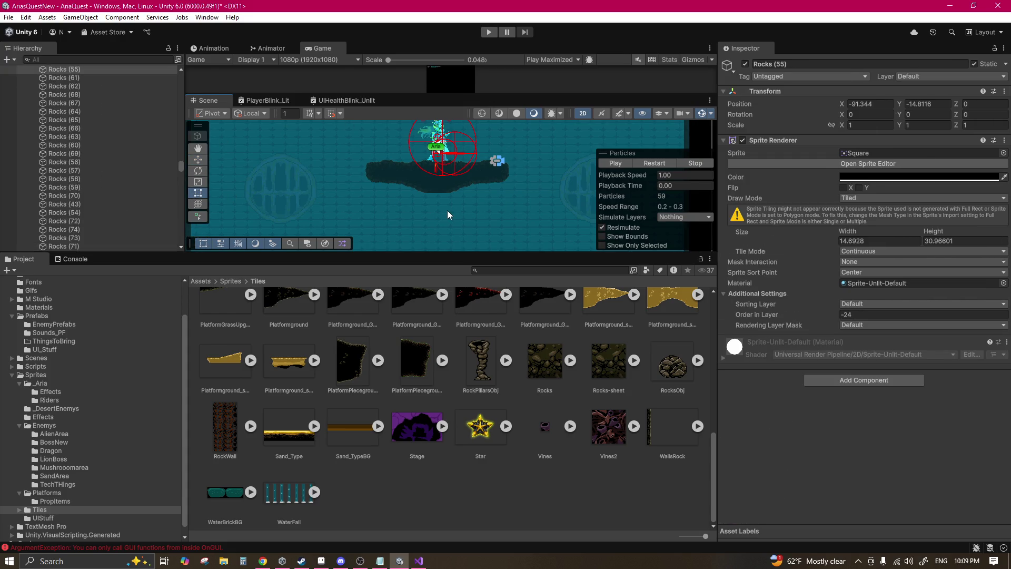
{"action": "left_click", "coordinate": [488, 206]}
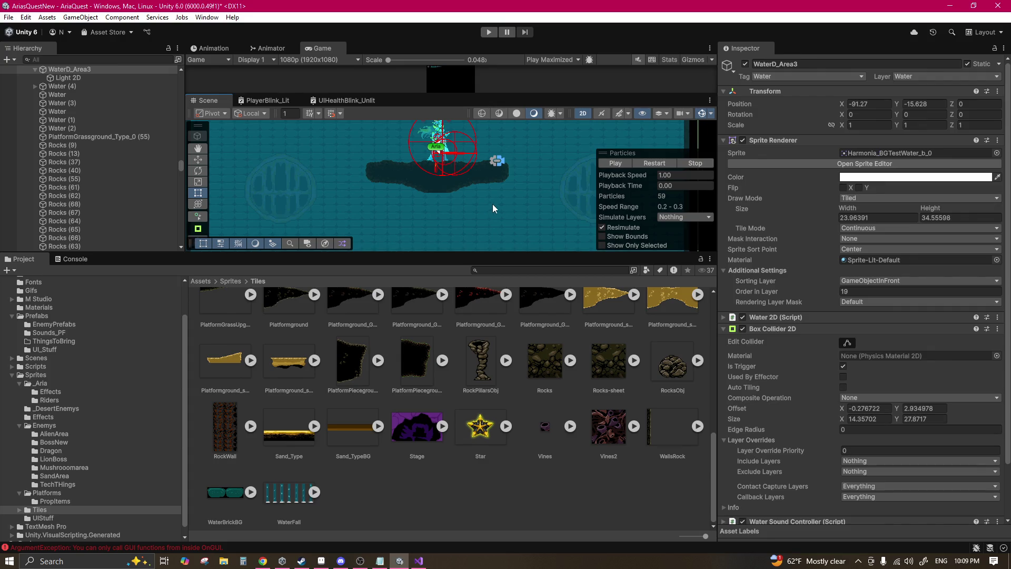
{"action": "left_click", "coordinate": [516, 201]}
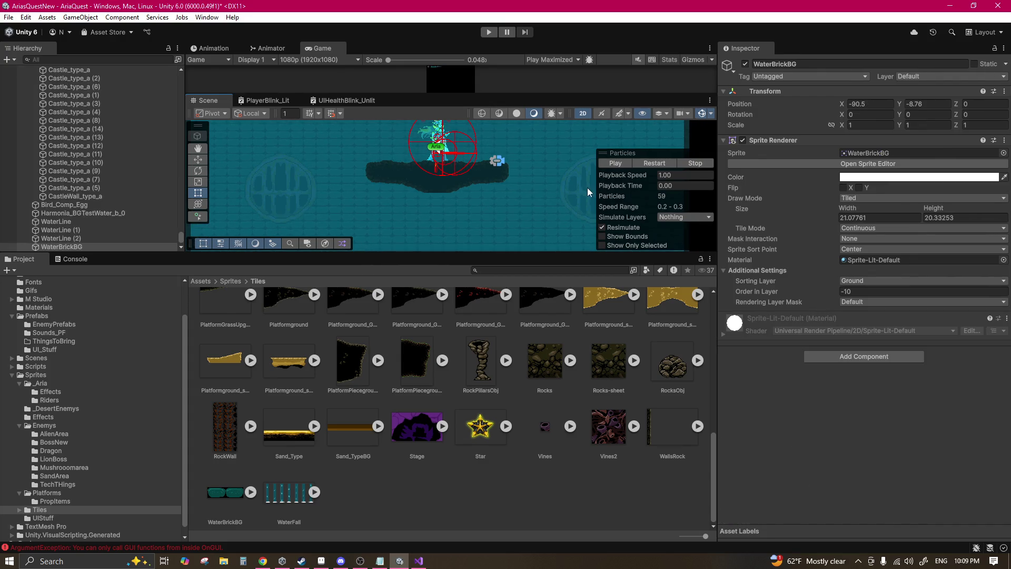
{"action": "left_click", "coordinate": [855, 177]}
Step: Tint WaterBrickBG light grey D2D2D2 and start the game in Play mode
{"action": "mouse_move", "coordinate": [893, 233]}
{"action": "left_mouse_down"}
{"action": "mouse_move", "coordinate": [880, 232]}
{"action": "mouse_move", "coordinate": [872, 255]}
{"action": "left_mouse_up"}
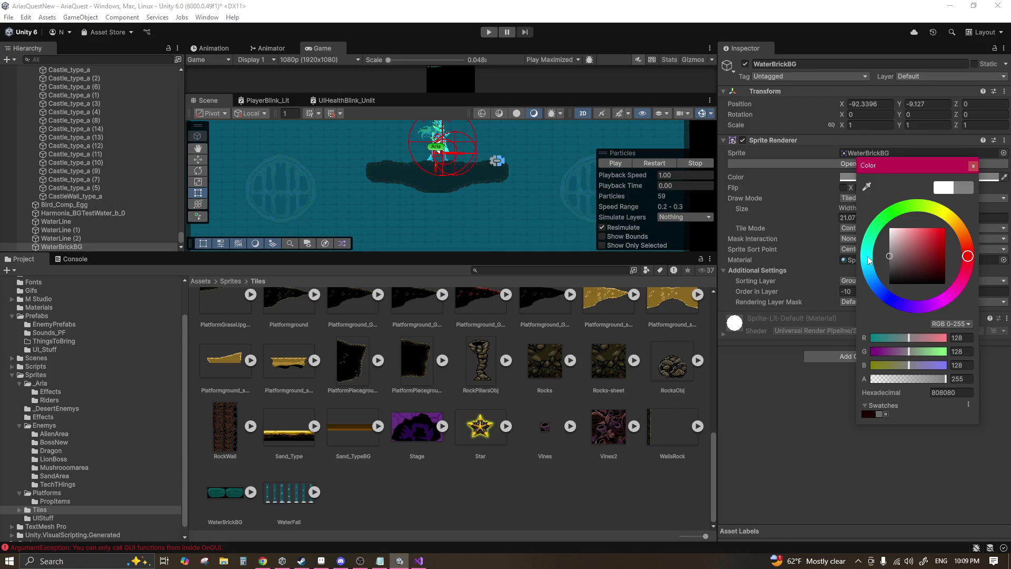
{"action": "mouse_move", "coordinate": [851, 307]}
{"action": "left_mouse_down"}
{"action": "mouse_move", "coordinate": [834, 198]}
{"action": "mouse_move", "coordinate": [825, 255]}
{"action": "left_mouse_up"}
{"action": "left_click", "coordinate": [487, 32]}
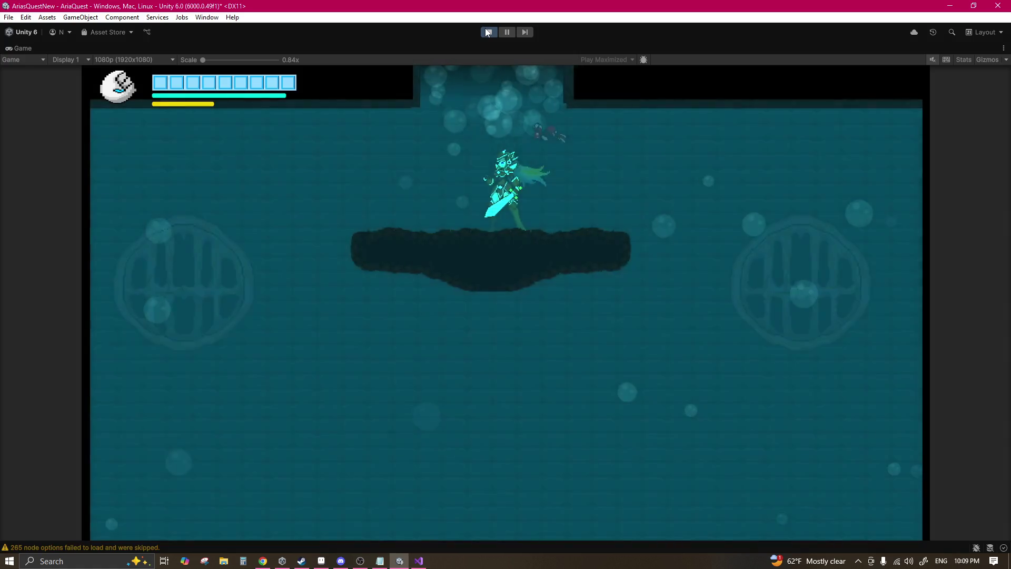
Step: Swim, dash and grapple the character through the water level to test the background
{"action": "key", "text": "Right"}
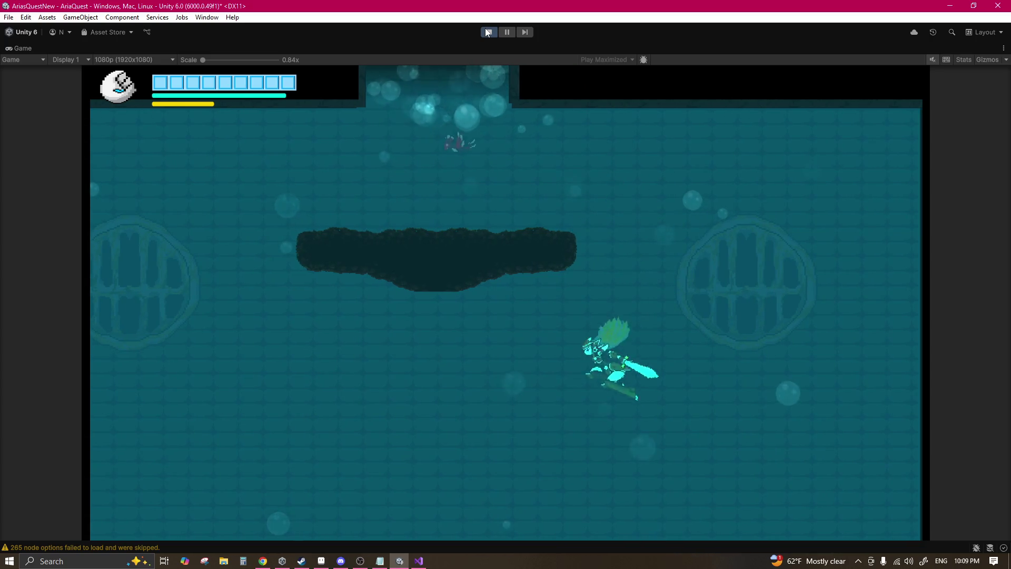
{"action": "key", "text": "Left"}
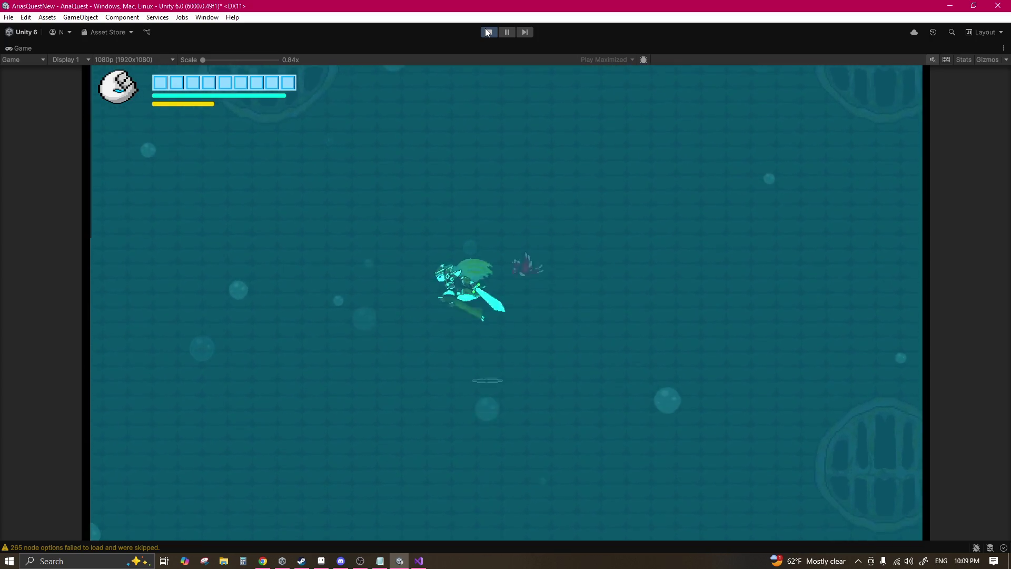
{"action": "key", "text": "Right"}
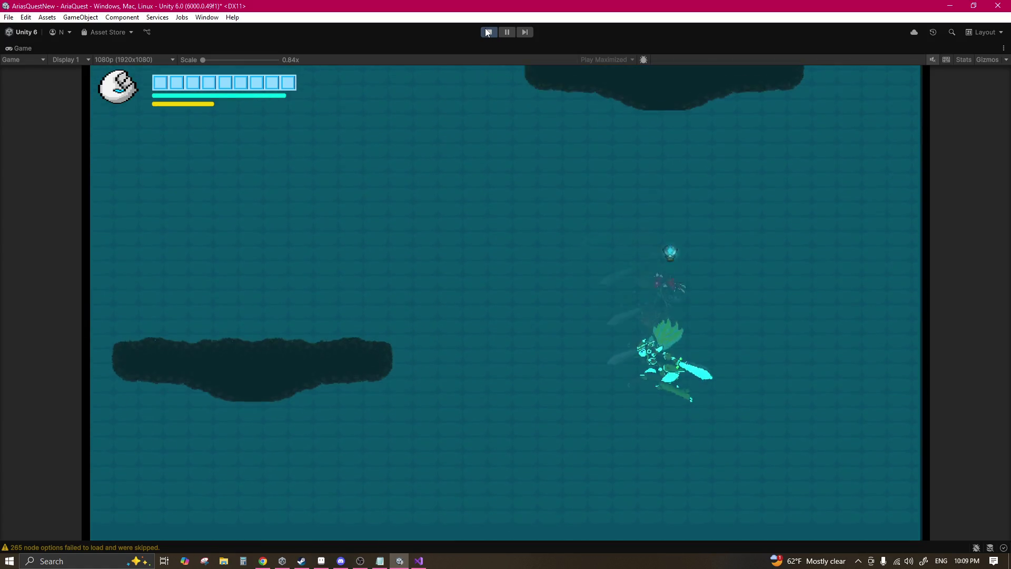
{"action": "key", "text": "Left"}
{"action": "key", "text": "Right"}
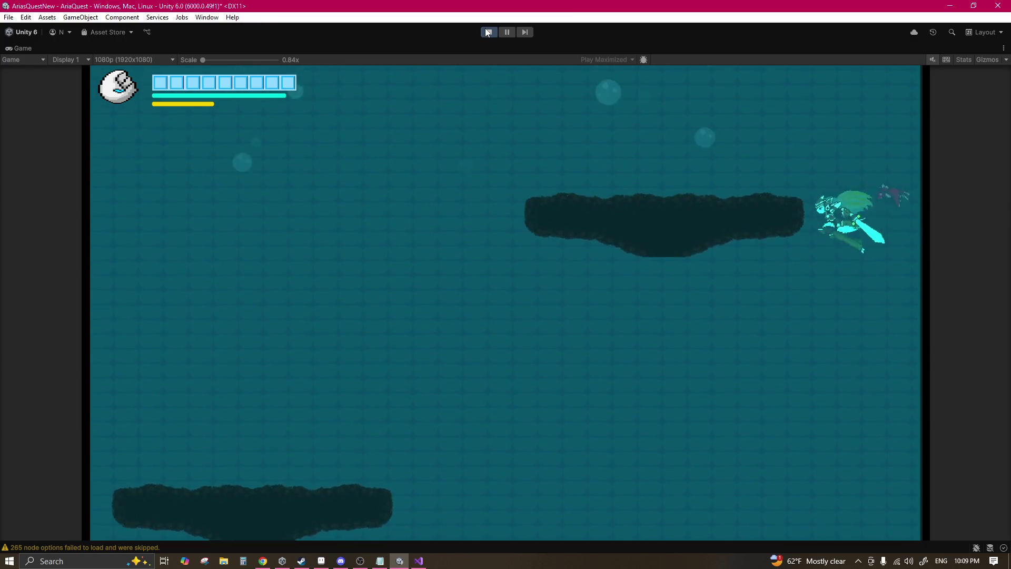
{"action": "key", "text": "space"}
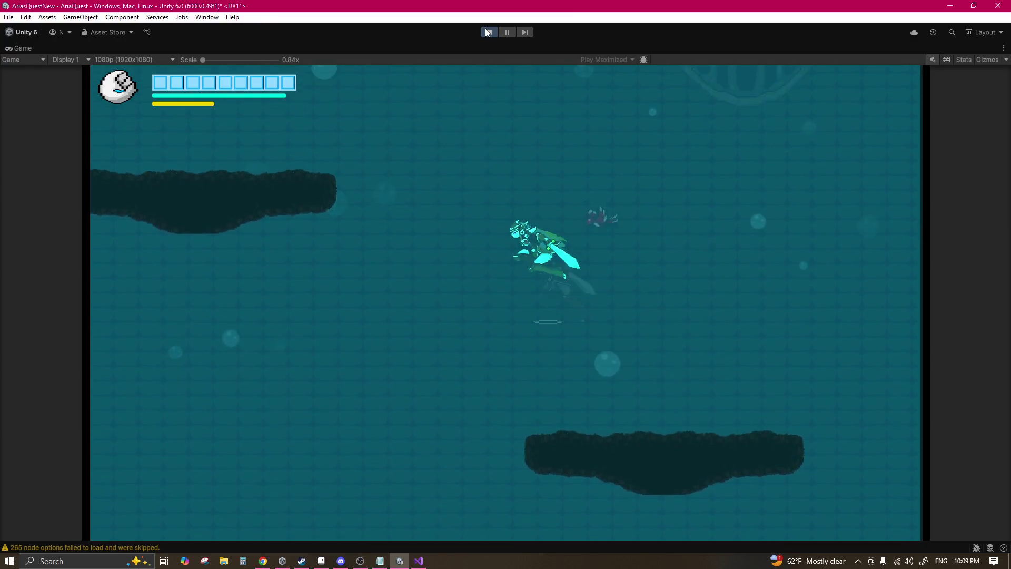
{"action": "key", "text": "Left"}
{"action": "key", "text": "space"}
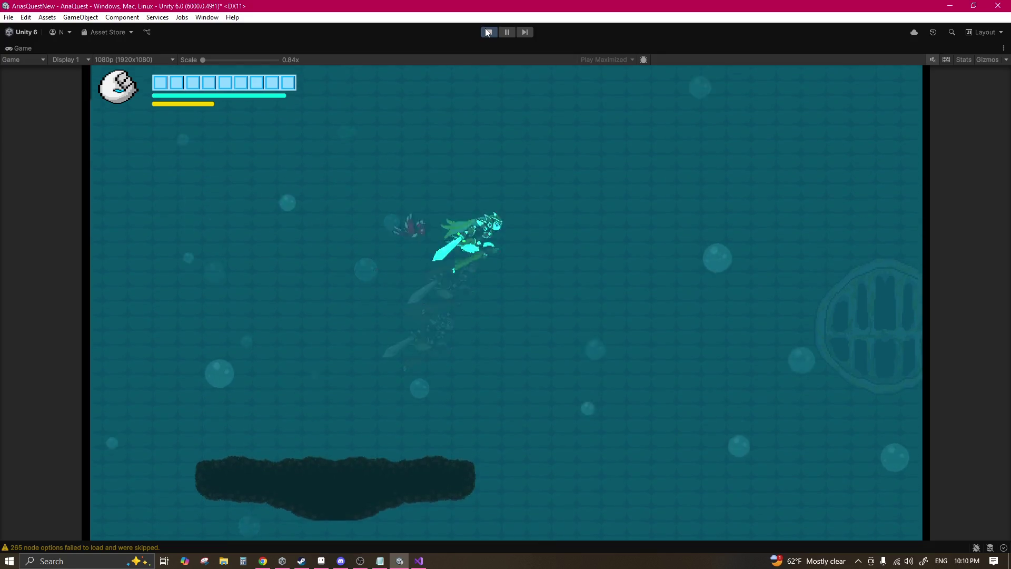
{"action": "key", "text": "Right"}
{"action": "key", "text": "space"}
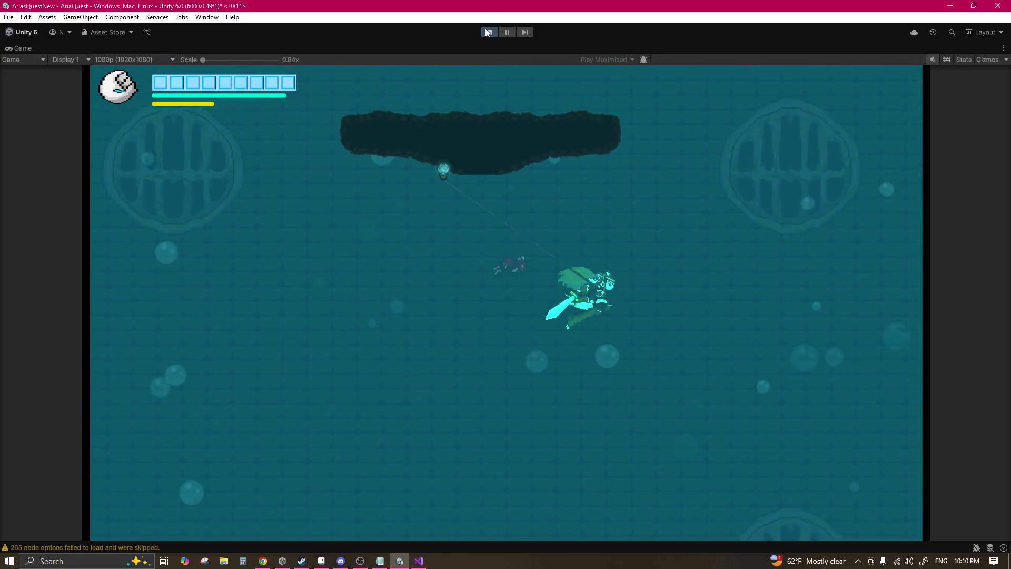
{"action": "key", "text": "Left"}
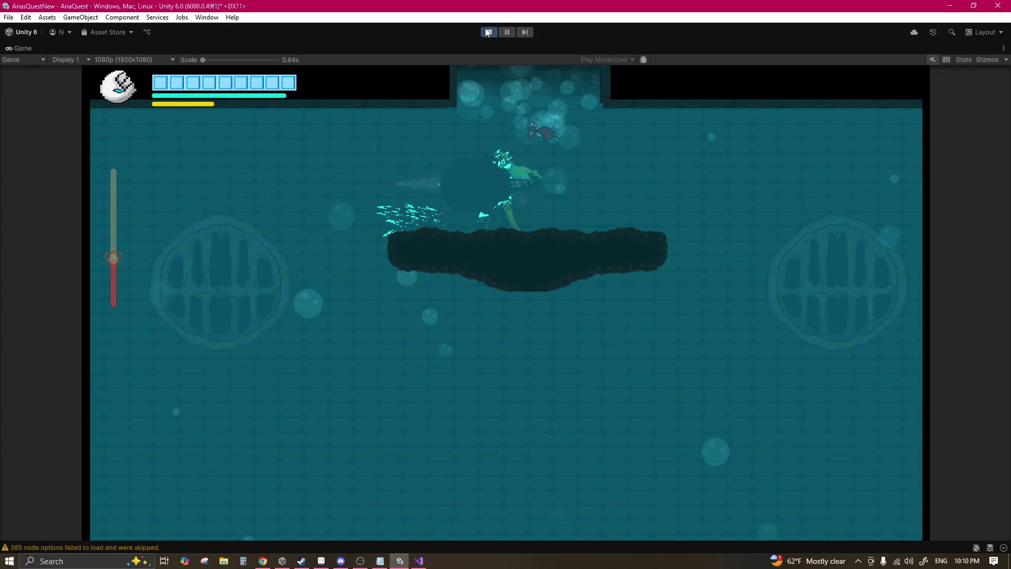
{"action": "key", "text": "Up"}
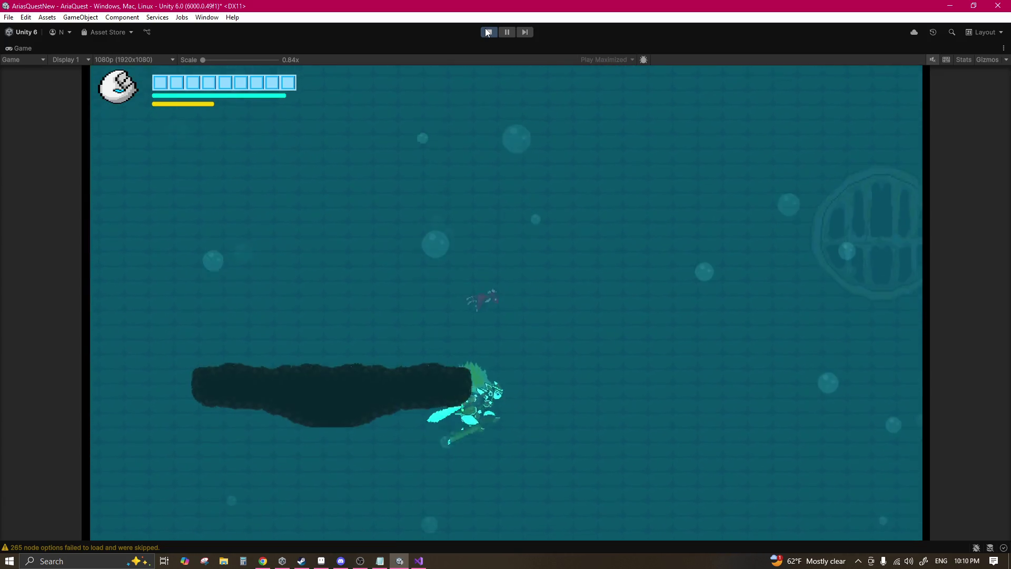
{"action": "key", "text": "Right"}
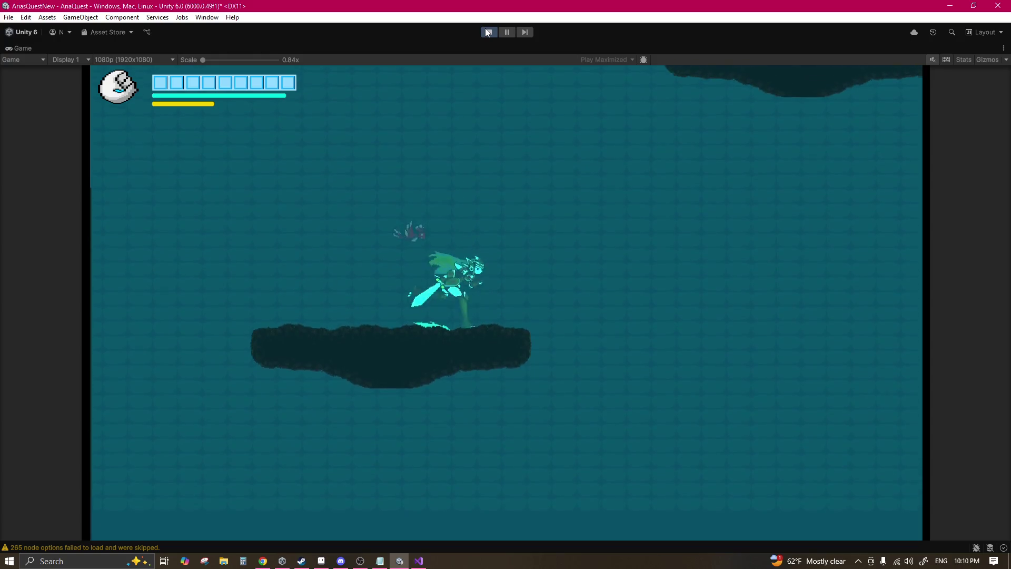
{"action": "key", "text": "Down"}
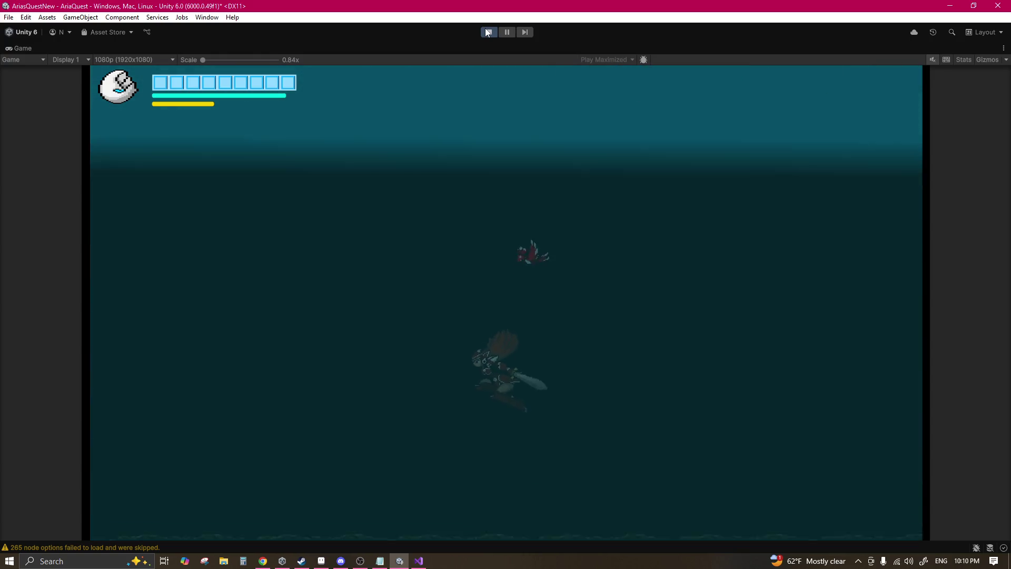
Step: Pause the game and frame the tiled water background in the Scene view
{"action": "left_click", "coordinate": [512, 35]}
{"action": "mouse_move", "coordinate": [455, 262]}
{"action": "left_mouse_down"}
{"action": "mouse_move", "coordinate": [446, 381]}
{"action": "mouse_move", "coordinate": [441, 240]}
{"action": "mouse_move", "coordinate": [451, 228]}
{"action": "left_mouse_up"}
{"action": "scroll", "coordinate": [454, 247], "scroll_direction": "down", "scroll_amount": 3}
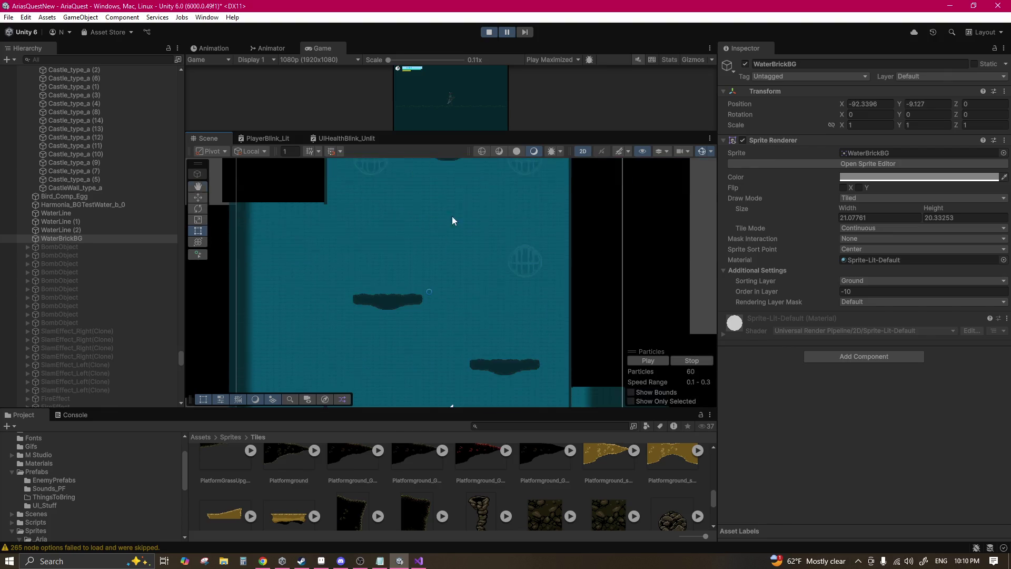
{"action": "scroll", "coordinate": [456, 263], "scroll_direction": "down", "scroll_amount": 2}
{"action": "left_click_drag", "start_coordinate": [457, 263], "coordinate": [453, 208]}
{"action": "scroll", "coordinate": [439, 324], "scroll_direction": "up", "scroll_amount": 3}
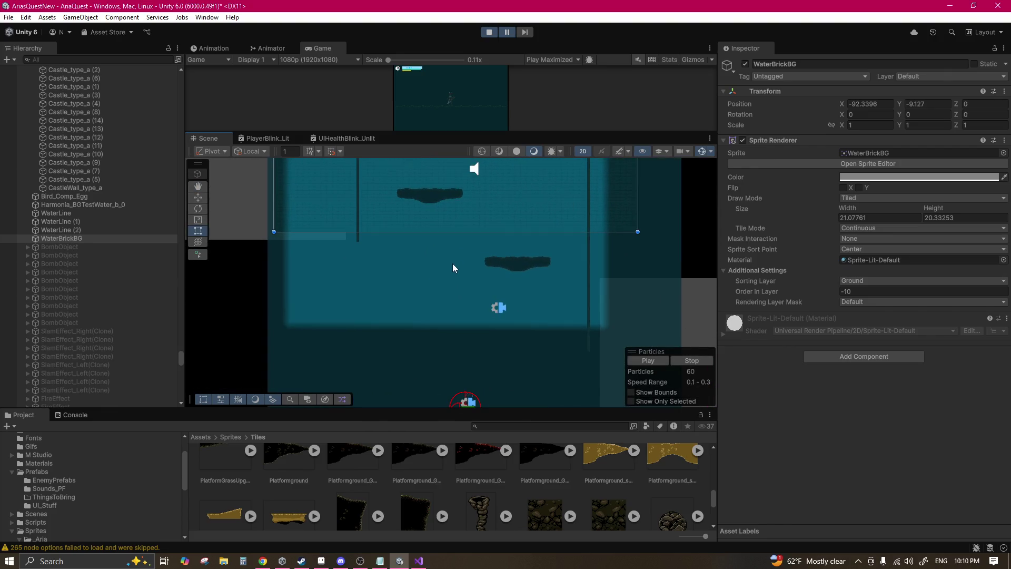
Step: Drag the WaterBrickBG bottom edge down until it is about 31.5 units tall
{"action": "left_click_drag", "start_coordinate": [460, 330], "coordinate": [464, 406]}
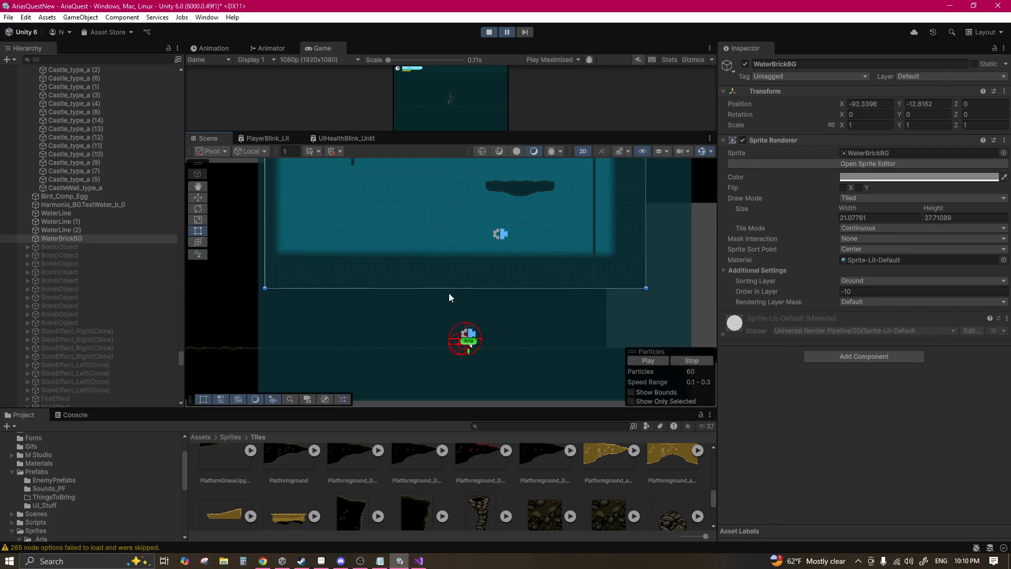
{"action": "left_click_drag", "start_coordinate": [449, 289], "coordinate": [449, 349]}
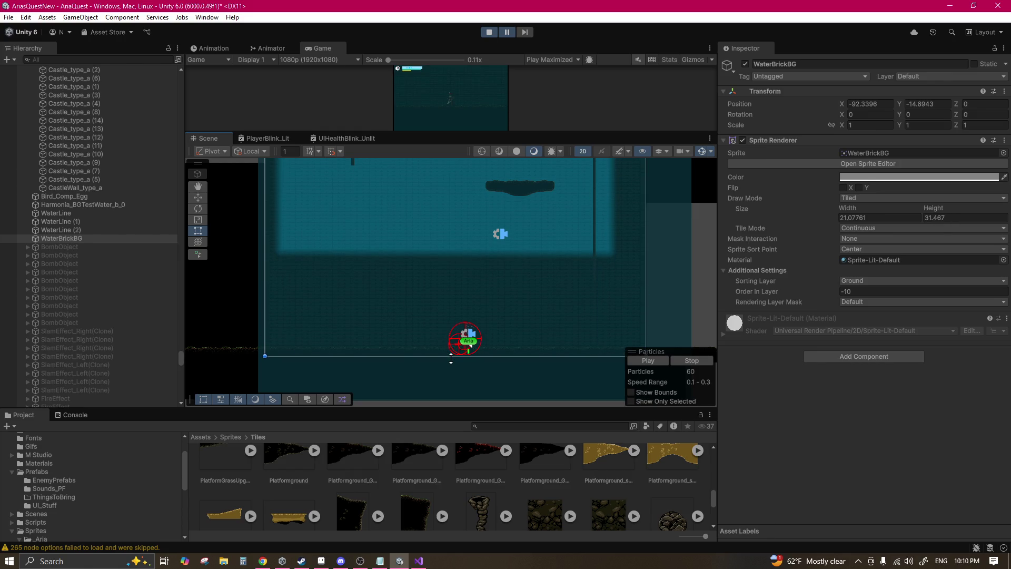
{"action": "scroll", "coordinate": [474, 269], "scroll_direction": "down", "scroll_amount": 2}
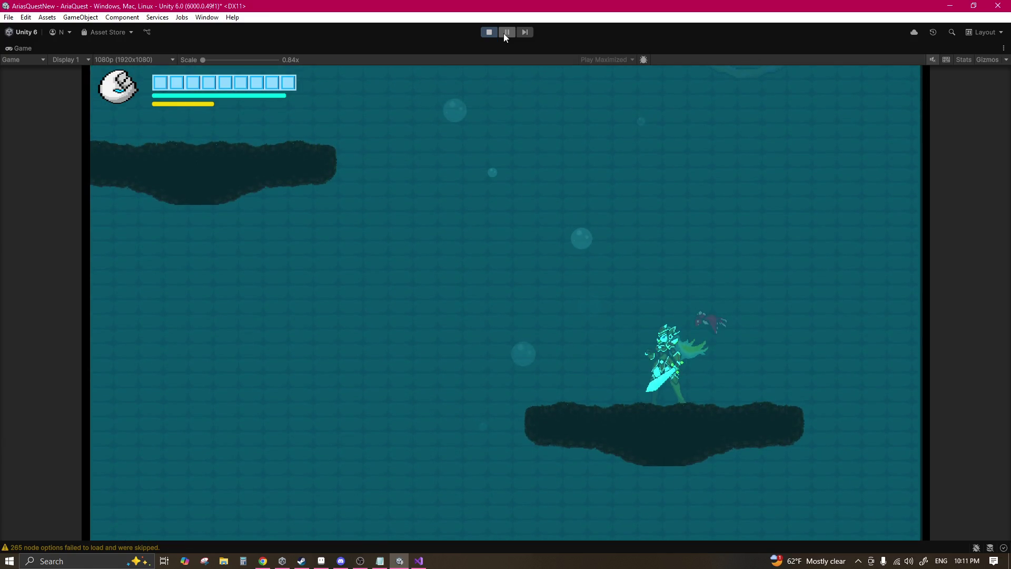
Step: Load a save slot from the game menu, then pause once back in the water area
{"action": "key", "text": "Return"}
{"action": "key", "text": "Return"}
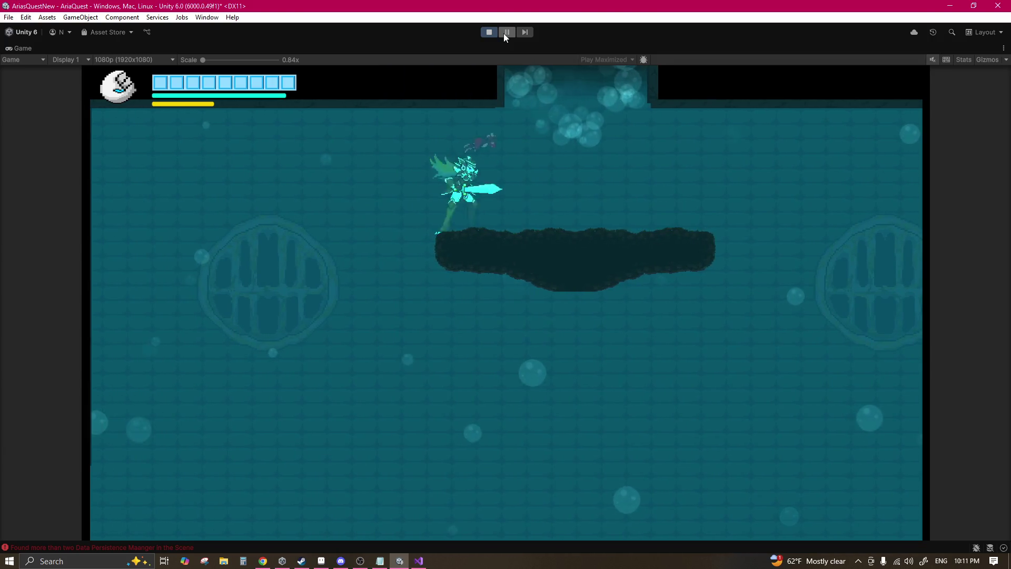
{"action": "left_click", "coordinate": [503, 34]}
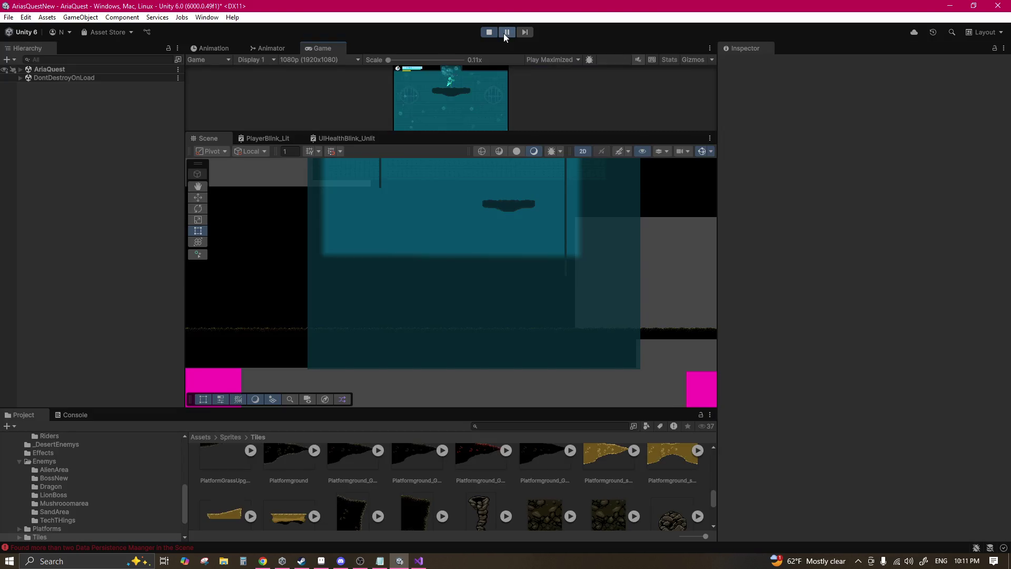
Step: Select and frame WaterD_Area3, collapsing other components to show its Water 2D (Script) settings
{"action": "left_click", "coordinate": [479, 184]}
{"action": "key", "text": "f"}
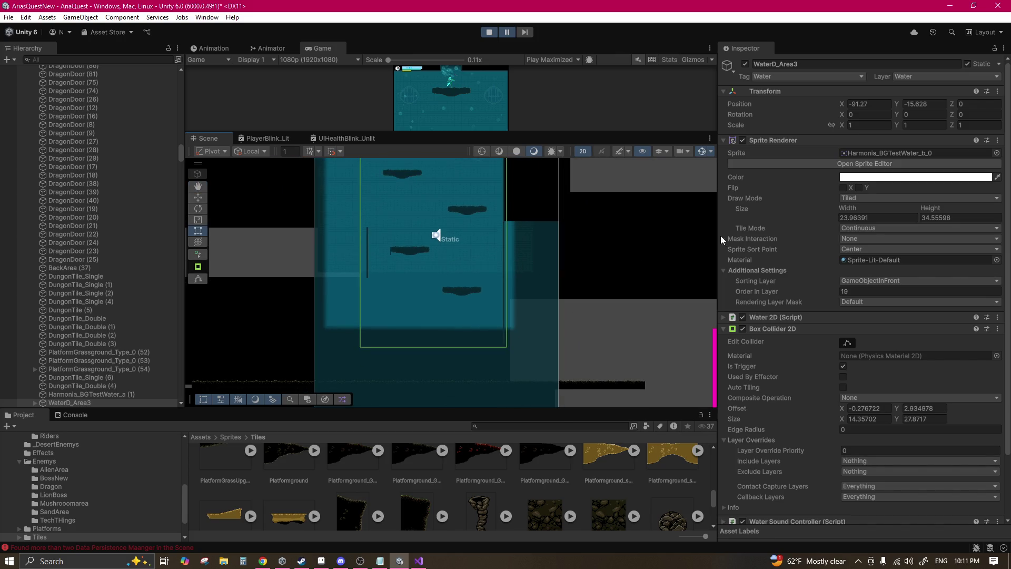
{"action": "left_click", "coordinate": [770, 142]}
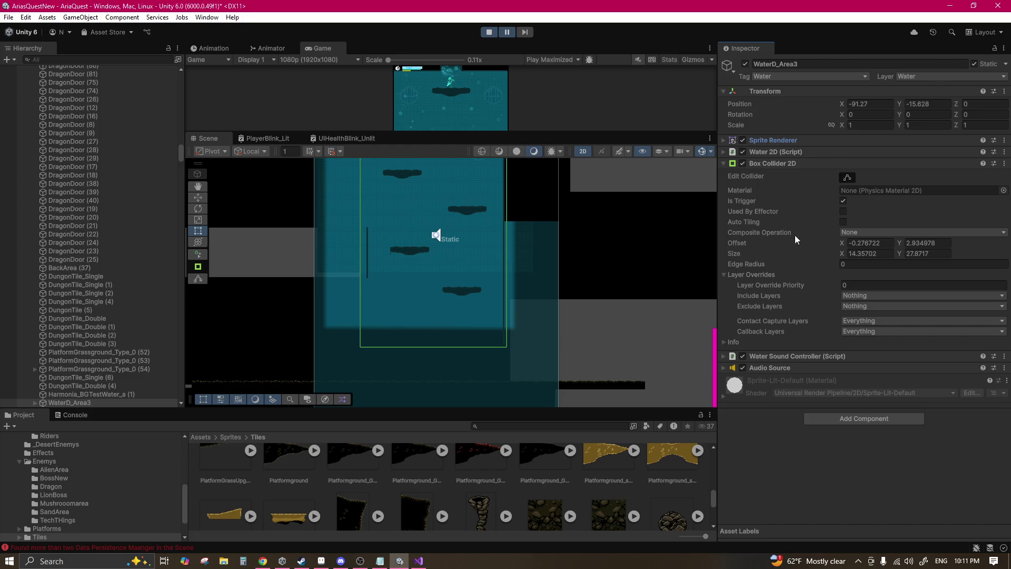
{"action": "left_click", "coordinate": [772, 163]}
{"action": "left_click", "coordinate": [778, 151]}
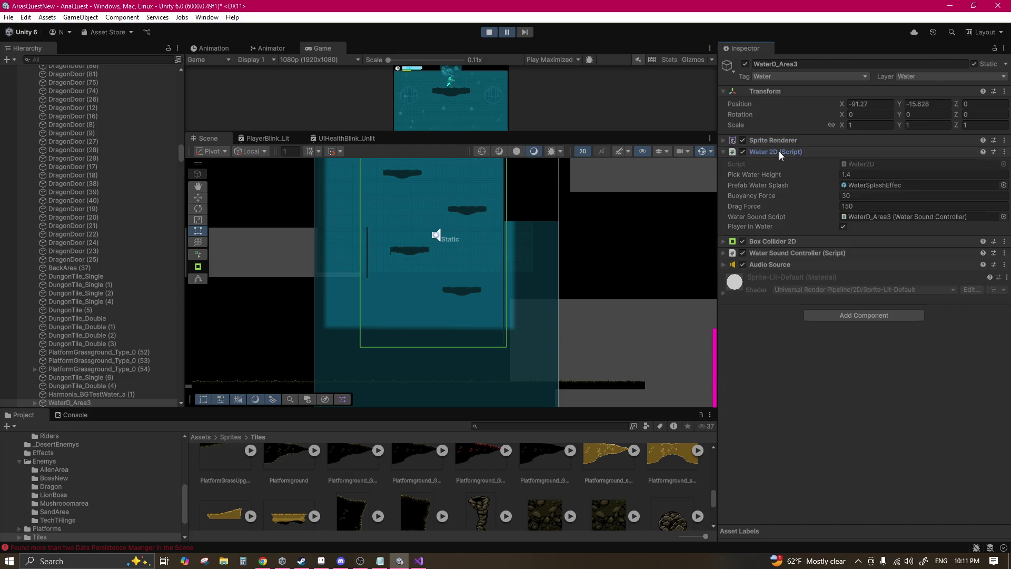
Step: Confirm Pick Water Height 1.4, bring the water area into view, and resume the game
{"action": "left_click", "coordinate": [852, 174]}
{"action": "key", "text": "Return"}
{"action": "mouse_move", "coordinate": [429, 232]}
{"action": "left_mouse_down"}
{"action": "mouse_move", "coordinate": [460, 210]}
{"action": "mouse_move", "coordinate": [400, 221]}
{"action": "mouse_move", "coordinate": [392, 245]}
{"action": "mouse_move", "coordinate": [409, 238]}
{"action": "left_mouse_up"}
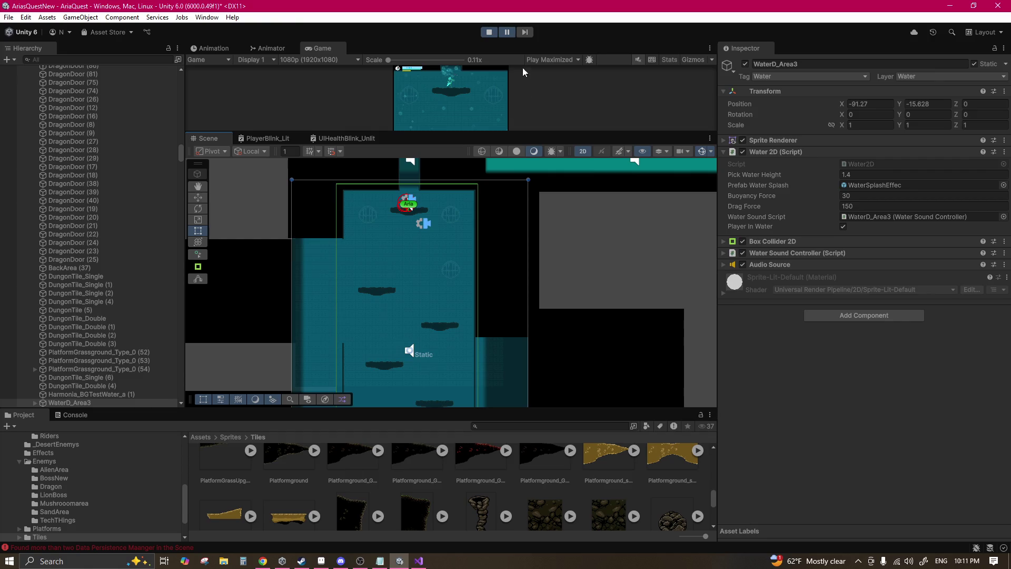
{"action": "left_click", "coordinate": [510, 33]}
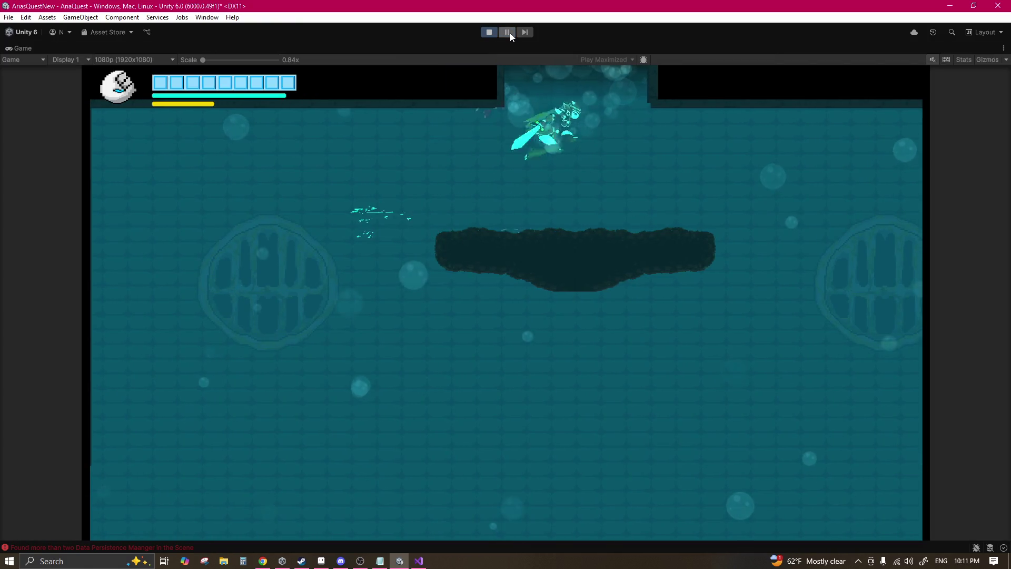
Step: Dash and swim the character left and right around the starting platforms
{"action": "key", "text": "space"}
{"action": "key", "text": "shift"}
{"action": "key", "text": "shift"}
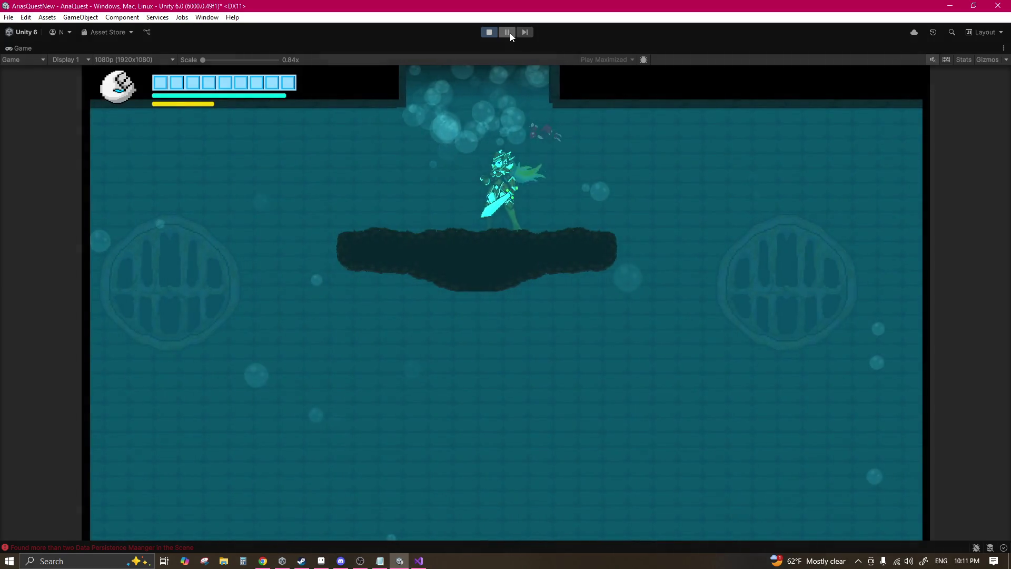
{"action": "key", "text": "Left"}
{"action": "key", "text": "Right"}
{"action": "key", "text": "shift"}
{"action": "key", "text": "Left"}
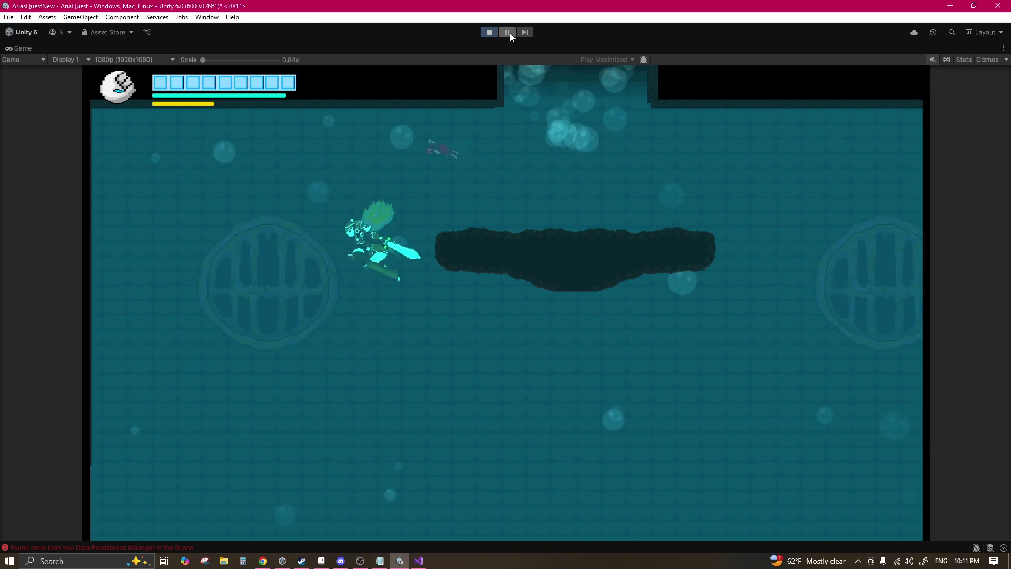
{"action": "key", "text": "Right"}
{"action": "key", "text": "shift"}
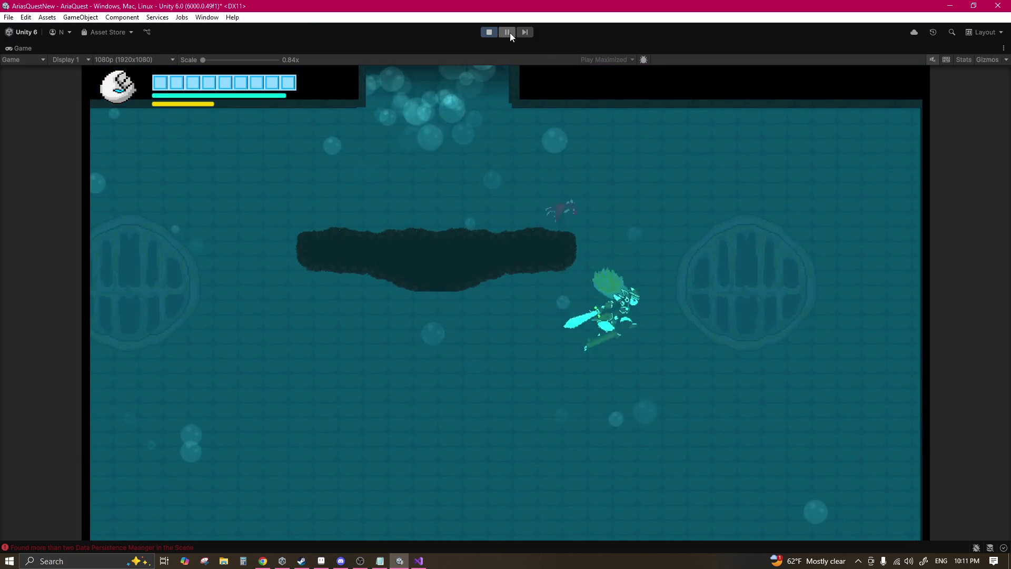
{"action": "key", "text": "Left"}
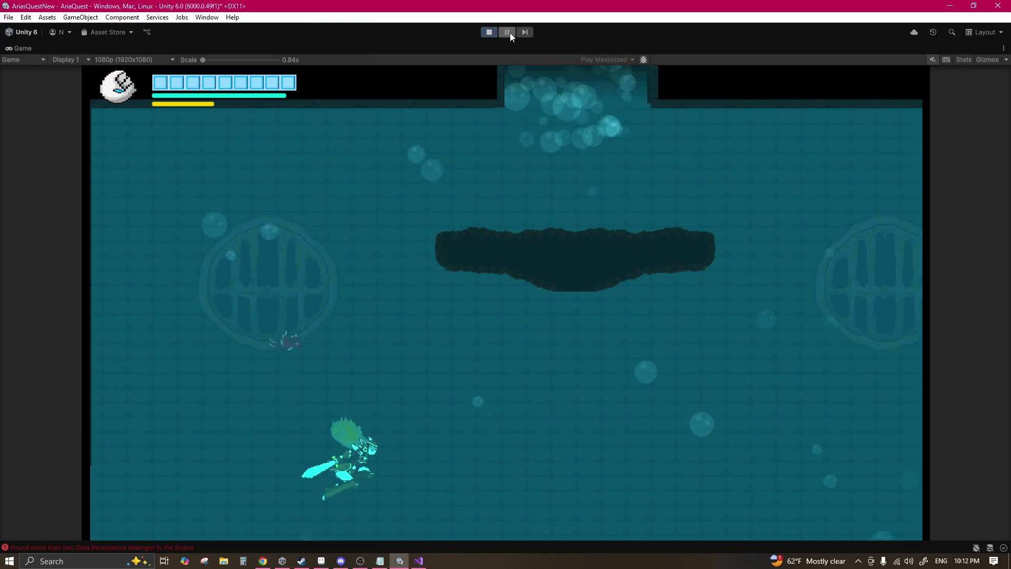
Step: Swim past the enemy up to the upper platform, grapple the ceiling, then switch to Aseprite
{"action": "key", "text": "Right"}
{"action": "key", "text": "Right"}
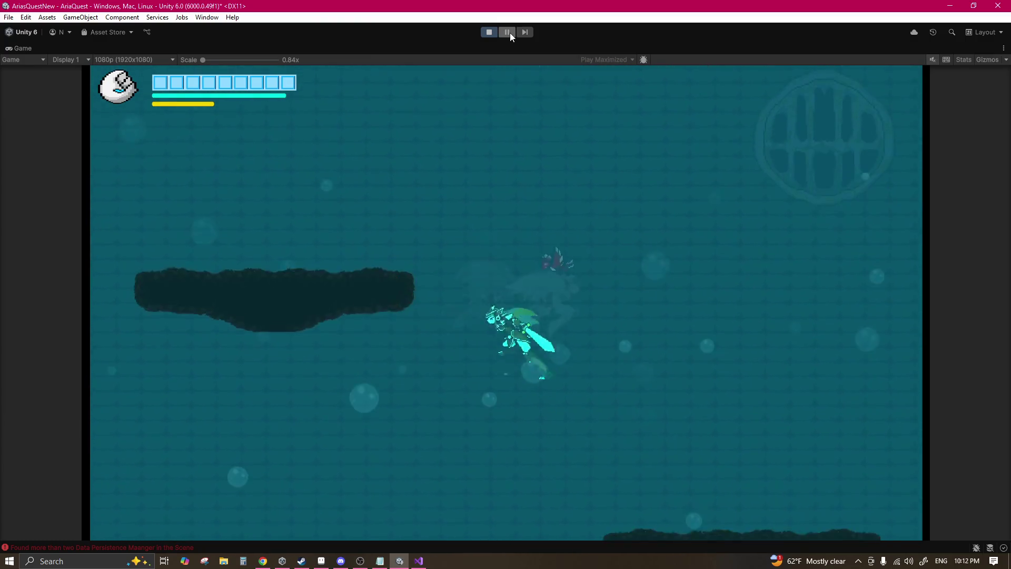
{"action": "key", "text": "Left"}
{"action": "key", "text": "Right"}
{"action": "key", "text": "Left"}
{"action": "key", "text": "Right"}
{"action": "key", "text": "Right"}
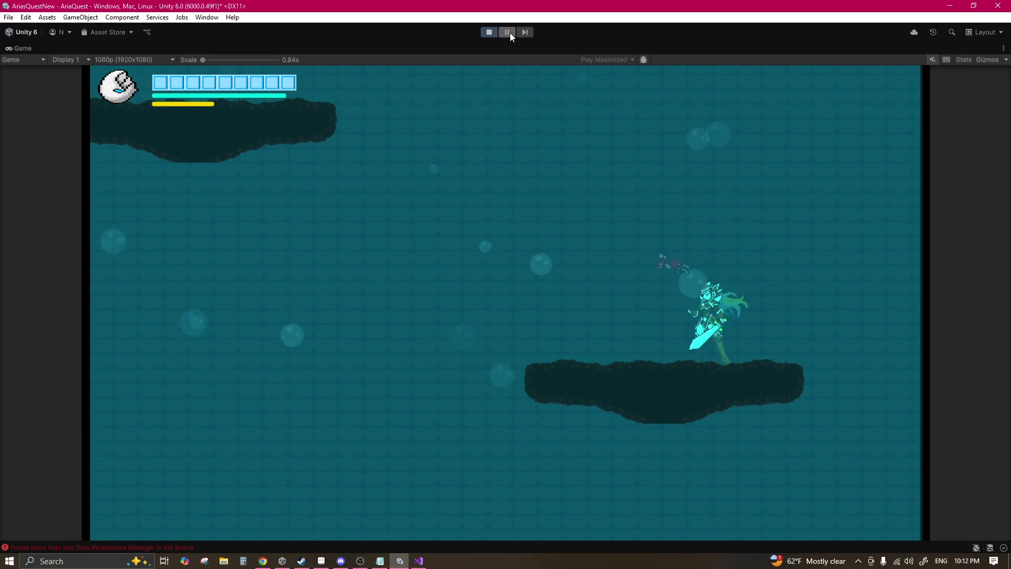
{"action": "key", "text": "Left"}
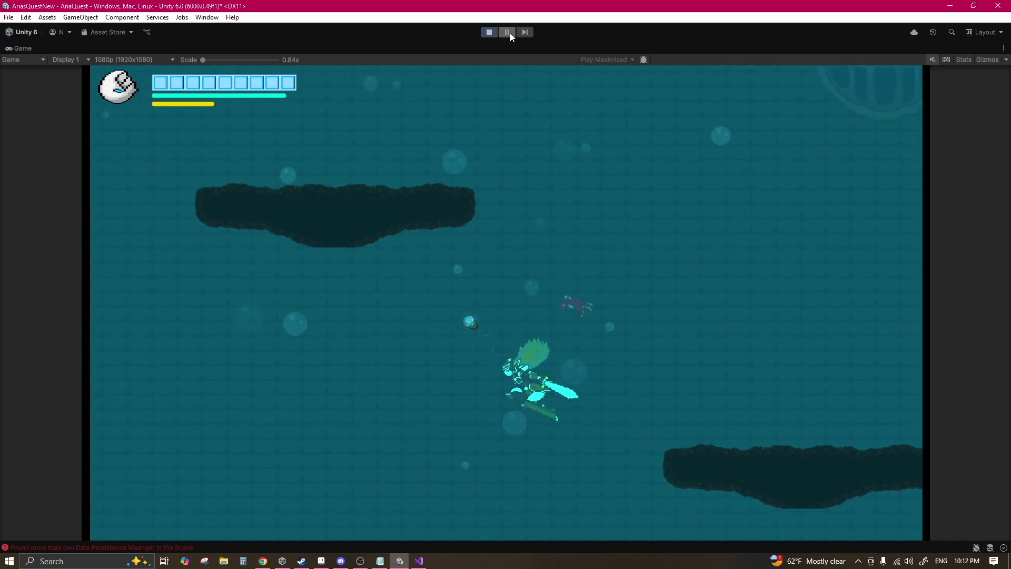
{"action": "key", "text": "Right"}
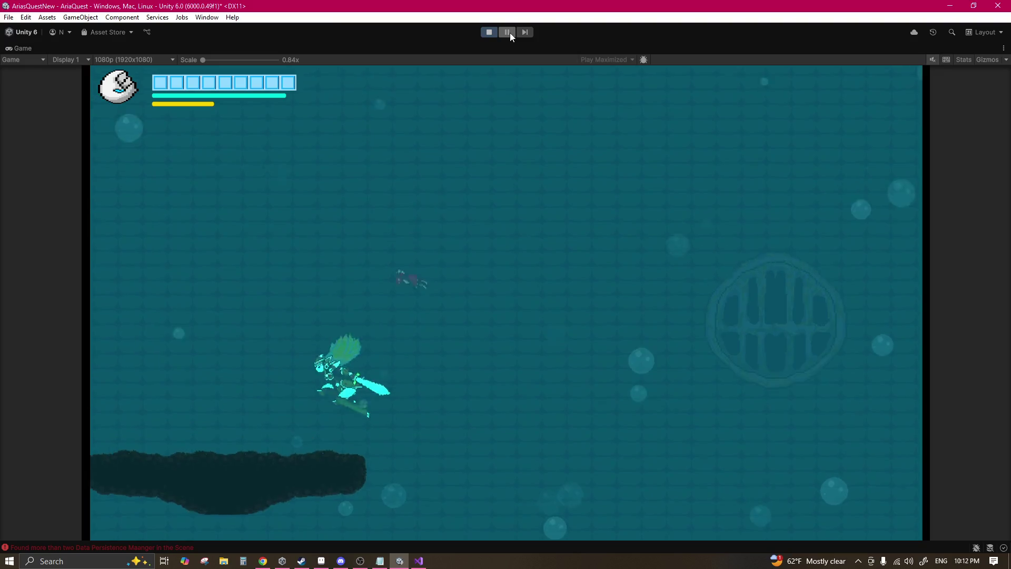
{"action": "key", "text": "Up"}
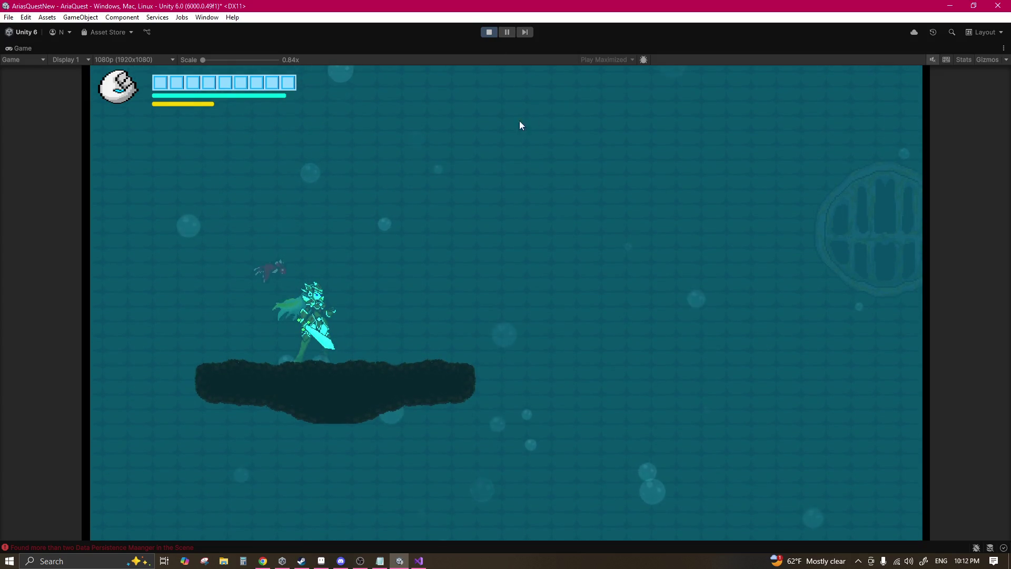
{"action": "left_click", "coordinate": [321, 561]}
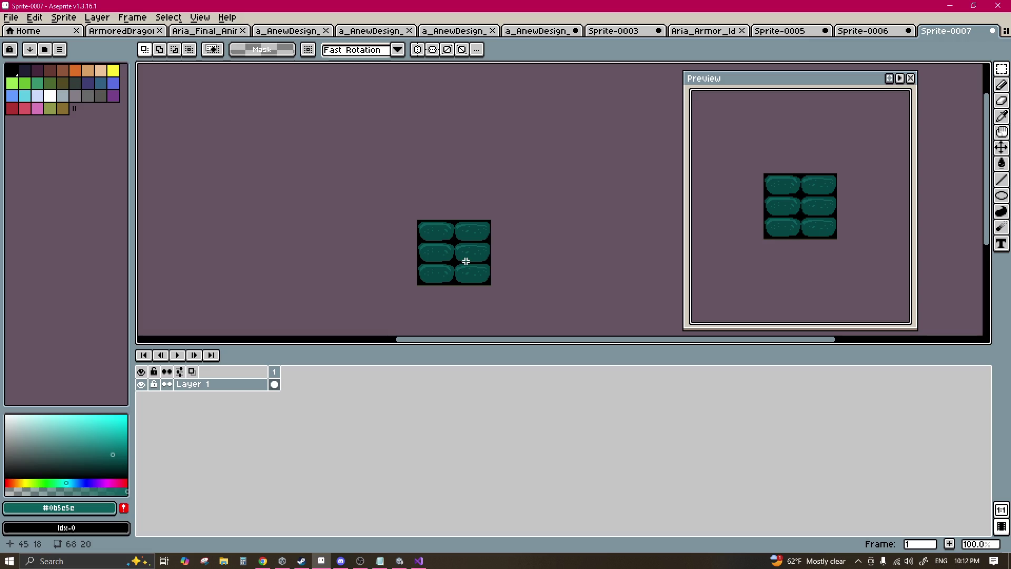
Step: Fill the black gaps between the teal blobs with a near-black teal (HSV 180,95,19)
{"action": "scroll", "coordinate": [466, 261], "scroll_direction": "up", "scroll_amount": 2}
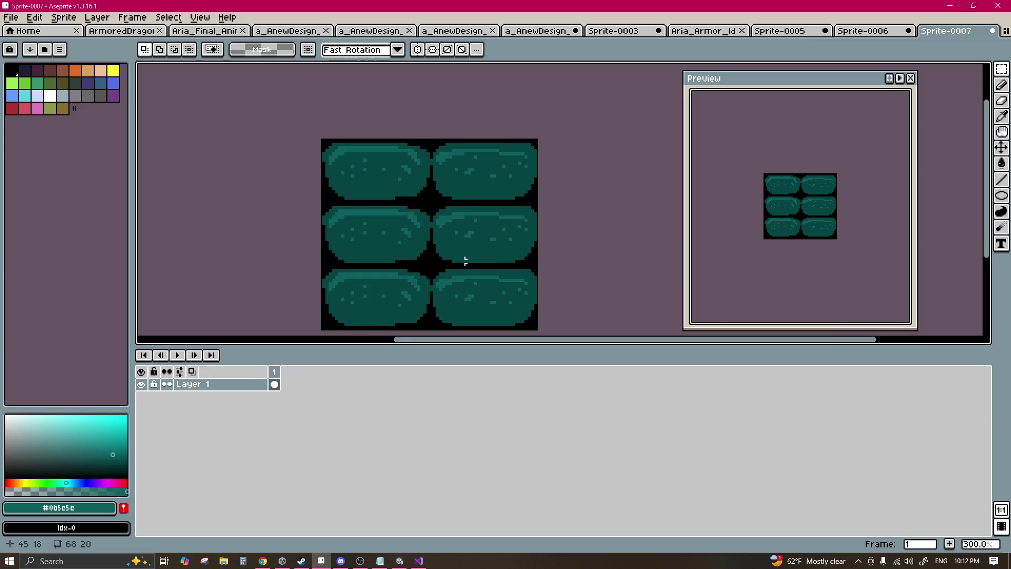
{"action": "key", "text": "g"}
{"action": "scroll", "coordinate": [426, 248], "scroll_direction": "up", "scroll_amount": 3}
{"action": "left_click", "coordinate": [436, 239], "text": "alt"}
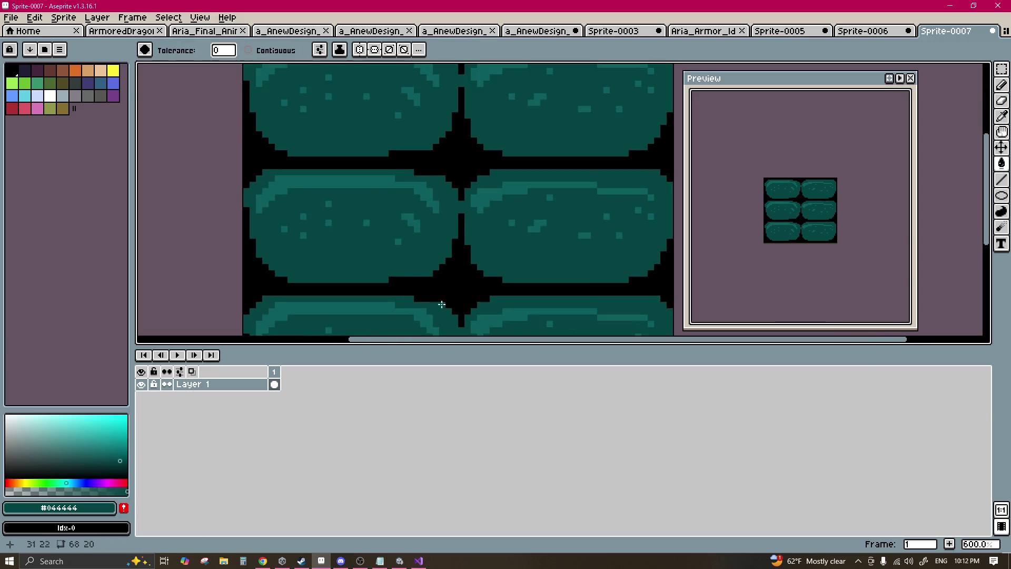
{"action": "key", "text": "i"}
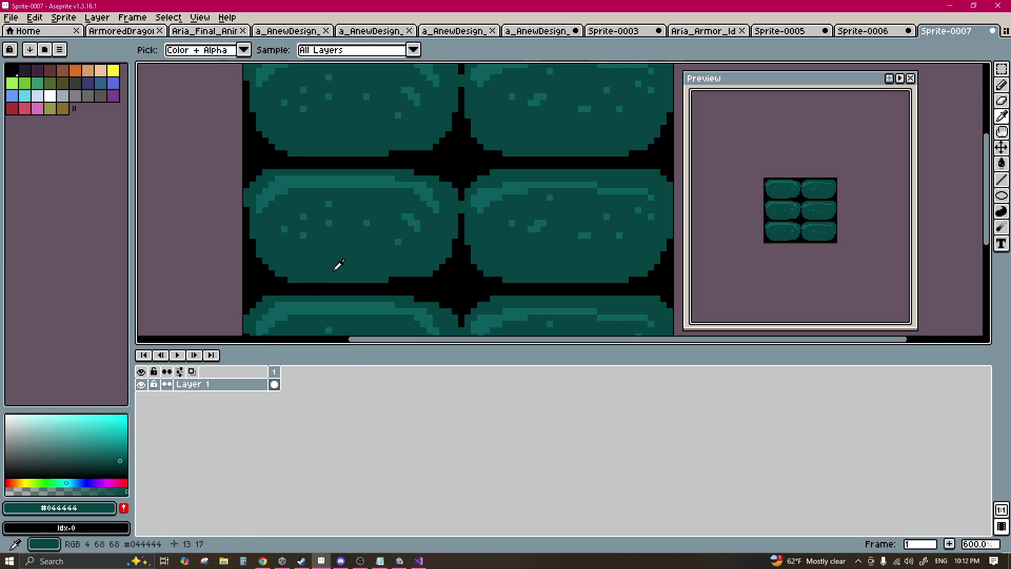
{"action": "left_click", "coordinate": [416, 271]}
{"action": "left_click", "coordinate": [403, 268]}
{"action": "key", "text": "g"}
{"action": "left_click_drag", "start_coordinate": [123, 455], "coordinate": [128, 477]}
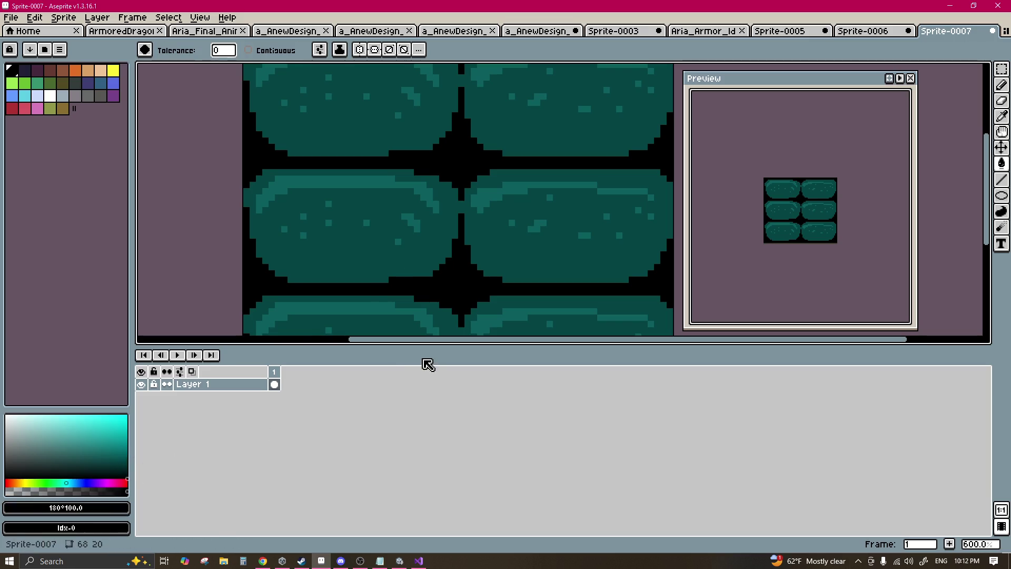
{"action": "left_click", "coordinate": [124, 472]}
{"action": "left_click", "coordinate": [441, 285]}
Step: Refill the dark gaps with a slightly lighter dark teal shade
{"action": "scroll", "coordinate": [441, 285], "scroll_direction": "down", "scroll_amount": 4}
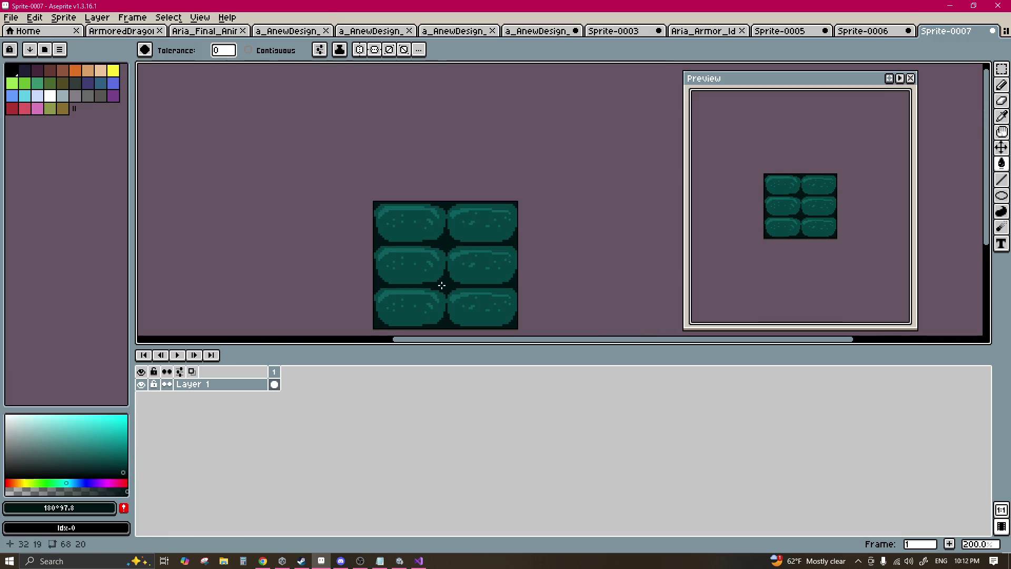
{"action": "scroll", "coordinate": [439, 290], "scroll_direction": "up", "scroll_amount": 5}
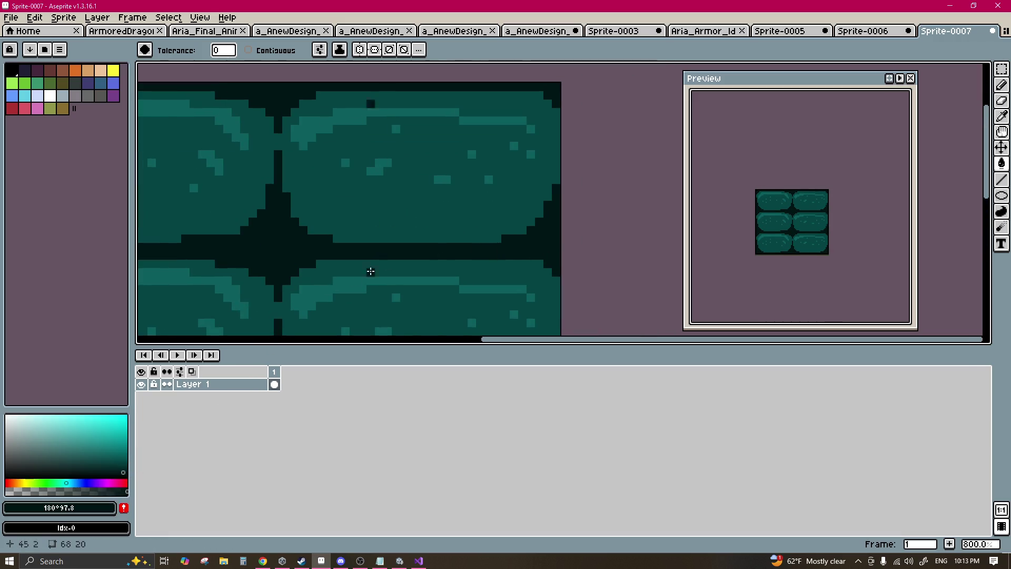
{"action": "key", "text": "i"}
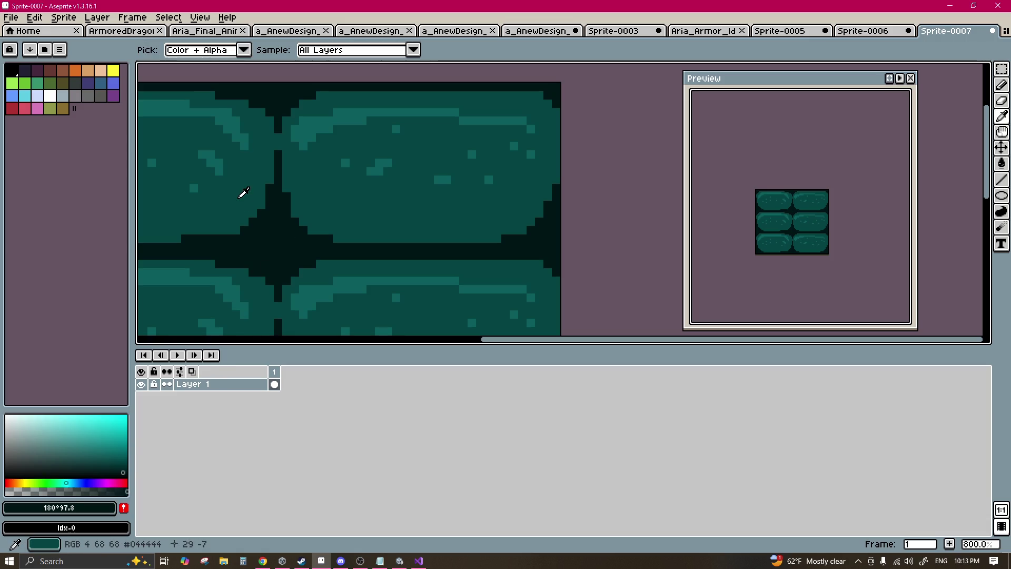
{"action": "left_click", "coordinate": [241, 192]}
{"action": "left_click", "coordinate": [268, 233]}
{"action": "key", "text": "g"}
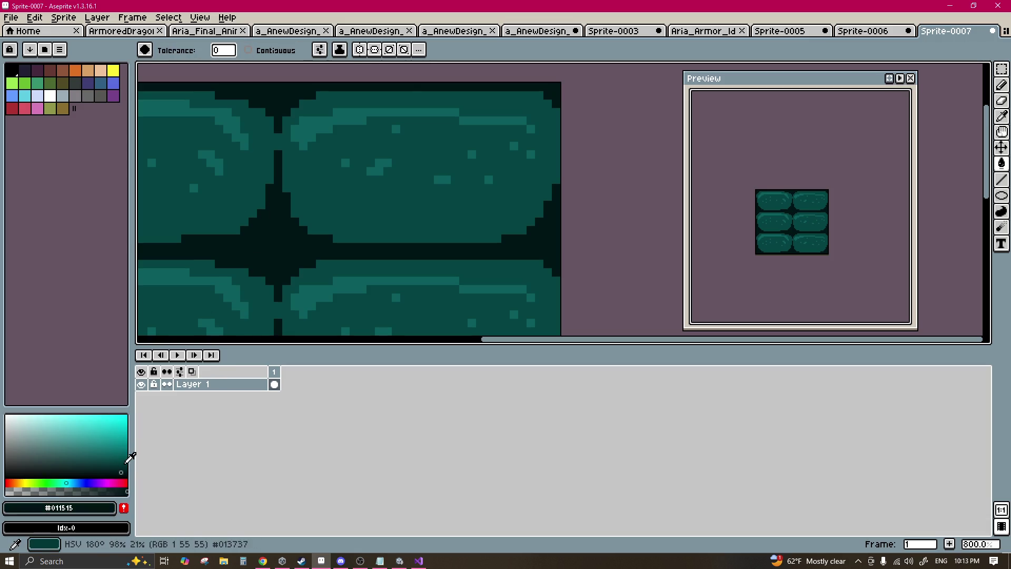
{"action": "left_click", "coordinate": [122, 465]}
{"action": "left_click", "coordinate": [231, 235]}
{"action": "scroll", "coordinate": [316, 247], "scroll_direction": "down", "scroll_amount": 5}
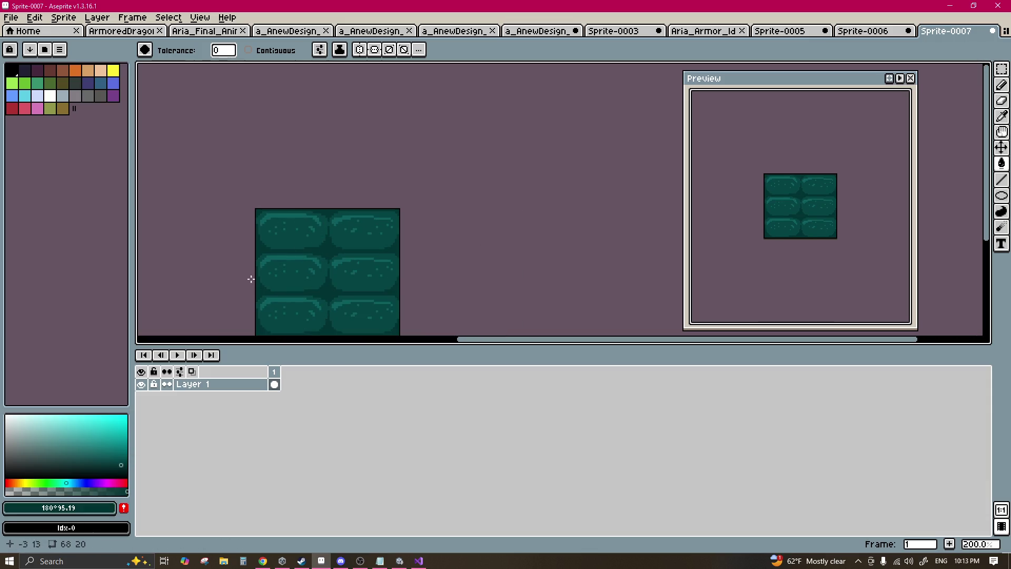
Step: Re-export Sprite-0007 as a sprite sheet over the old file and return to Unity
{"action": "left_click", "coordinate": [12, 17]}
{"action": "mouse_move", "coordinate": [63, 122]}
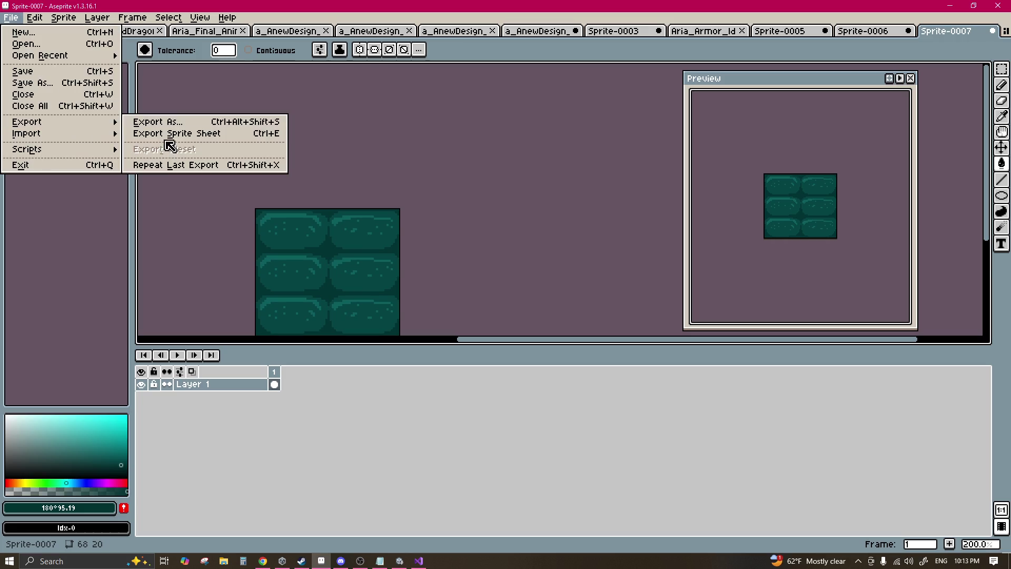
{"action": "left_click", "coordinate": [174, 133]}
{"action": "left_click", "coordinate": [481, 408]}
{"action": "left_click", "coordinate": [489, 317]}
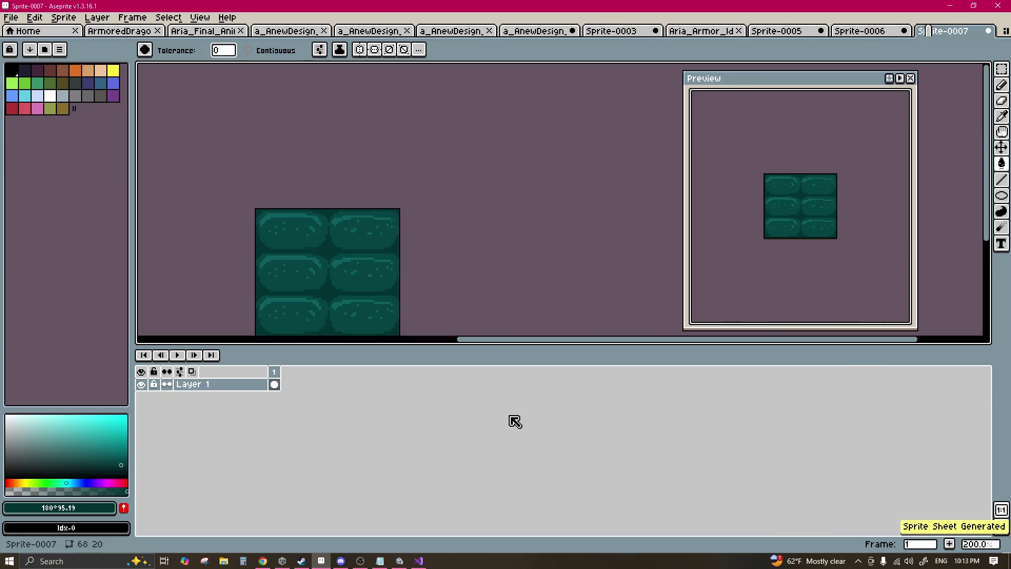
{"action": "left_click", "coordinate": [400, 560]}
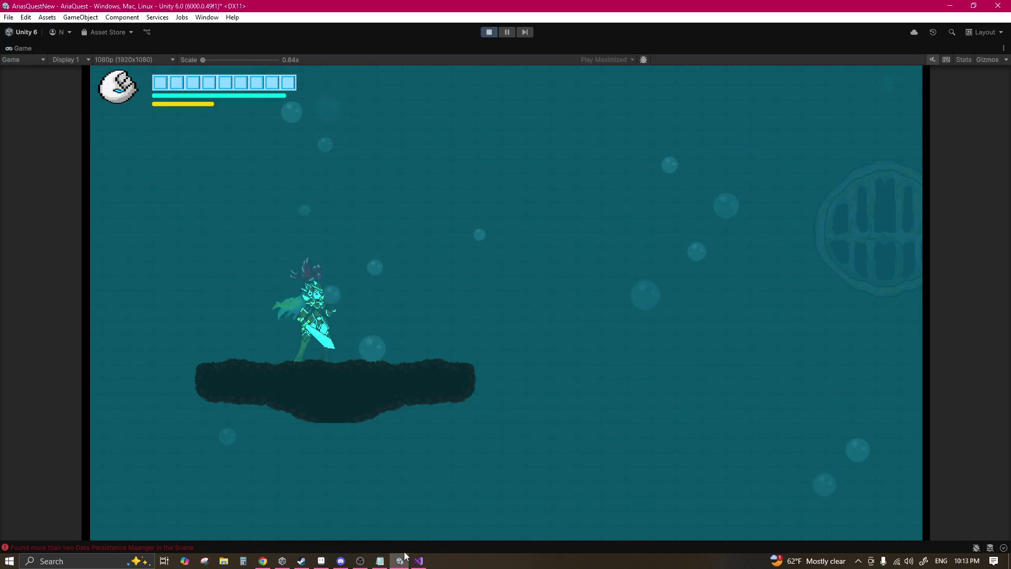
Step: Play-test the level by swimming up and grappling to the ceiling platform, then return to Aseprite
{"action": "key", "text": "space"}
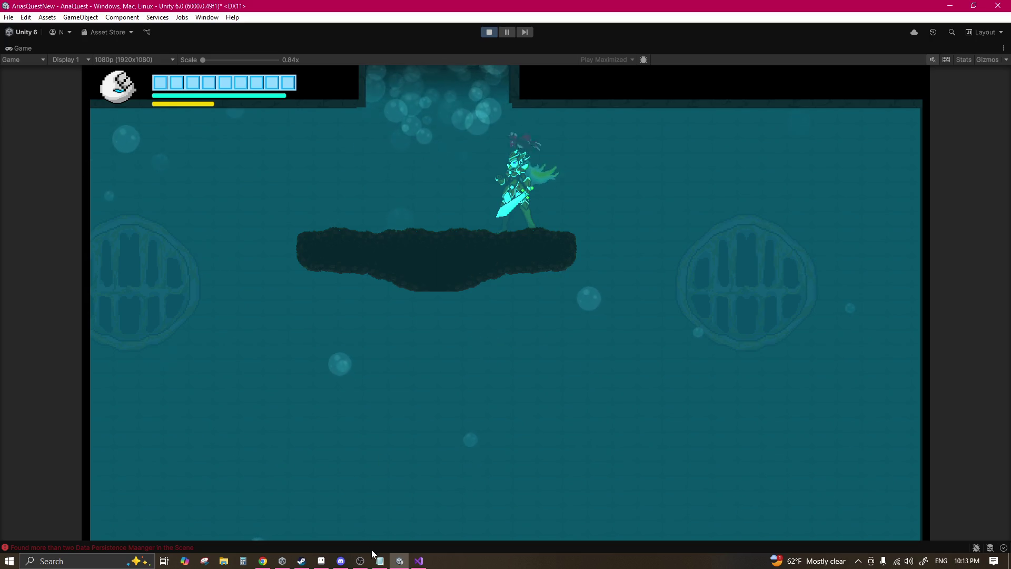
{"action": "left_click", "coordinate": [379, 561]}
{"action": "left_click", "coordinate": [321, 561]}
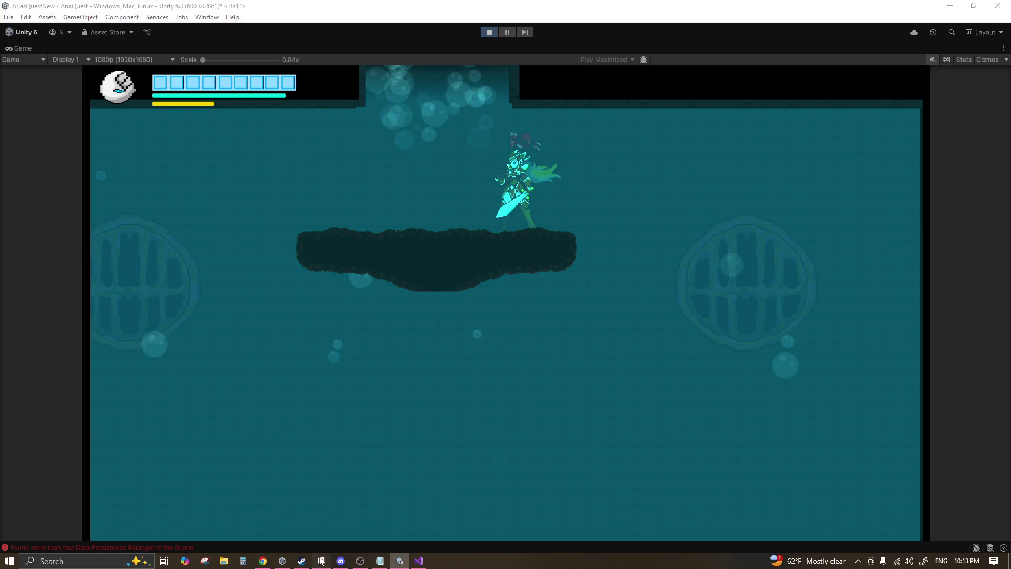
{"action": "scroll", "coordinate": [353, 282], "scroll_direction": "down", "scroll_amount": 3}
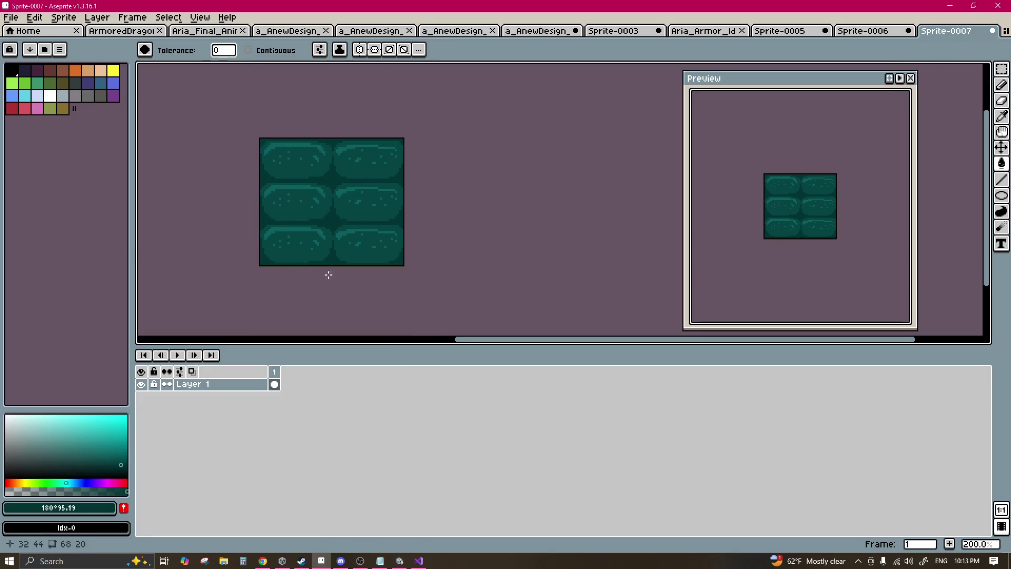
Step: Undo the last colour fill, re-export the tile sheet over the old file, and open Sprite-0006
{"action": "scroll", "coordinate": [268, 269], "scroll_direction": "up", "scroll_amount": 1}
{"action": "key", "text": "ctrl+z"}
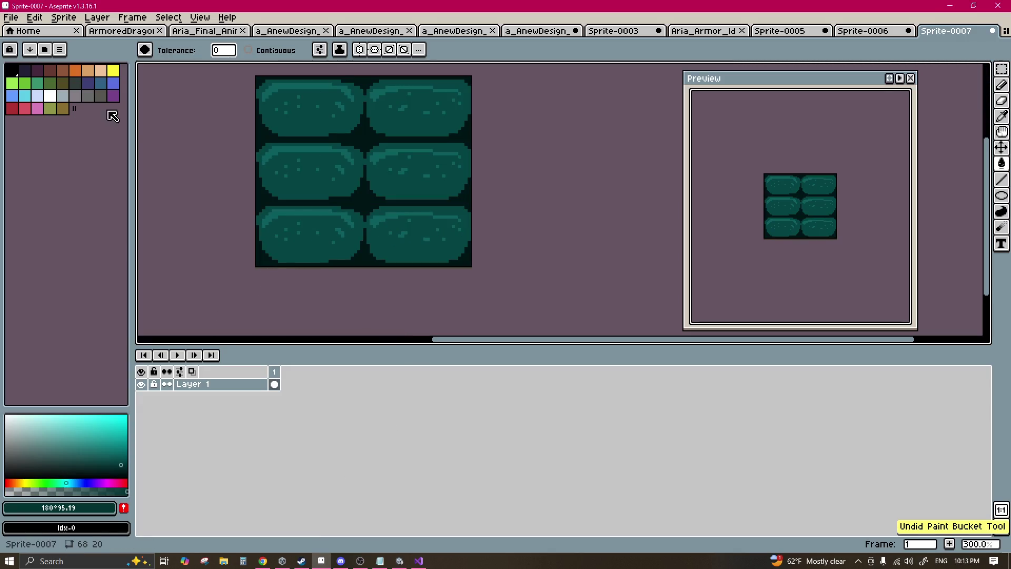
{"action": "left_click", "coordinate": [11, 17]}
{"action": "mouse_move", "coordinate": [34, 122]}
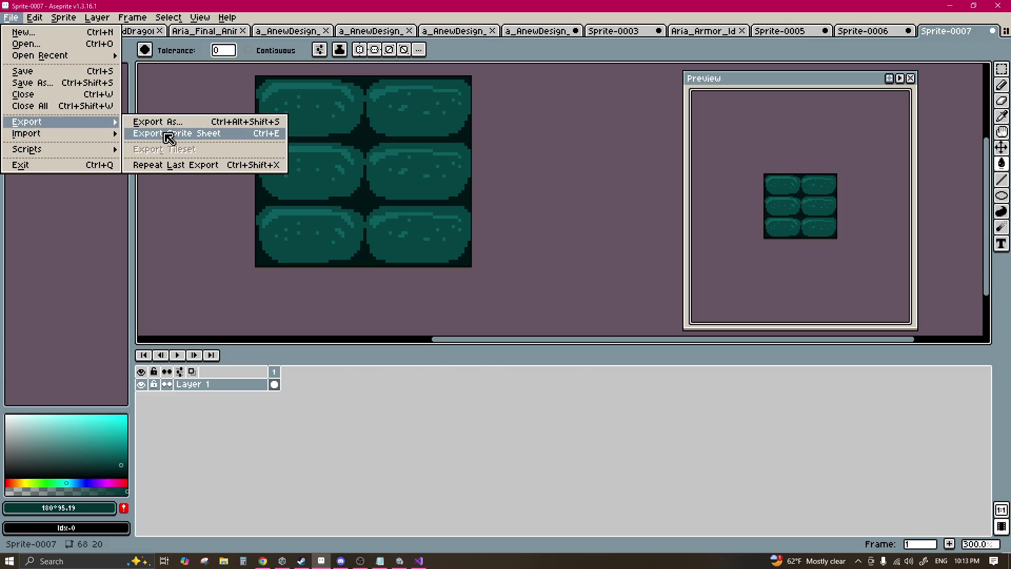
{"action": "left_click", "coordinate": [169, 134]}
{"action": "left_click", "coordinate": [509, 417]}
{"action": "left_click", "coordinate": [477, 315]}
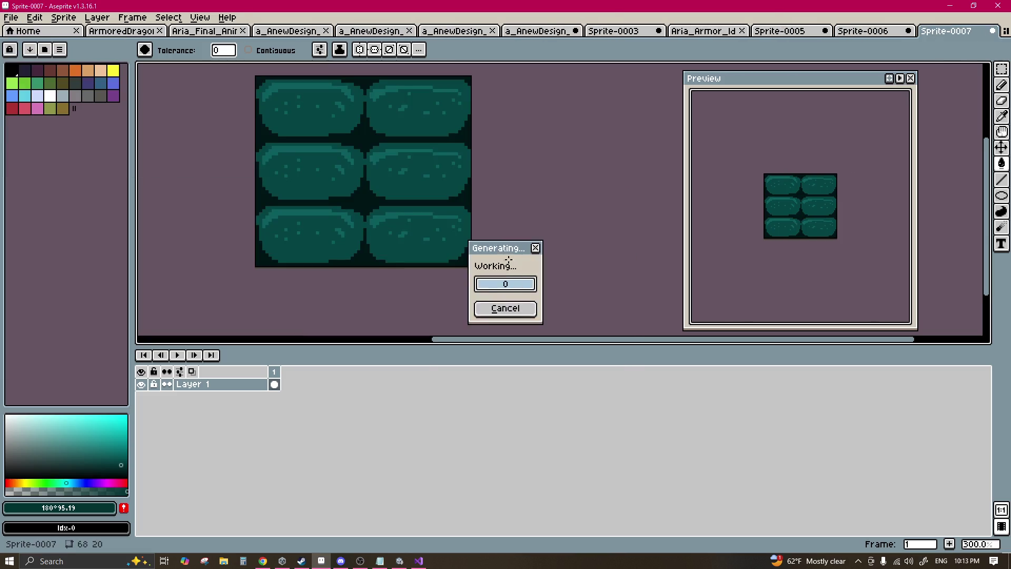
{"action": "left_click", "coordinate": [866, 34]}
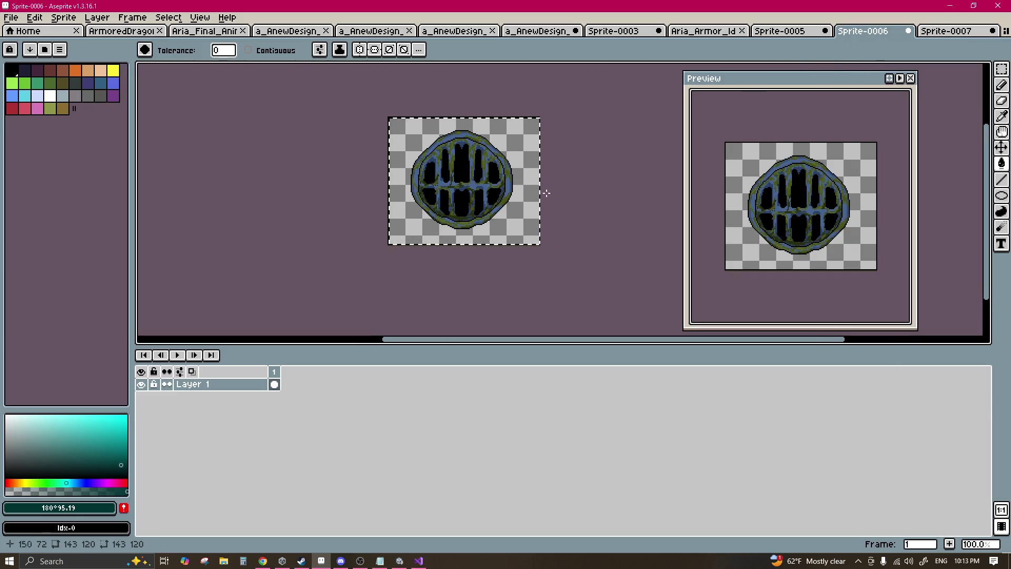
Step: Duplicate the drain's first frame several times and add a new layer above Layer 1
{"action": "key", "text": "m"}
{"action": "scroll", "coordinate": [501, 163], "scroll_direction": "up", "scroll_amount": 3}
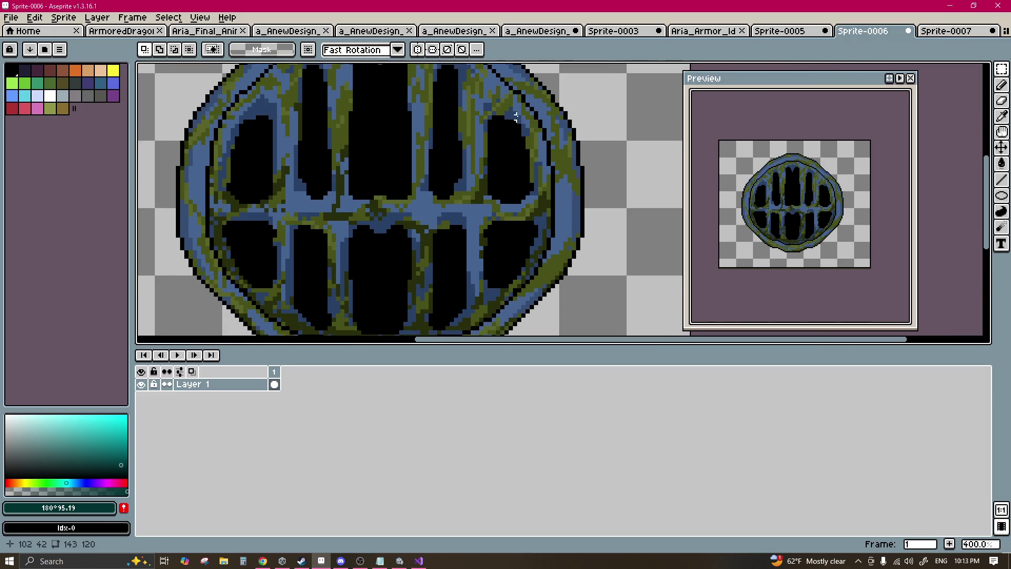
{"action": "scroll", "coordinate": [506, 121], "scroll_direction": "down", "scroll_amount": 2}
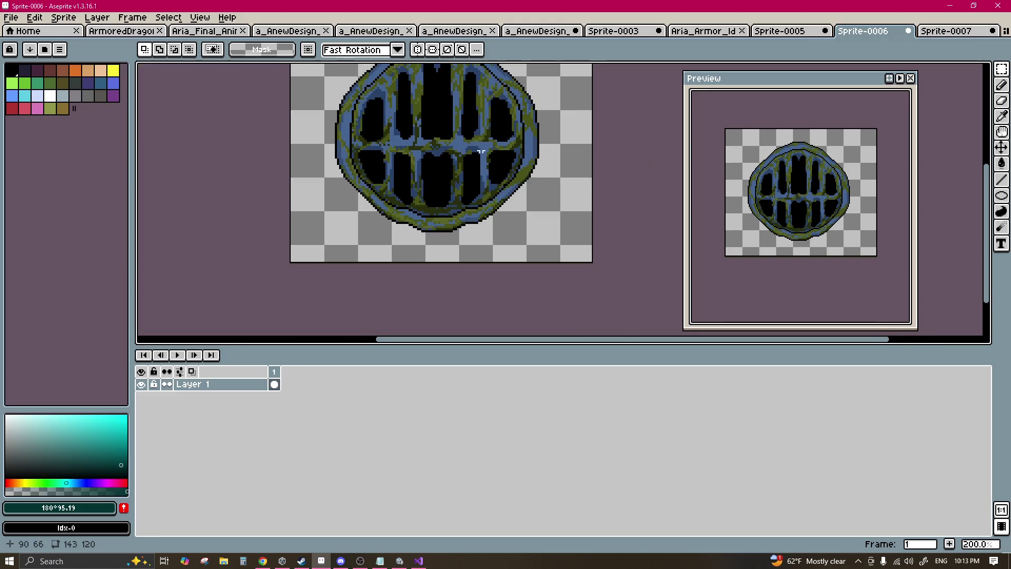
{"action": "scroll", "coordinate": [482, 151], "scroll_direction": "down", "scroll_amount": 1}
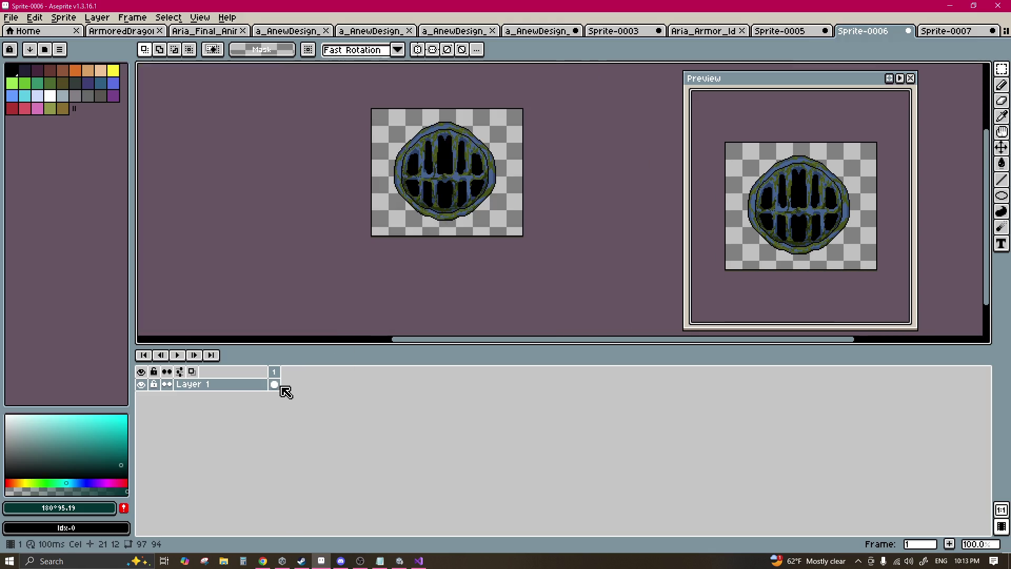
{"action": "key", "text": "alt+n"}
{"action": "key", "text": "alt+n"}
{"action": "key", "text": "alt+n"}
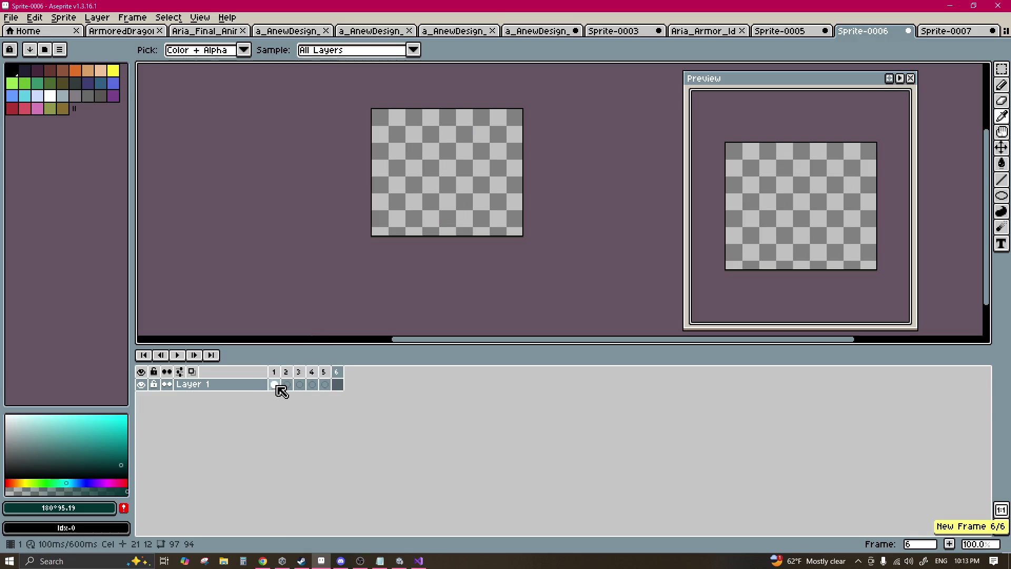
{"action": "left_click", "coordinate": [275, 385]}
{"action": "key", "text": "alt+n"}
{"action": "key", "text": "alt+n"}
{"action": "key", "text": "alt+n"}
{"action": "key", "text": "alt+n"}
{"action": "left_click", "coordinate": [287, 385]}
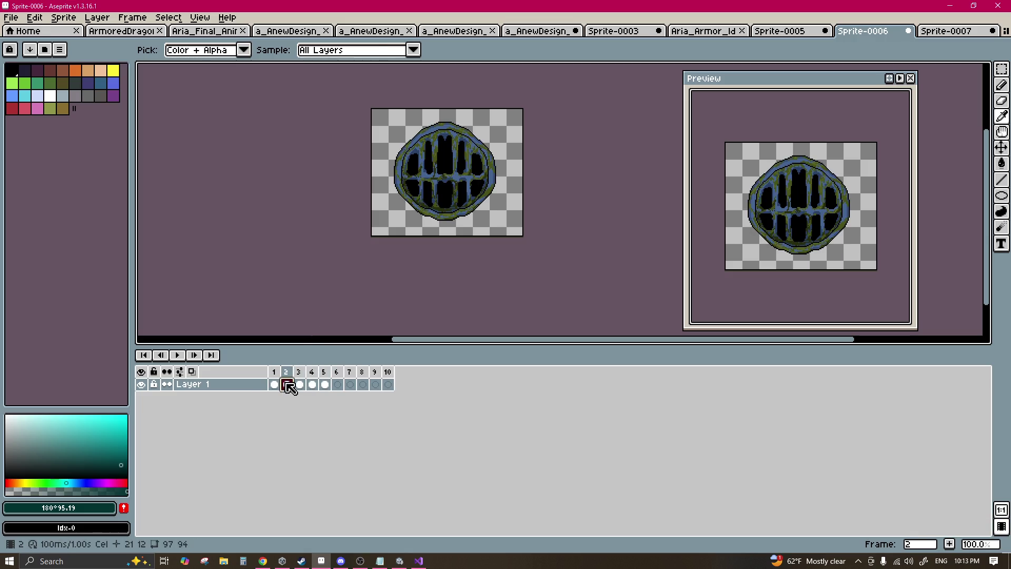
{"action": "key", "text": "m"}
{"action": "left_click", "coordinate": [259, 386]}
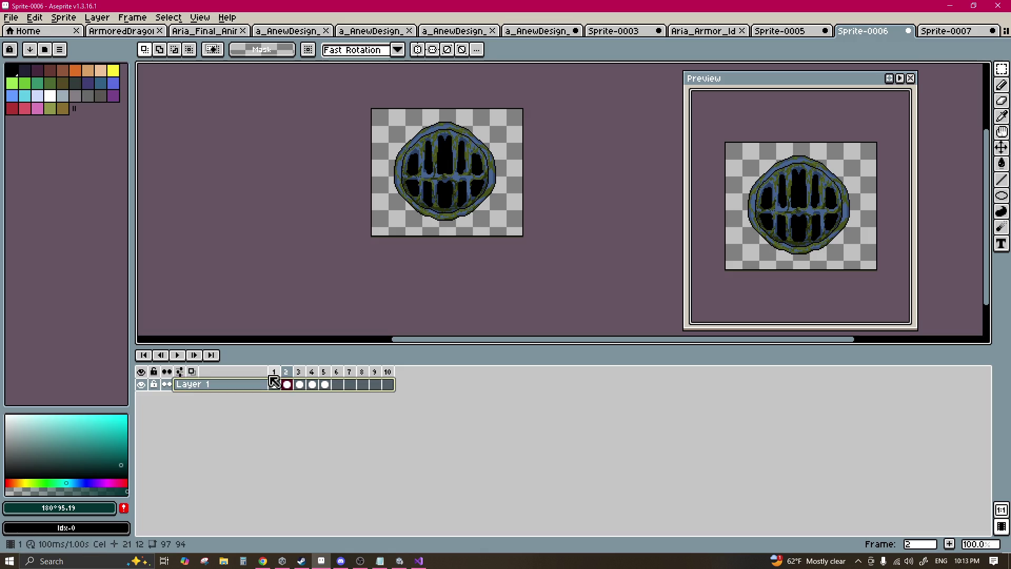
{"action": "key", "text": "shift+n"}
{"action": "key", "text": "shift+n"}
Step: Move the drain cels onto Layer 2 and link them across frames 3–7
{"action": "left_click_drag", "start_coordinate": [274, 409], "coordinate": [362, 401]}
{"action": "left_click", "coordinate": [300, 398]}
{"action": "left_click", "coordinate": [276, 410]}
{"action": "left_click_drag", "start_coordinate": [299, 396], "coordinate": [350, 396]}
{"action": "right_click", "coordinate": [349, 397]}
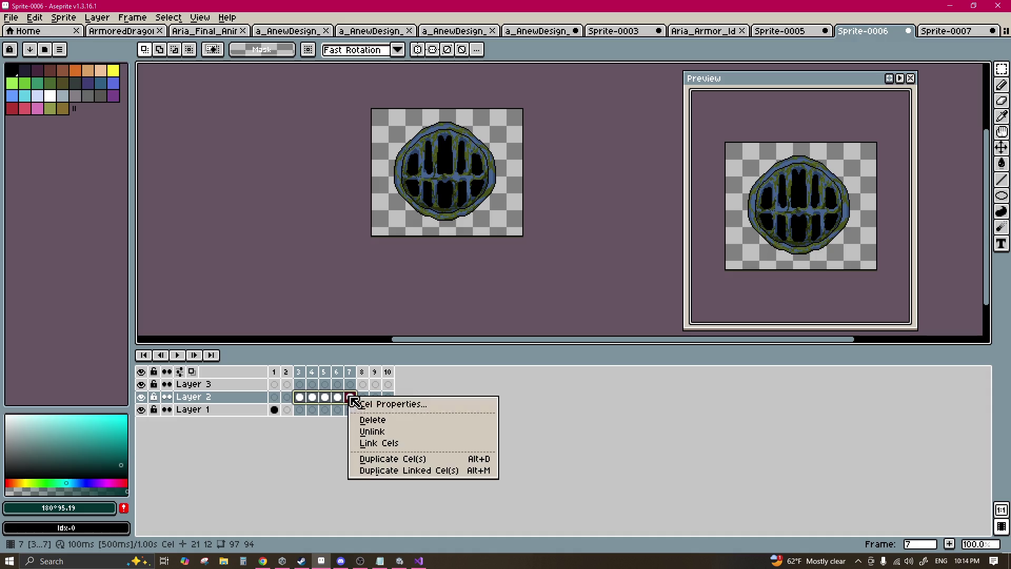
{"action": "left_click", "coordinate": [385, 443]}
{"action": "left_click_drag", "start_coordinate": [304, 374], "coordinate": [354, 375]}
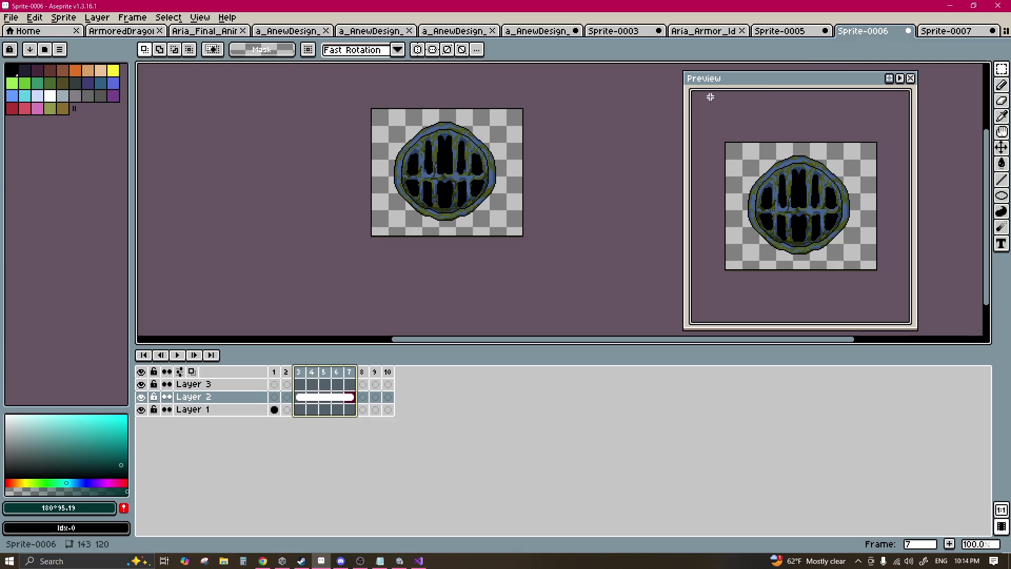
{"action": "left_click", "coordinate": [935, 33]}
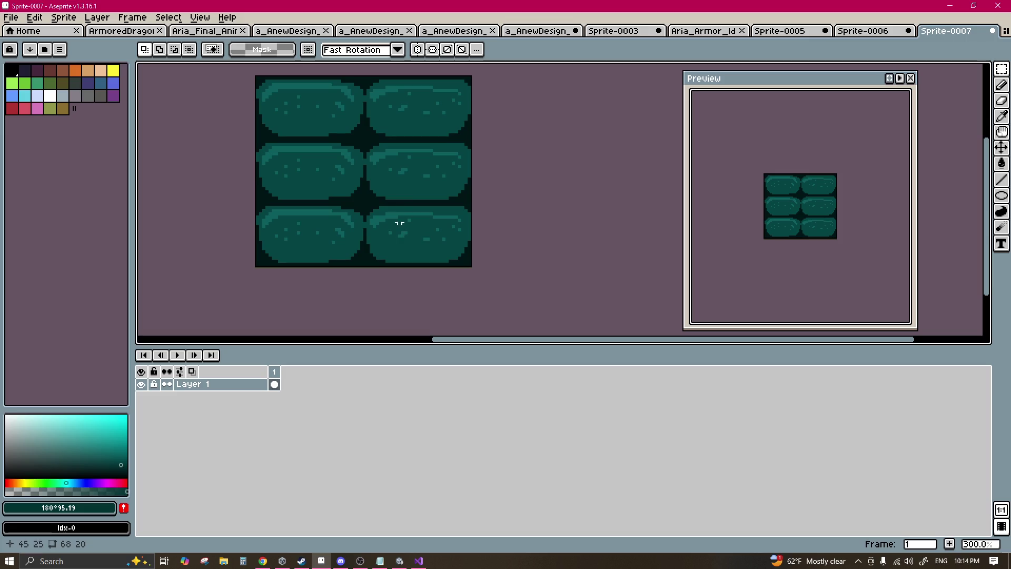
Step: Add a second frame to the Sprite-0007 tile and pick the dark #011515 colour
{"action": "key", "text": "b"}
{"action": "key", "text": "i"}
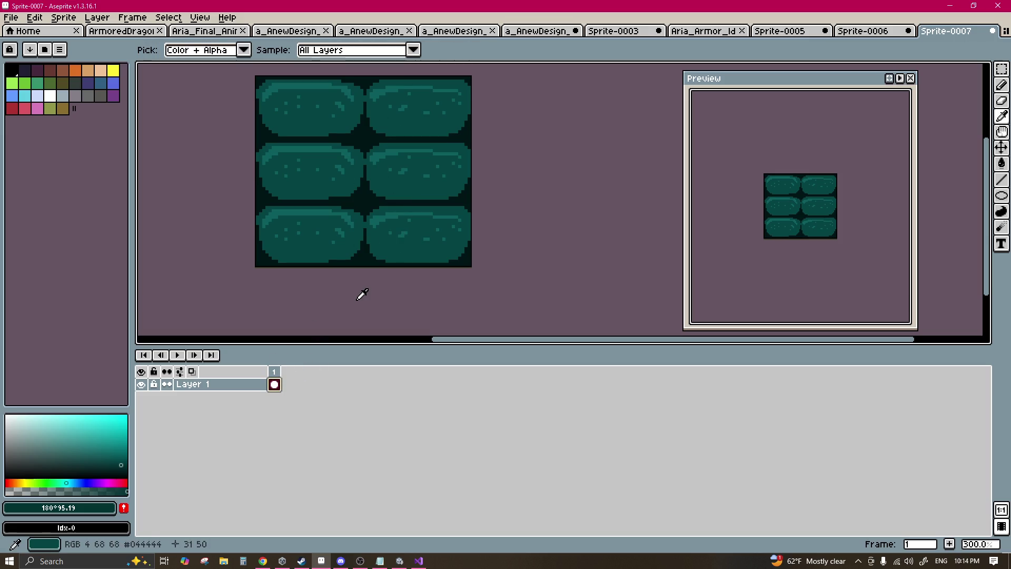
{"action": "key", "text": "alt+n"}
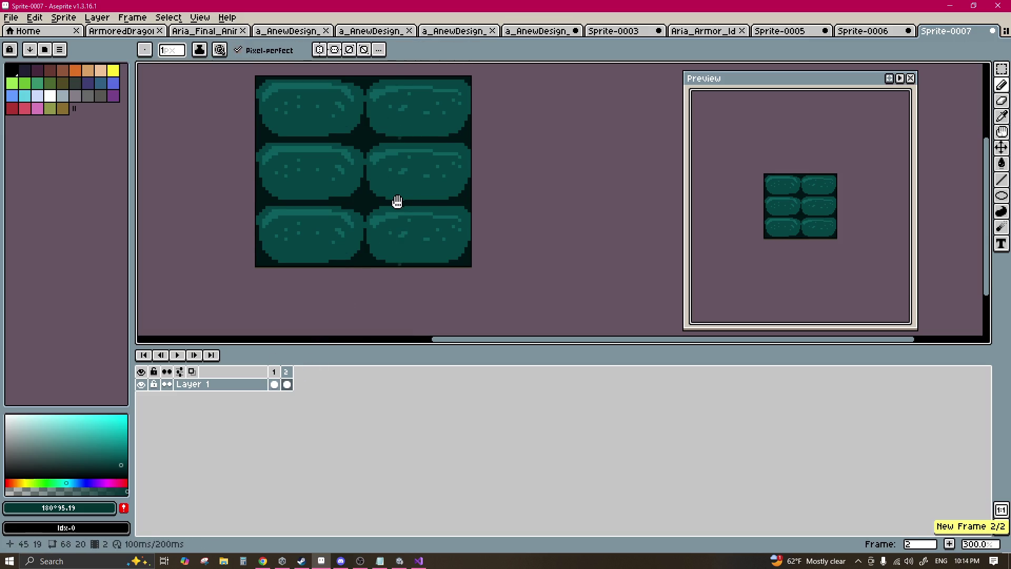
{"action": "scroll", "coordinate": [400, 199], "scroll_direction": "up", "scroll_amount": 2}
{"action": "left_click", "coordinate": [491, 247]}
{"action": "key", "text": "b"}
{"action": "scroll", "coordinate": [429, 232], "scroll_direction": "up", "scroll_amount": 16}
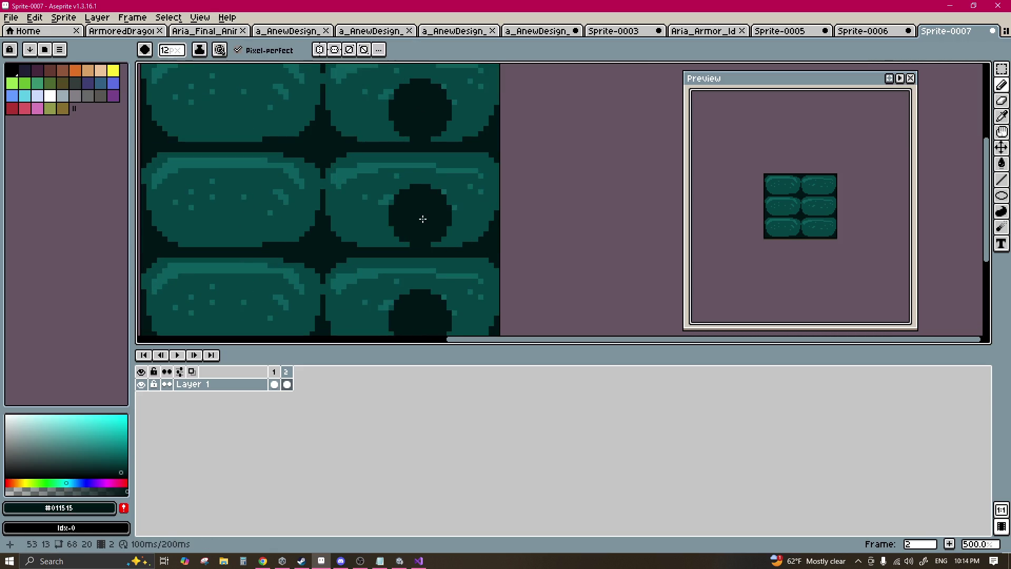
{"action": "scroll", "coordinate": [416, 210], "scroll_direction": "down", "scroll_amount": 1}
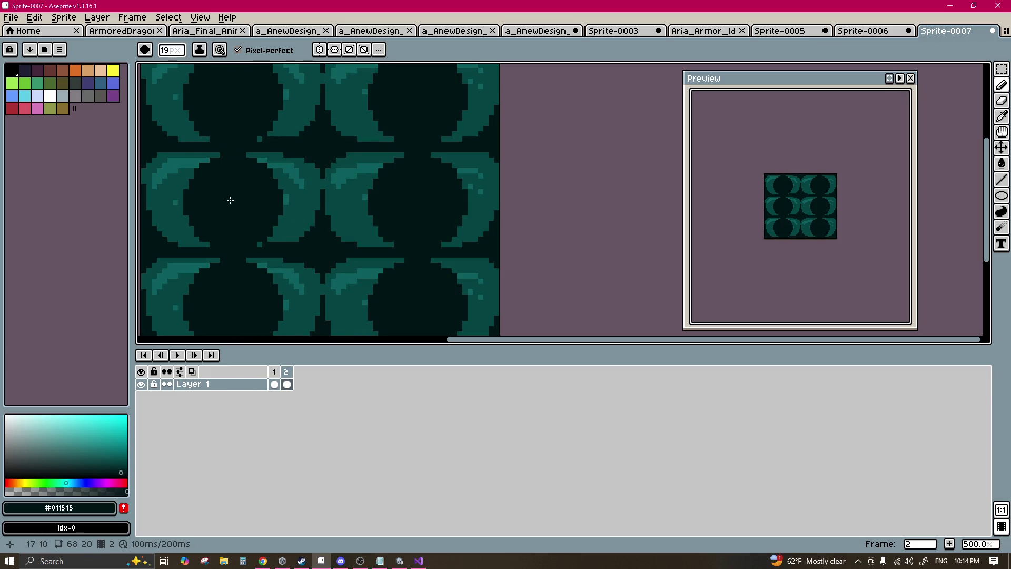
{"action": "left_click_drag", "start_coordinate": [231, 201], "coordinate": [294, 203]}
{"action": "key", "text": "ctrl+z"}
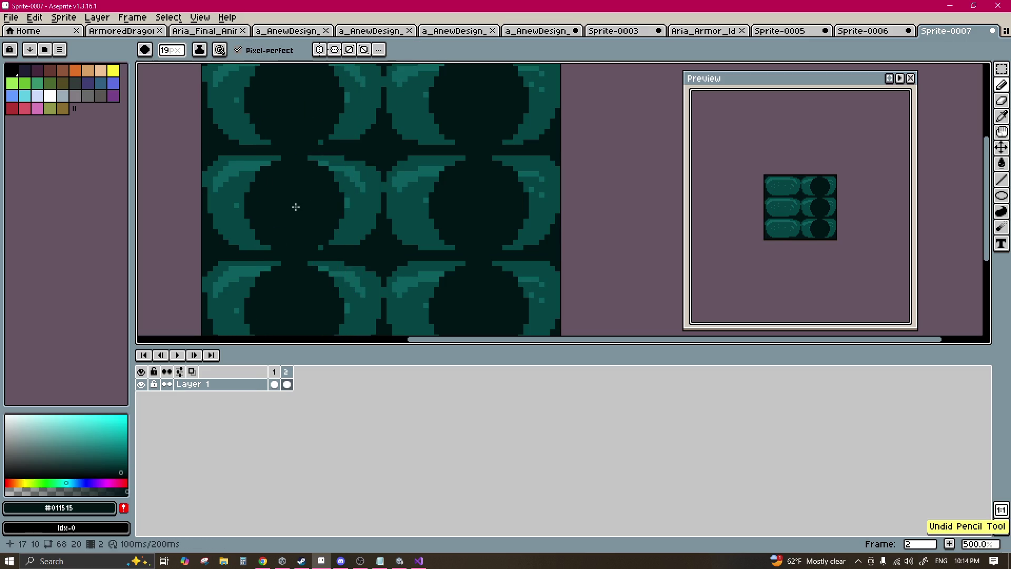
Step: Paint teal #044444 and lighter #0b5c5c circles in the left column with a 10–12 px brush
{"action": "left_click", "coordinate": [354, 191], "text": "alt"}
{"action": "key", "text": "minus"}
{"action": "key", "text": "minus"}
{"action": "key", "text": "minus"}
{"action": "left_click", "coordinate": [295, 197]}
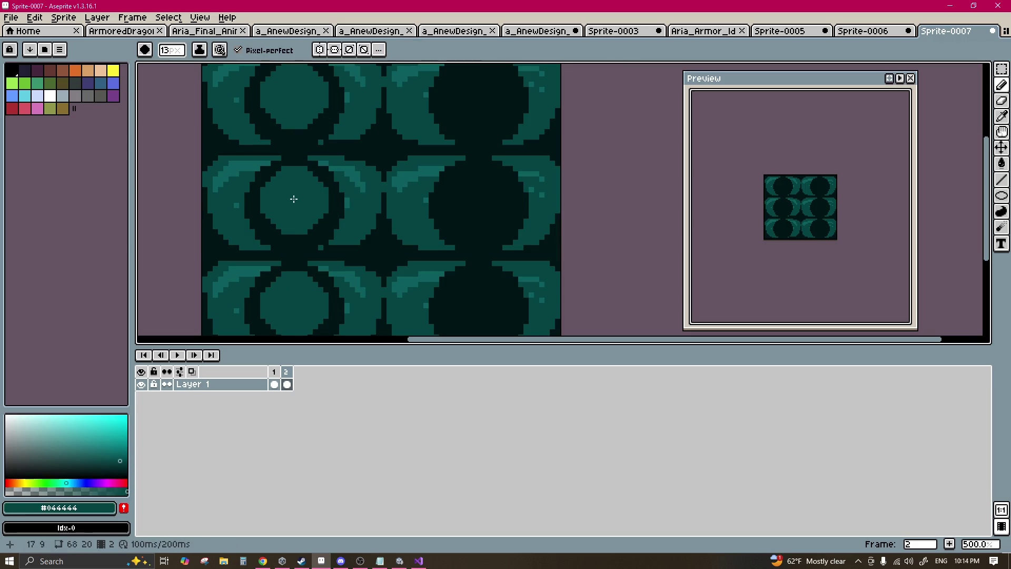
{"action": "key", "text": "minus"}
{"action": "key", "text": "minus"}
{"action": "key", "text": "minus"}
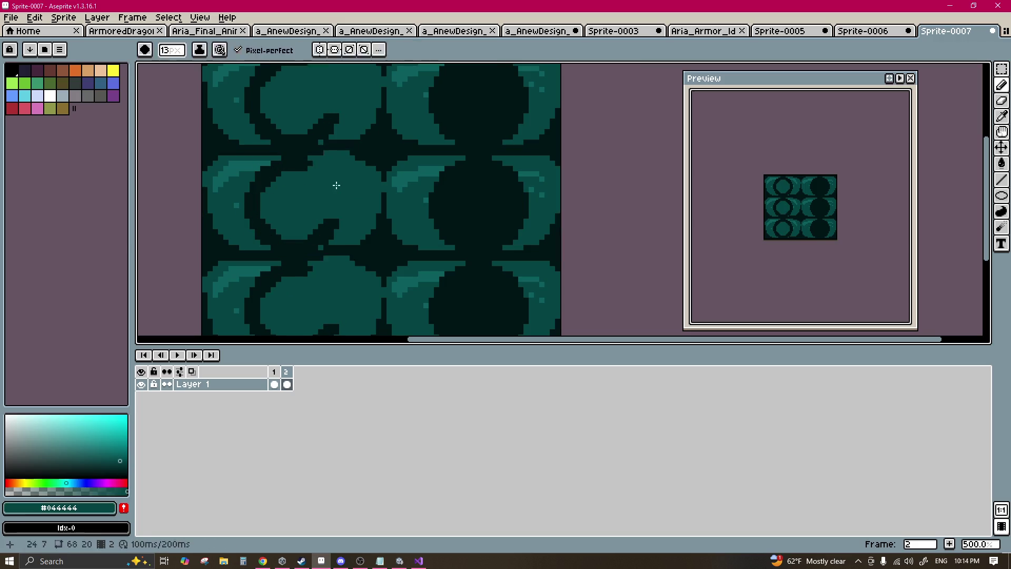
{"action": "left_click", "coordinate": [352, 173], "text": "alt"}
{"action": "left_click_drag", "start_coordinate": [309, 198], "coordinate": [290, 208]}
{"action": "key", "text": "minus"}
{"action": "key", "text": "minus"}
{"action": "key", "text": "minus"}
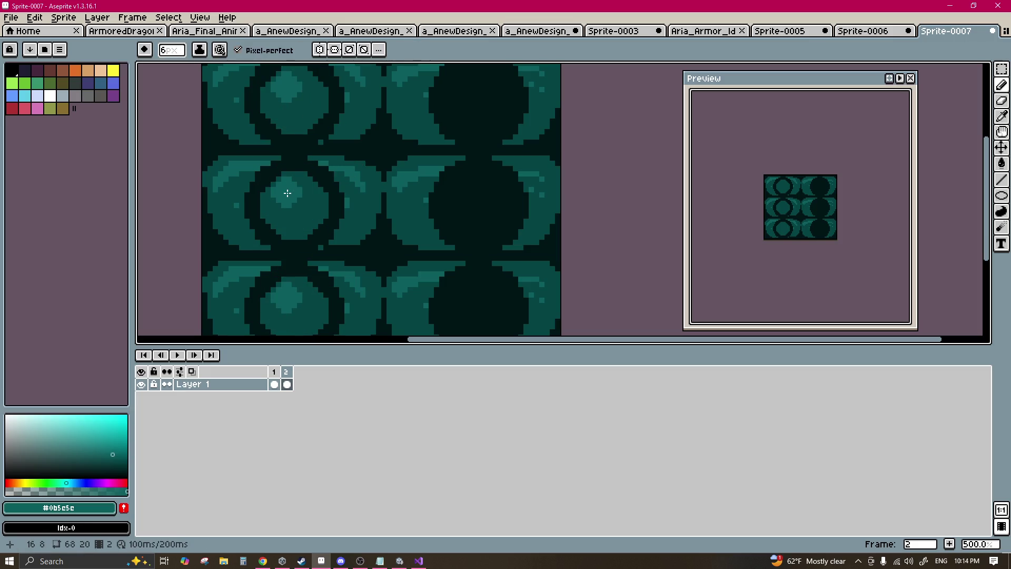
{"action": "key", "text": "plus"}
{"action": "key", "text": "plus"}
{"action": "key", "text": "plus"}
{"action": "scroll", "coordinate": [289, 213], "scroll_direction": "up", "scroll_amount": 1}
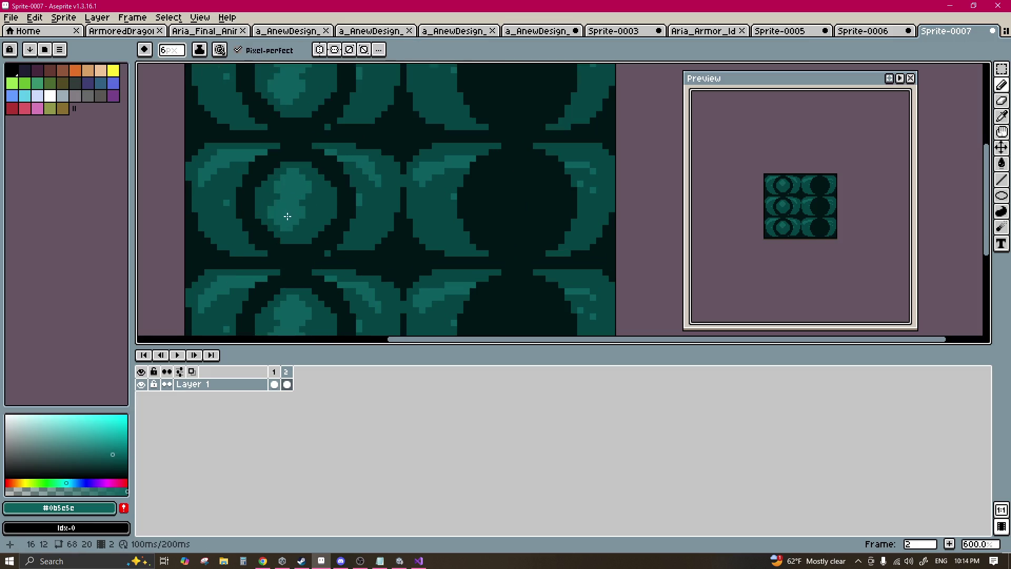
{"action": "key", "text": "ctrl+z"}
{"action": "left_click", "coordinate": [299, 208]}
{"action": "key", "text": "minus"}
{"action": "left_click", "coordinate": [297, 202]}
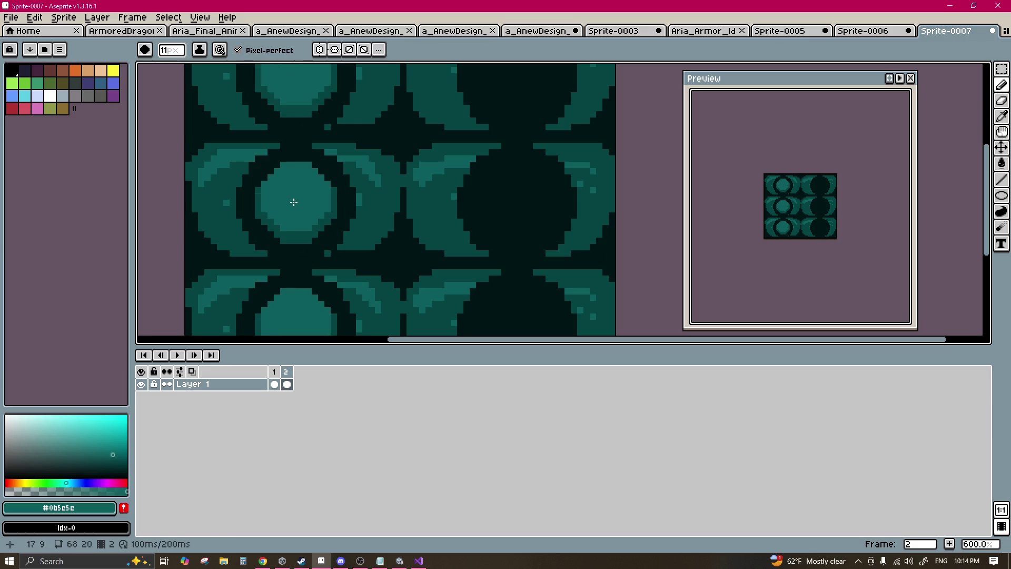
Step: Try several placements for a teal blob across the tile, undoing each trial
{"action": "key", "text": "ctrl+z"}
{"action": "left_click", "coordinate": [301, 228]}
{"action": "key", "text": "ctrl+z"}
{"action": "left_click", "coordinate": [517, 235]}
{"action": "key", "text": "ctrl+z"}
{"action": "left_click", "coordinate": [402, 223]}
{"action": "key", "text": "ctrl+z"}
{"action": "left_click", "coordinate": [368, 217]}
{"action": "key", "text": "ctrl+z"}
Step: Stamp a dark #011515 dot inside the left circle to leave a thin ring
{"action": "left_click", "coordinate": [327, 163], "text": "alt"}
{"action": "left_click", "coordinate": [311, 187]}
{"action": "key", "text": "ctrl+z"}
{"action": "left_click", "coordinate": [292, 205]}
{"action": "key", "text": "ctrl+z"}
{"action": "key", "text": "minus"}
{"action": "left_click", "coordinate": [295, 202]}
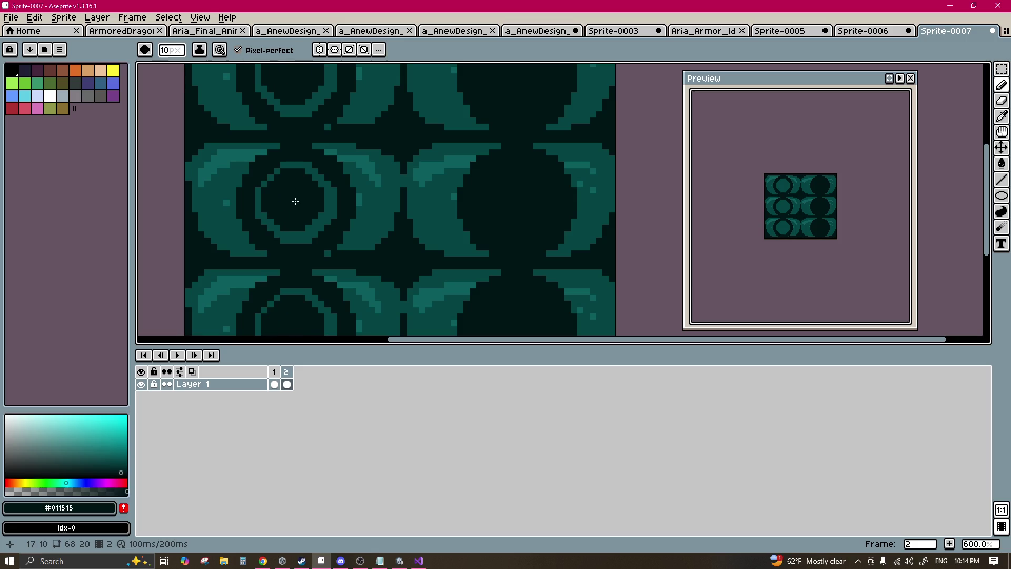
{"action": "key", "text": "plus"}
{"action": "key", "text": "plus"}
{"action": "left_click", "coordinate": [296, 204]}
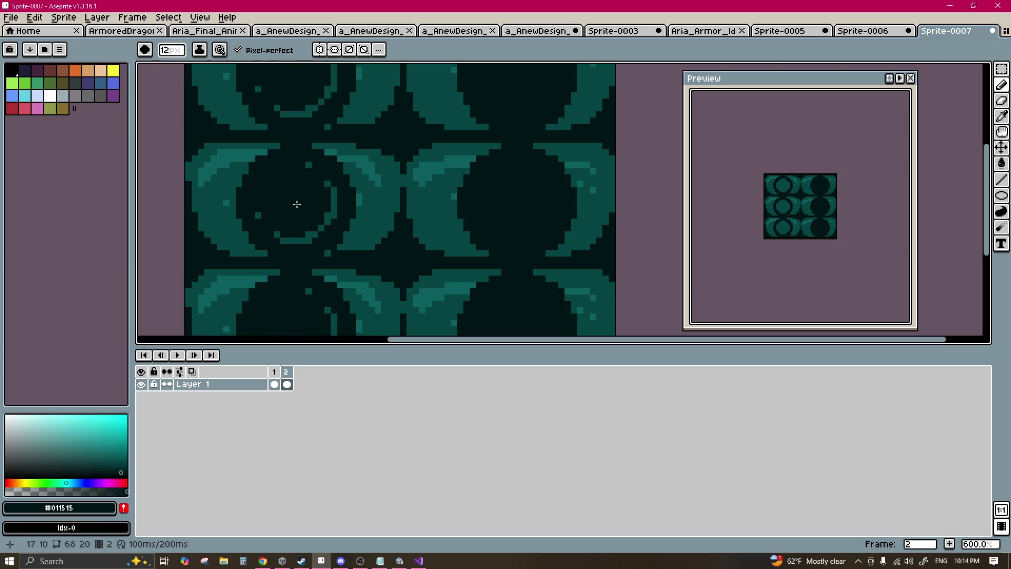
{"action": "key", "text": "ctrl+z"}
{"action": "left_click", "coordinate": [303, 210]}
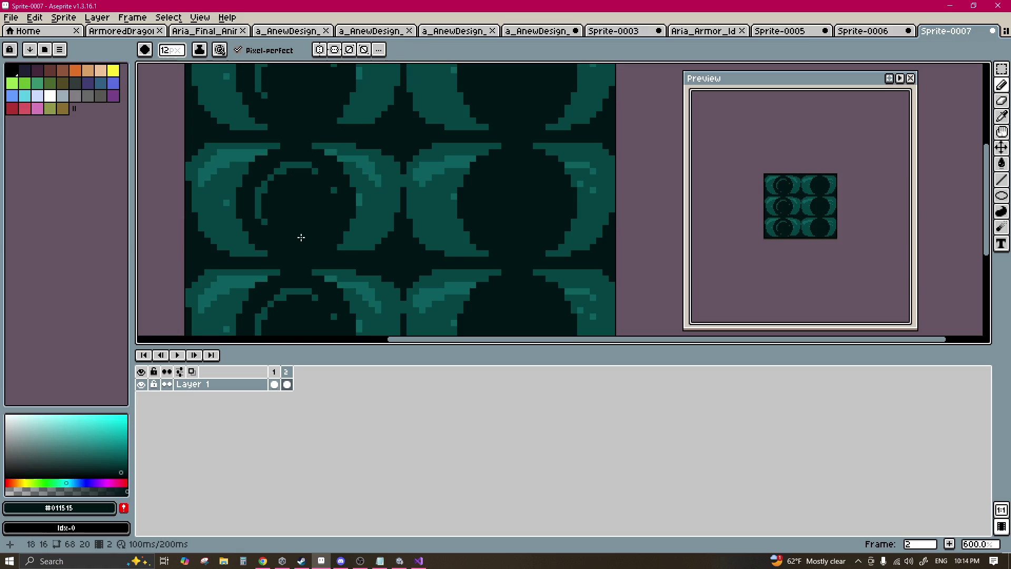
Step: Paint a larger teal dab in the right circle and restore its dark #011515 centre
{"action": "scroll", "coordinate": [491, 207], "scroll_direction": "right", "scroll_amount": 2}
{"action": "left_click", "coordinate": [543, 193], "text": "alt"}
{"action": "left_click", "coordinate": [460, 202]}
{"action": "key", "text": "ctrl+z"}
{"action": "key", "text": "plus"}
{"action": "key", "text": "plus"}
{"action": "left_click", "coordinate": [464, 203]}
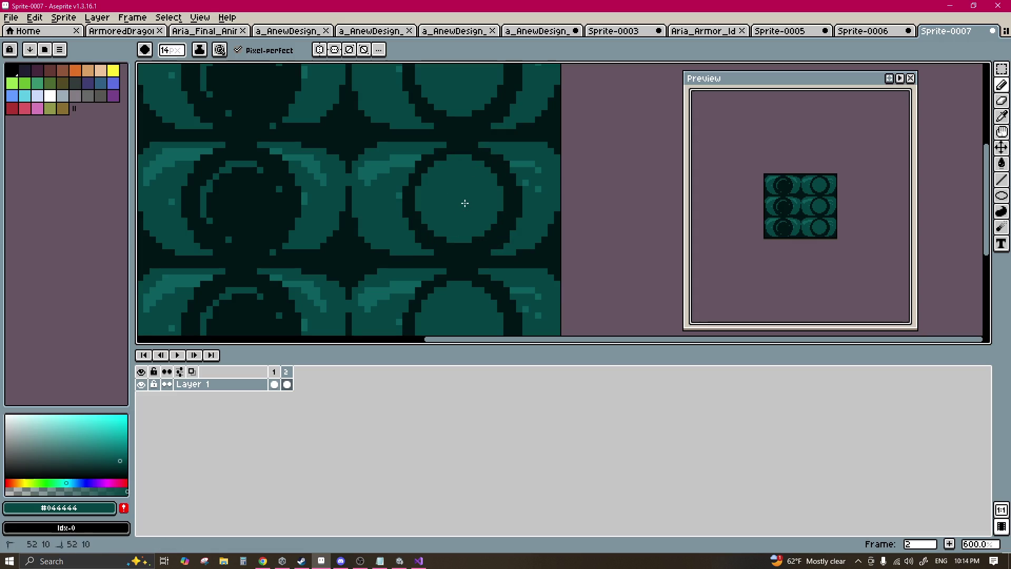
{"action": "left_click", "coordinate": [511, 201], "text": "alt"}
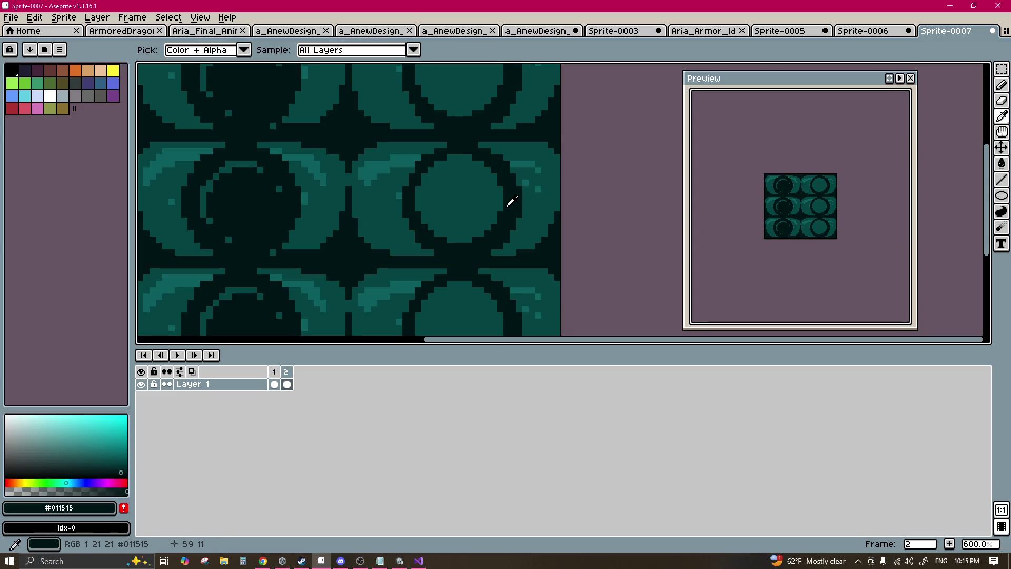
{"action": "key", "text": "ctrl+z"}
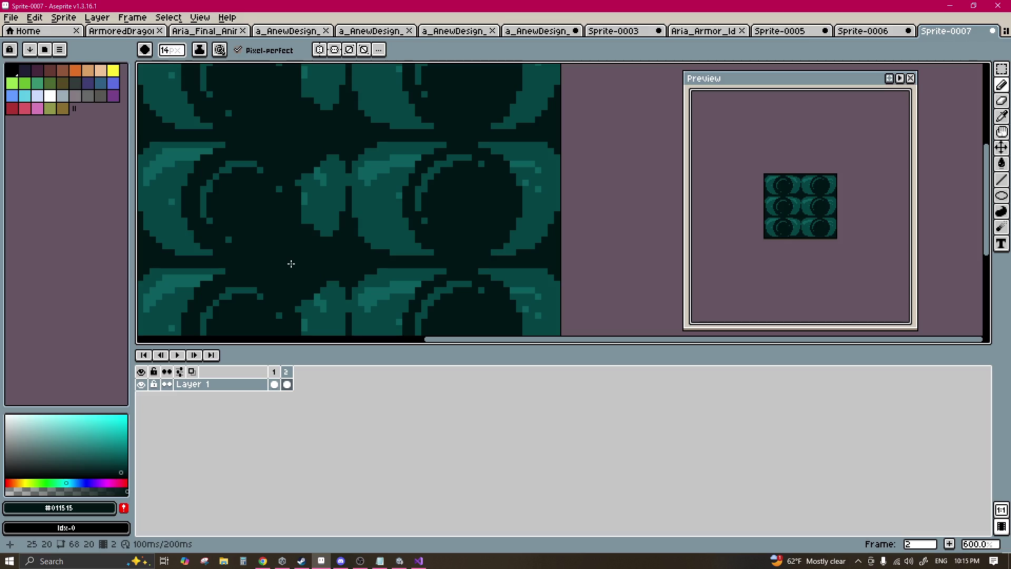
{"action": "key", "text": "ctrl+z"}
{"action": "key", "text": "ctrl+z"}
{"action": "key", "text": "ctrl+z"}
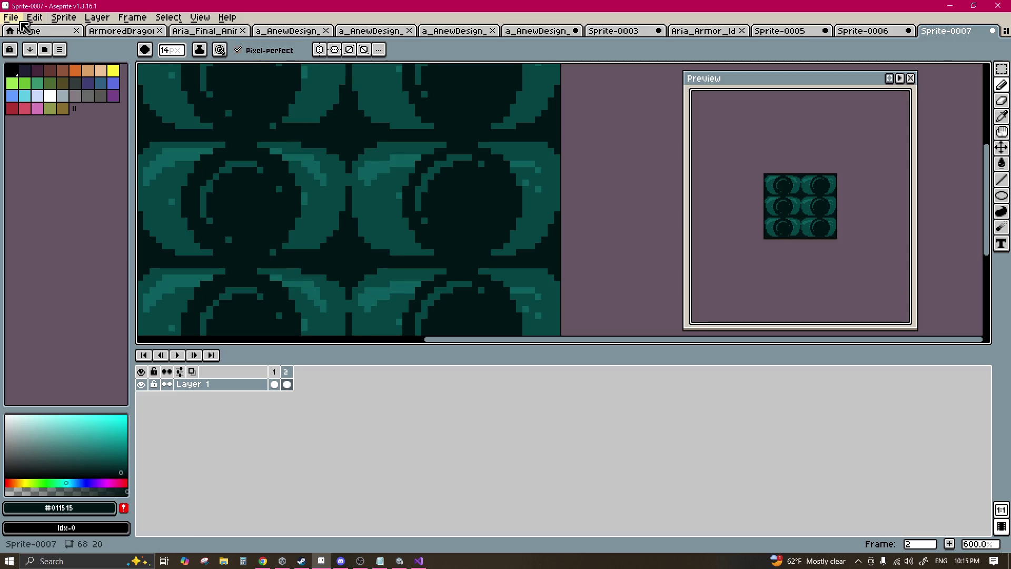
Step: Start a sprite sheet export of the tile, then cancel it
{"action": "left_click", "coordinate": [12, 17]}
{"action": "mouse_move", "coordinate": [32, 122]}
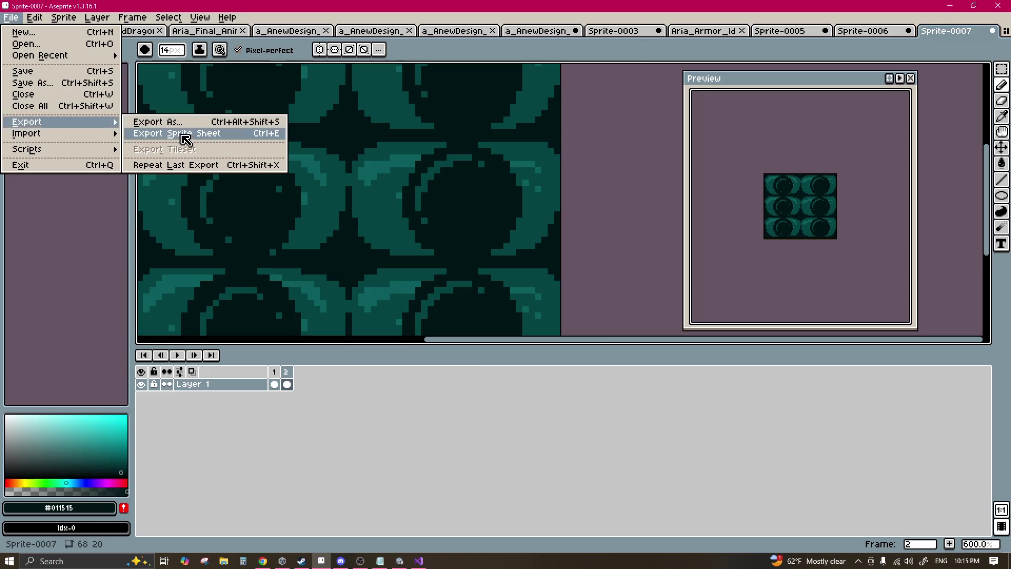
{"action": "left_click", "coordinate": [185, 134]}
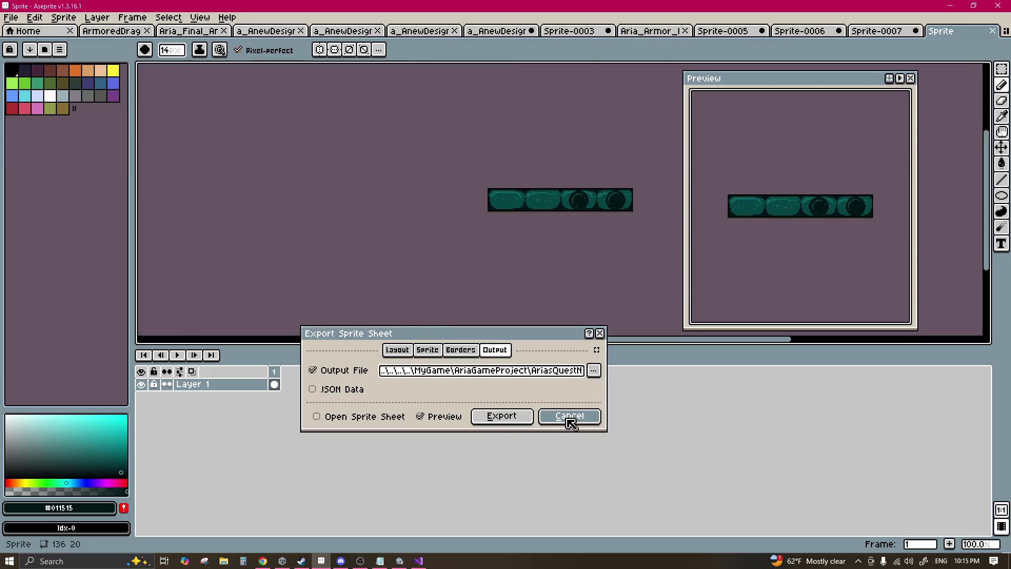
{"action": "left_click", "coordinate": [568, 416]}
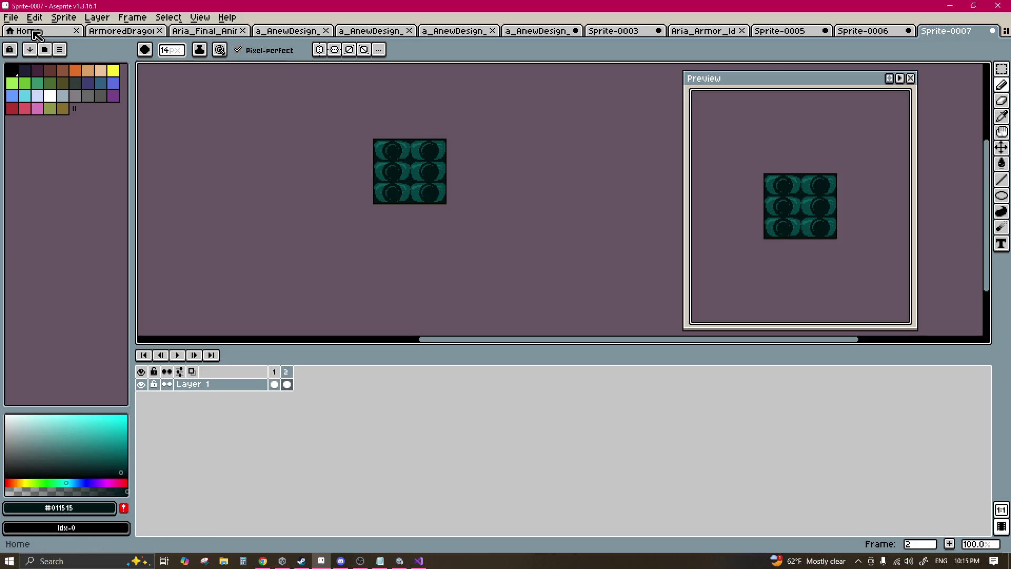
Step: Export only the selected frames as a sprite sheet, overwrite the old file, and return to Unity
{"action": "left_click", "coordinate": [11, 18]}
{"action": "mouse_move", "coordinate": [40, 120]}
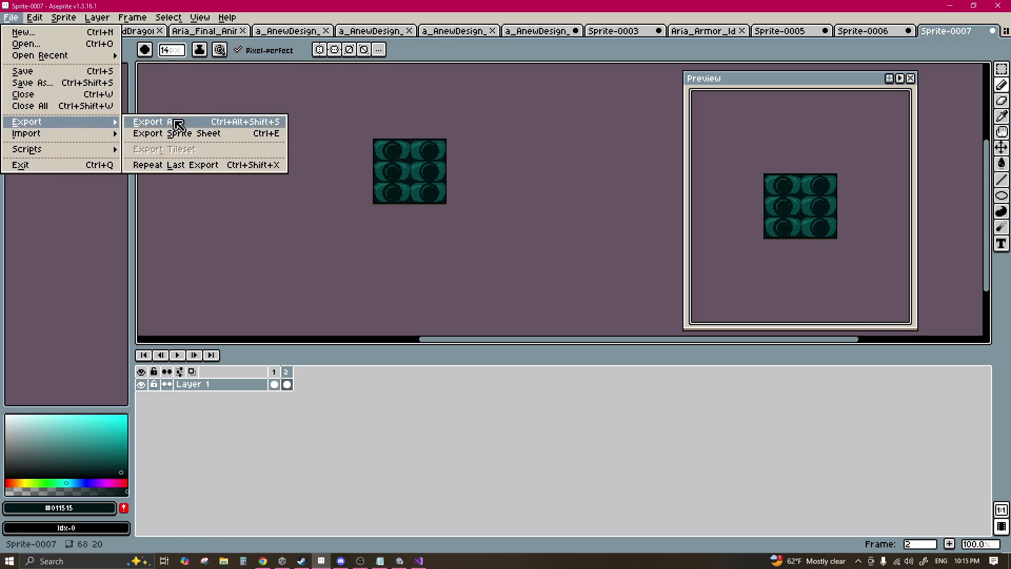
{"action": "left_click", "coordinate": [205, 136]}
{"action": "left_click", "coordinate": [427, 349]}
{"action": "left_click", "coordinate": [420, 412]}
{"action": "left_click", "coordinate": [399, 440]}
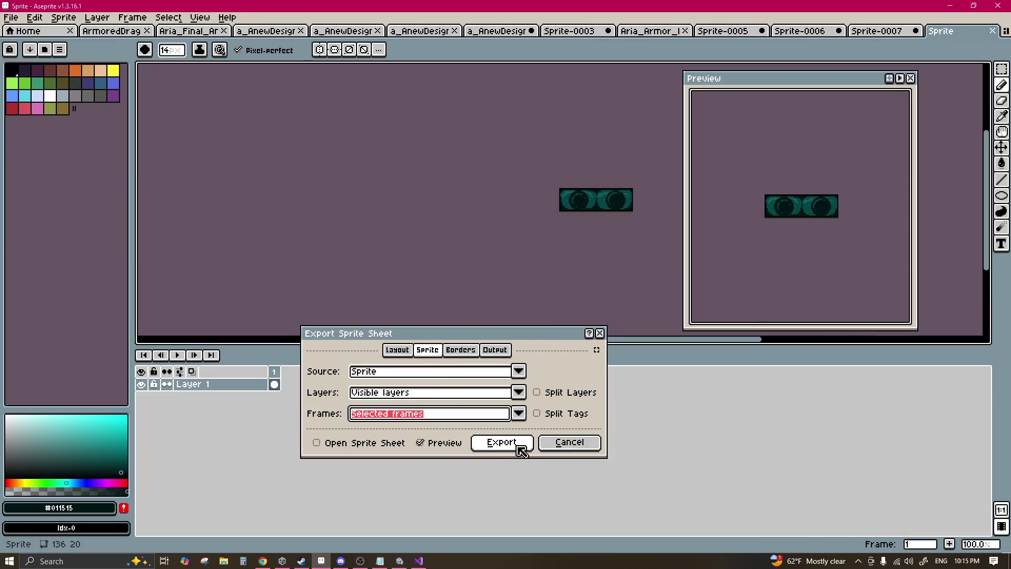
{"action": "left_click", "coordinate": [522, 451]}
{"action": "left_click", "coordinate": [486, 310]}
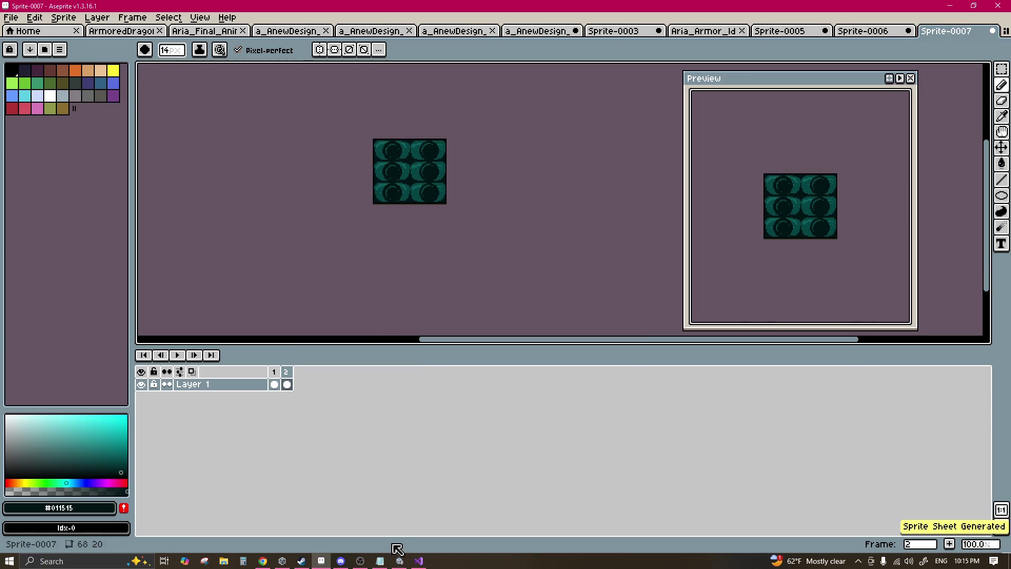
{"action": "mouse_move", "coordinate": [400, 562]}
{"action": "left_click", "coordinate": [401, 508]}
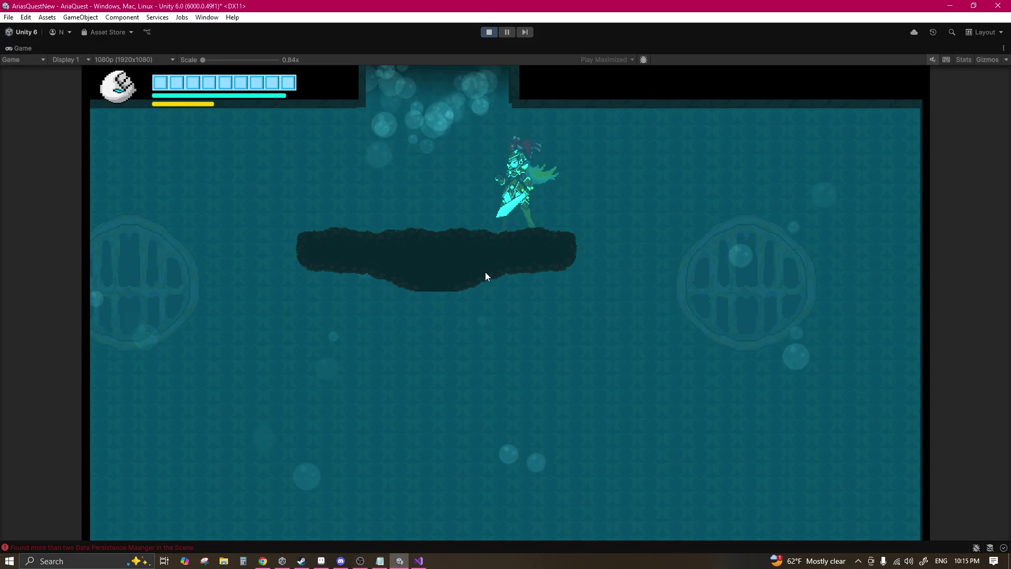
Step: Swim, slash and grapple across the platforms with the arrow keys, then pause the play test
{"action": "key", "text": "Left"}
{"action": "key", "text": "Down"}
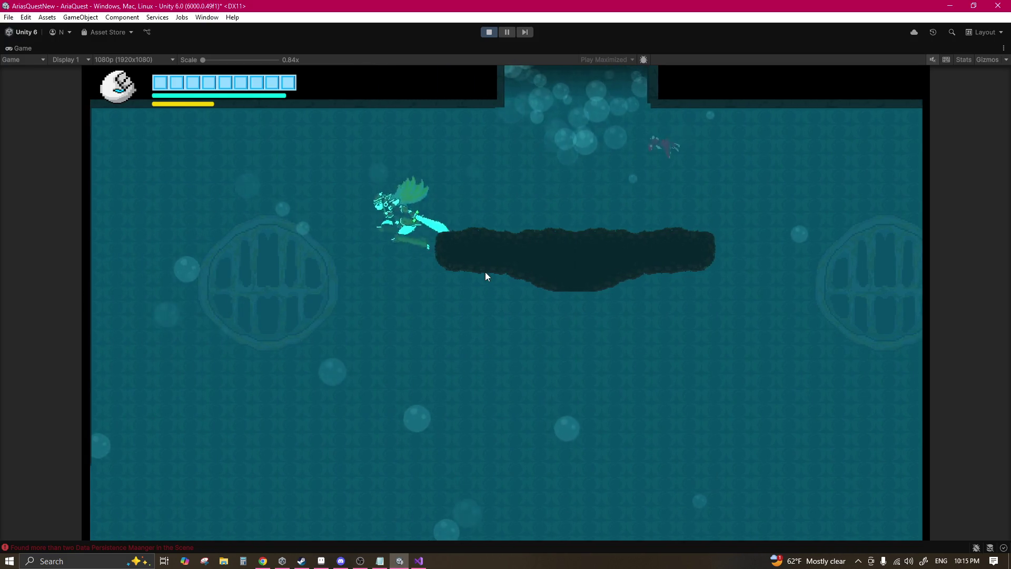
{"action": "key", "text": "Up"}
{"action": "key", "text": "Right"}
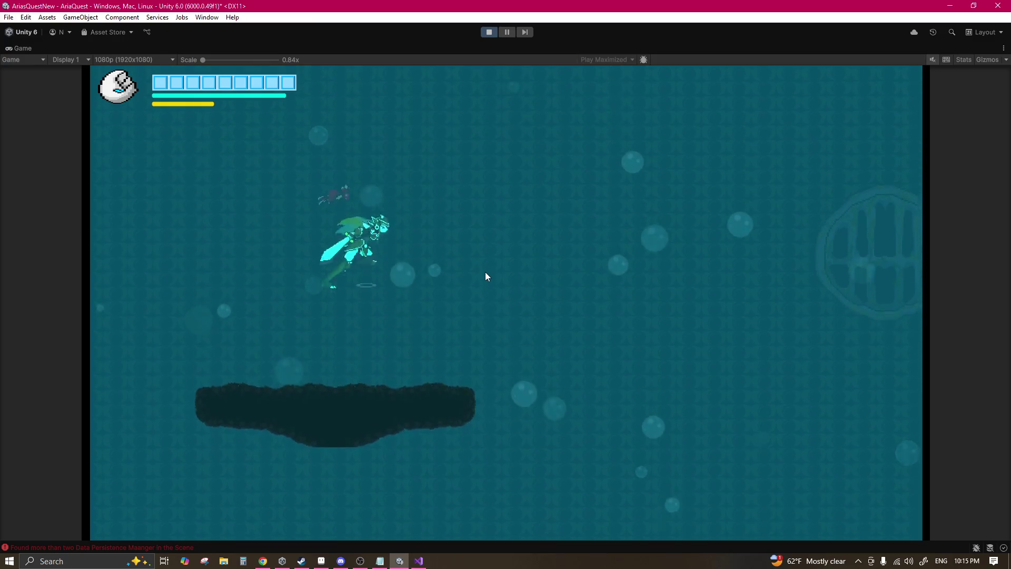
{"action": "key", "text": "Up"}
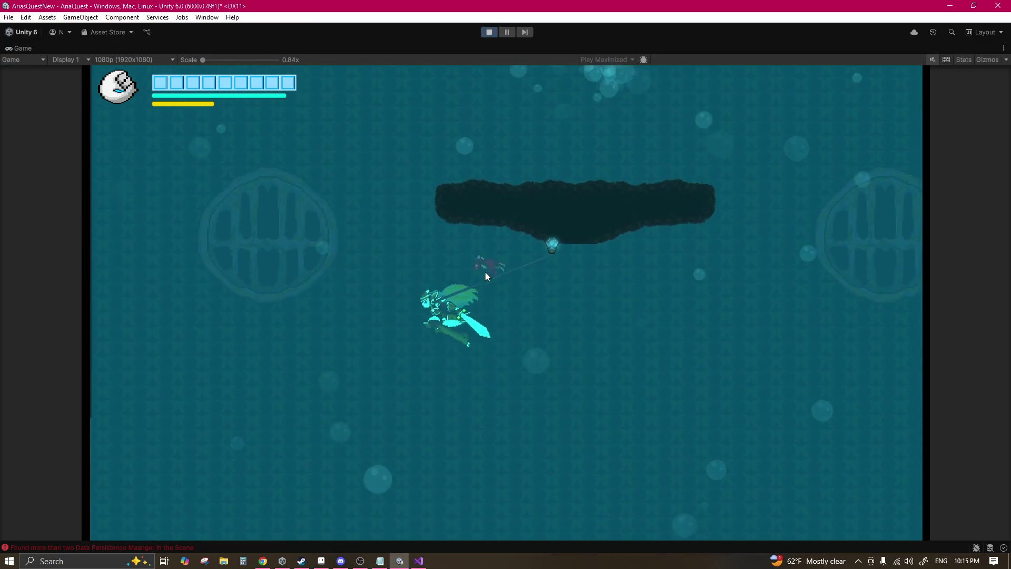
{"action": "key", "text": "Right"}
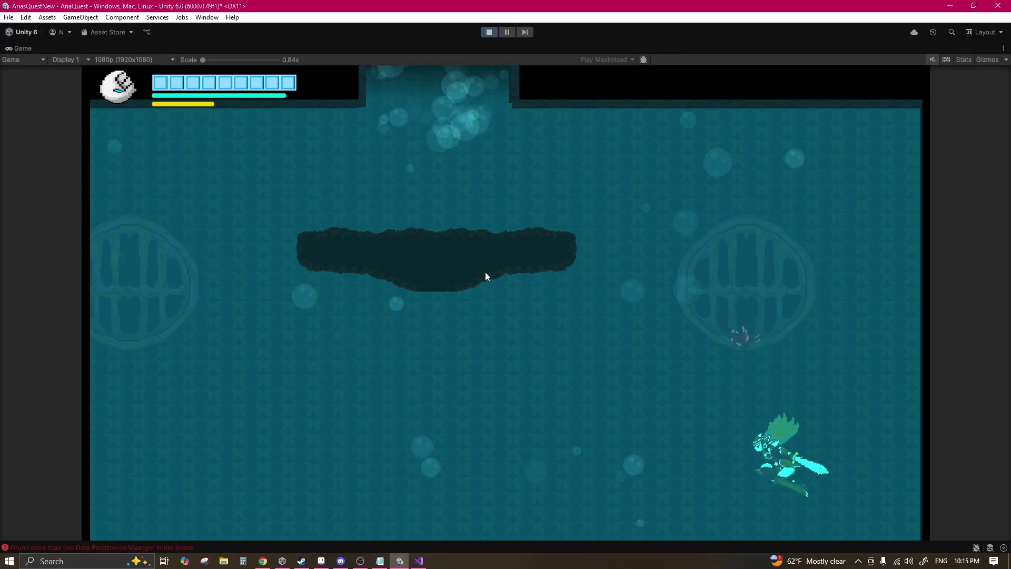
{"action": "key", "text": "Up"}
{"action": "key", "text": "Left"}
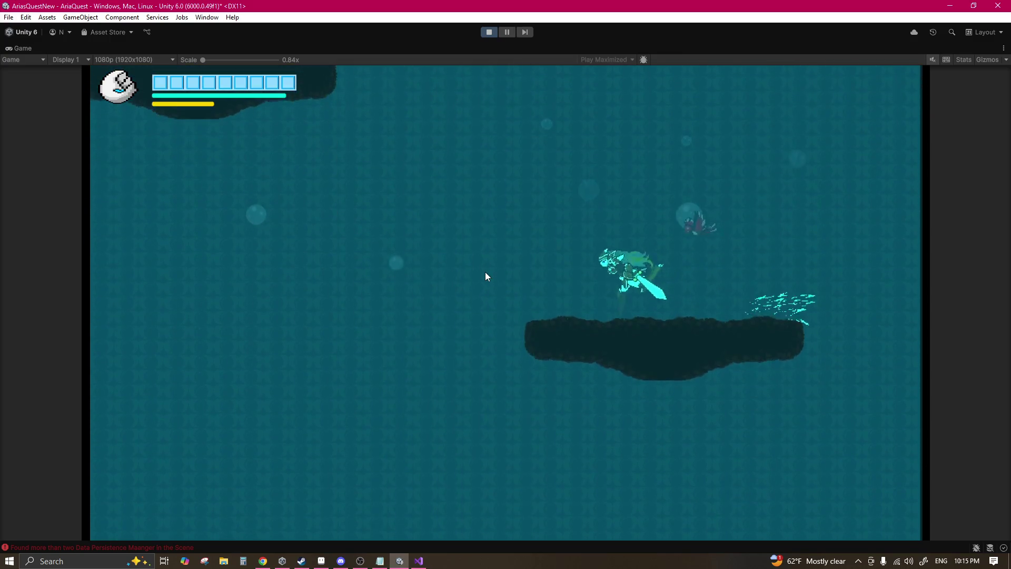
{"action": "key", "text": "Left"}
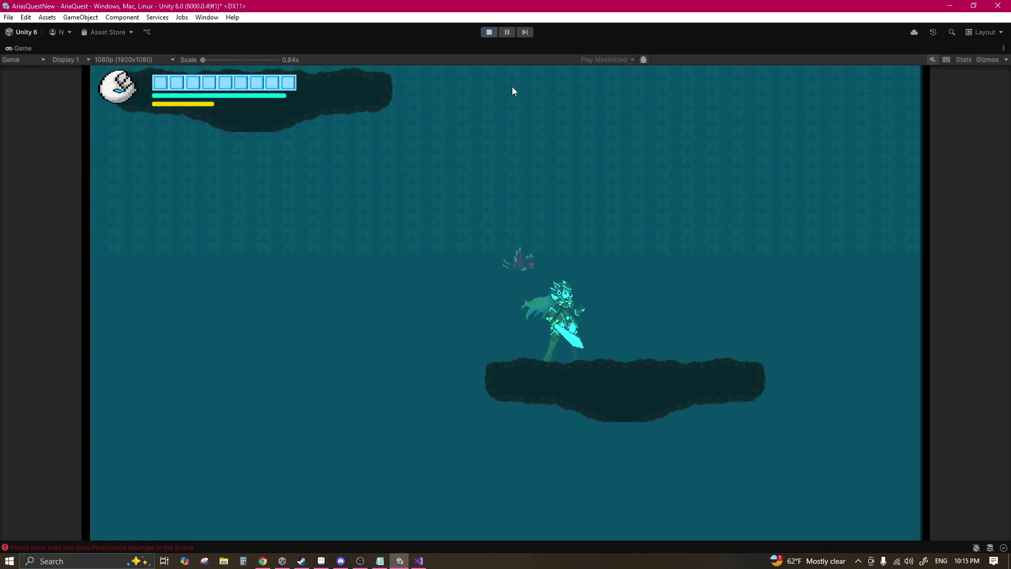
{"action": "left_click", "coordinate": [505, 32]}
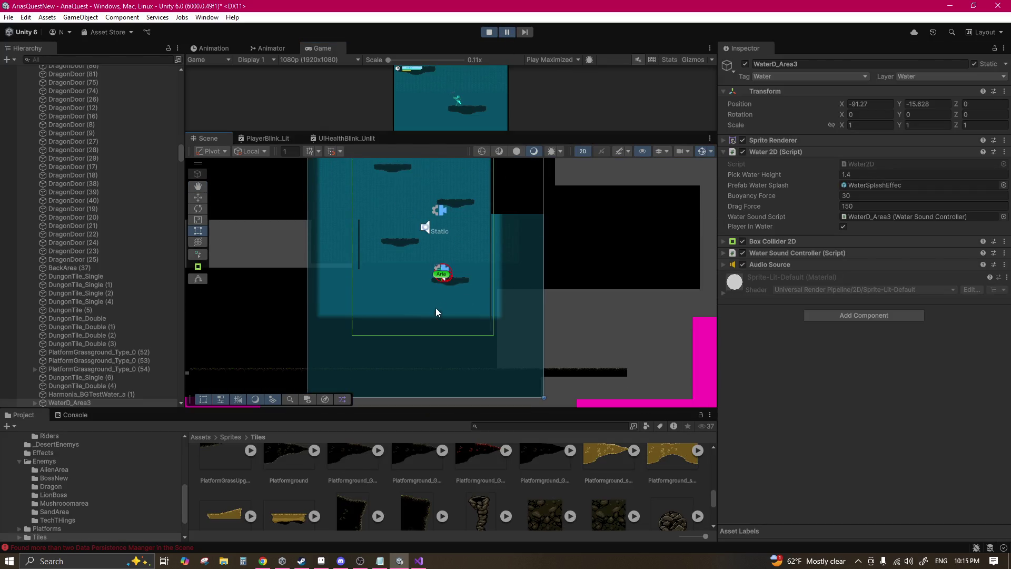
Step: Nudge WaterBrickBG slightly down, play and pause again, then return to Sprite-0007 in Aseprite
{"action": "left_click", "coordinate": [434, 317]}
{"action": "left_click", "coordinate": [428, 203]}
{"action": "left_click", "coordinate": [428, 203]}
{"action": "left_click_drag", "start_coordinate": [420, 316], "coordinate": [420, 324]}
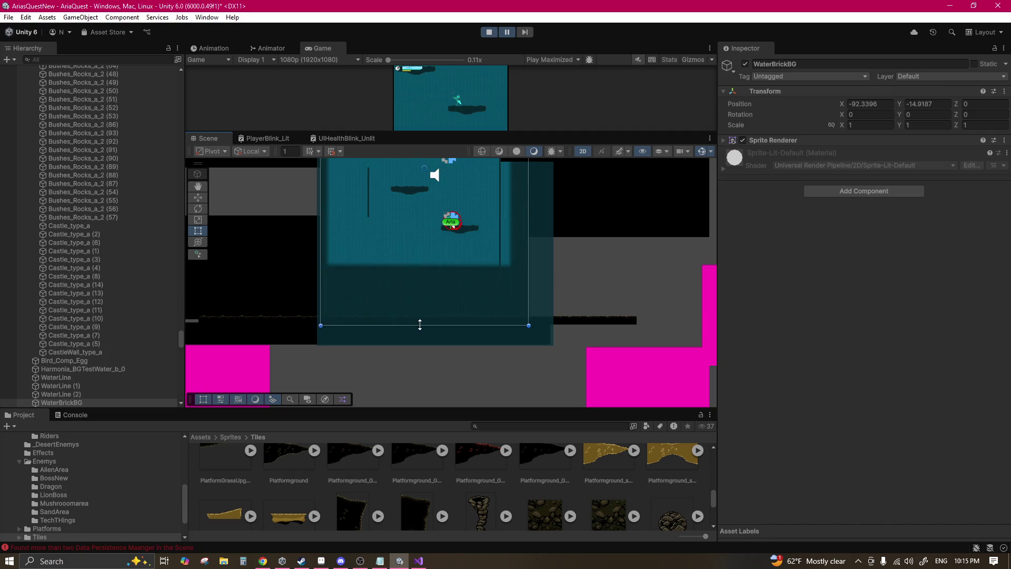
{"action": "left_click", "coordinate": [507, 32]}
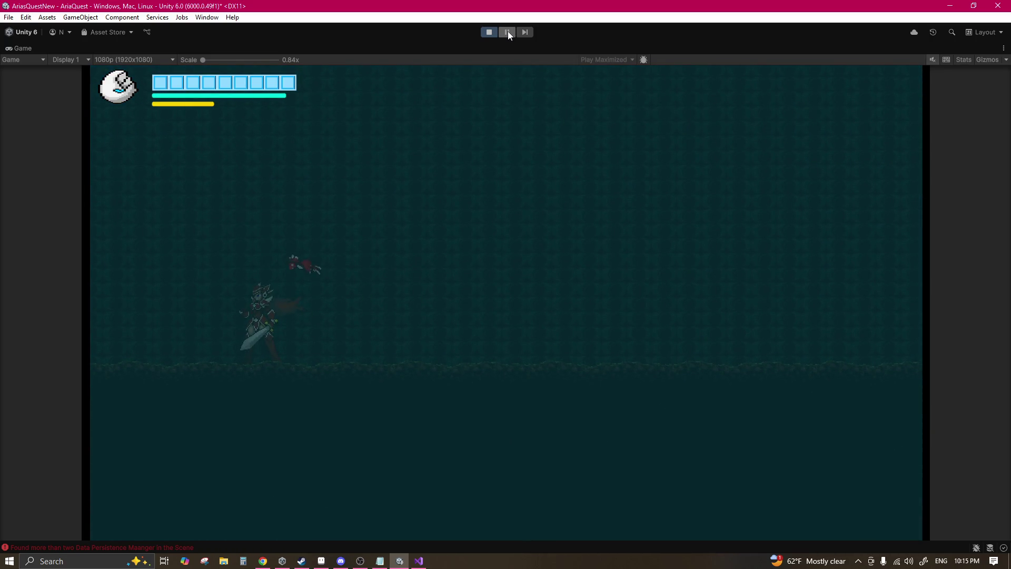
{"action": "left_click", "coordinate": [507, 31]}
{"action": "scroll", "coordinate": [452, 298], "scroll_direction": "up", "scroll_amount": 2}
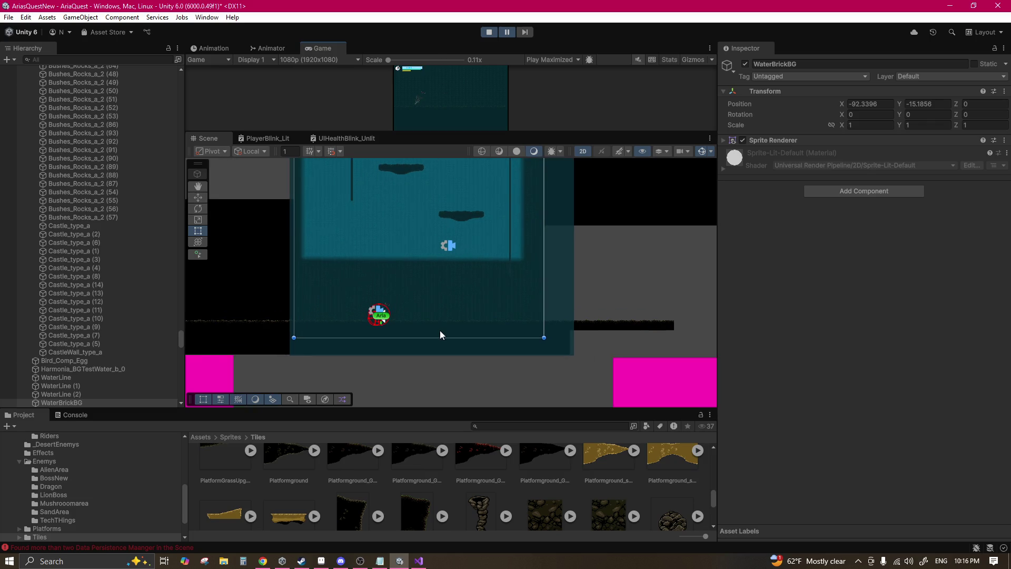
{"action": "left_click", "coordinate": [326, 561]}
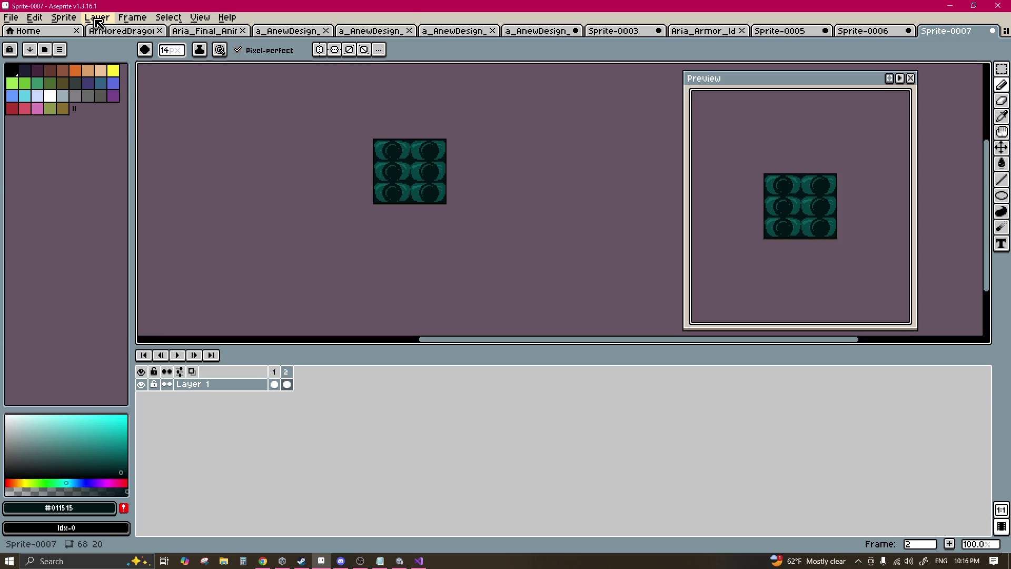
Step: Back out of Sprite Size and drag Canvas Size's top-right handle to enlarge Sprite-0007 to 137×105
{"action": "left_click", "coordinate": [63, 18]}
{"action": "left_click", "coordinate": [80, 76]}
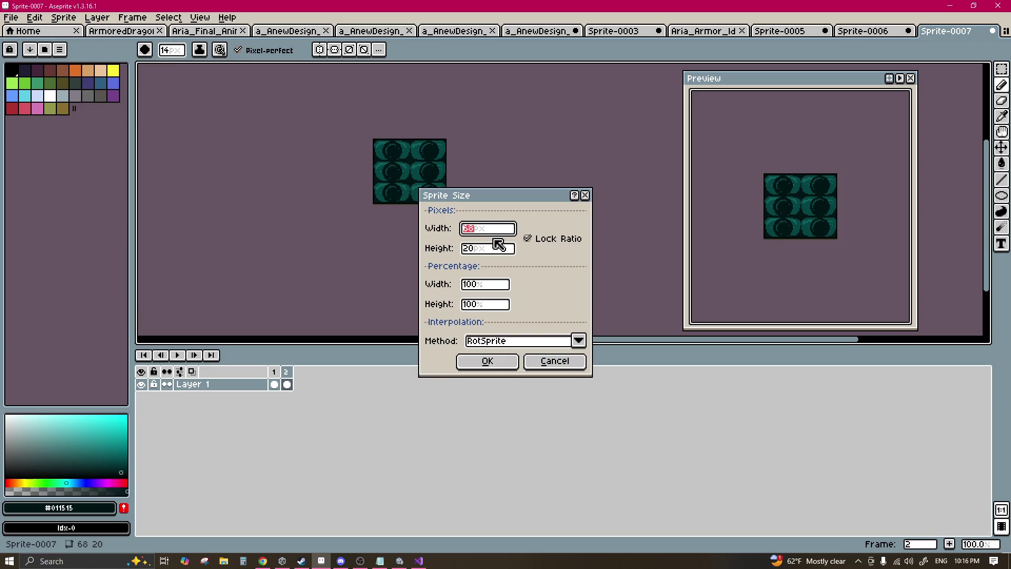
{"action": "left_click", "coordinate": [548, 360]}
{"action": "left_click", "coordinate": [63, 17]}
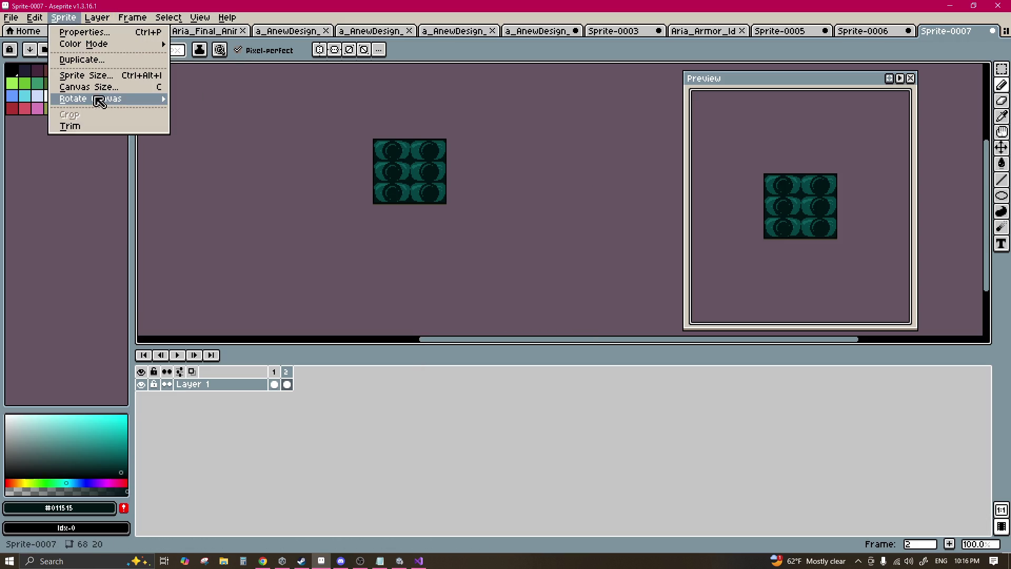
{"action": "left_click", "coordinate": [87, 87]}
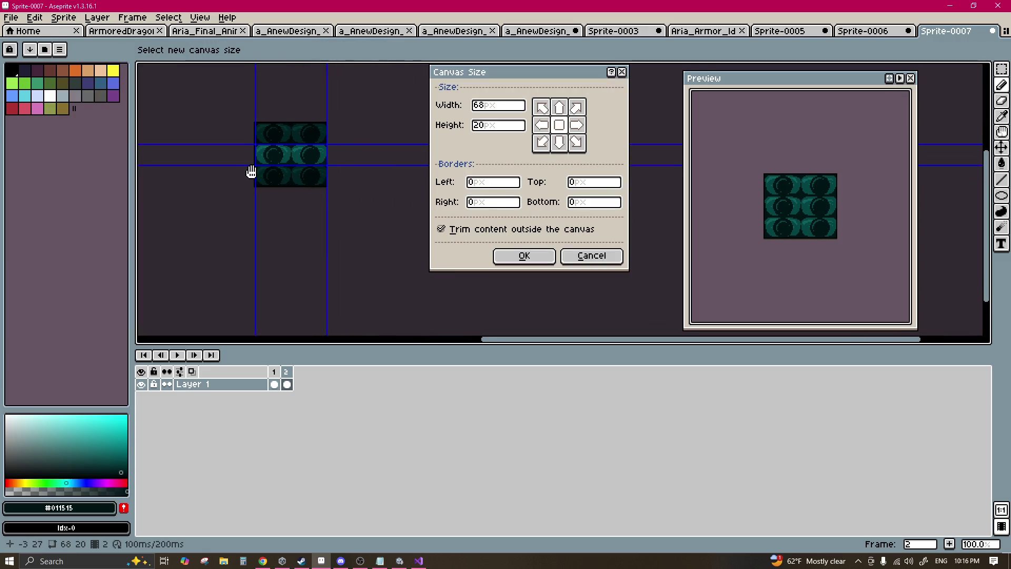
{"action": "mouse_move", "coordinate": [304, 147]}
{"action": "left_mouse_down"}
{"action": "mouse_move", "coordinate": [331, 111]}
{"action": "mouse_move", "coordinate": [340, 128]}
{"action": "left_mouse_up"}
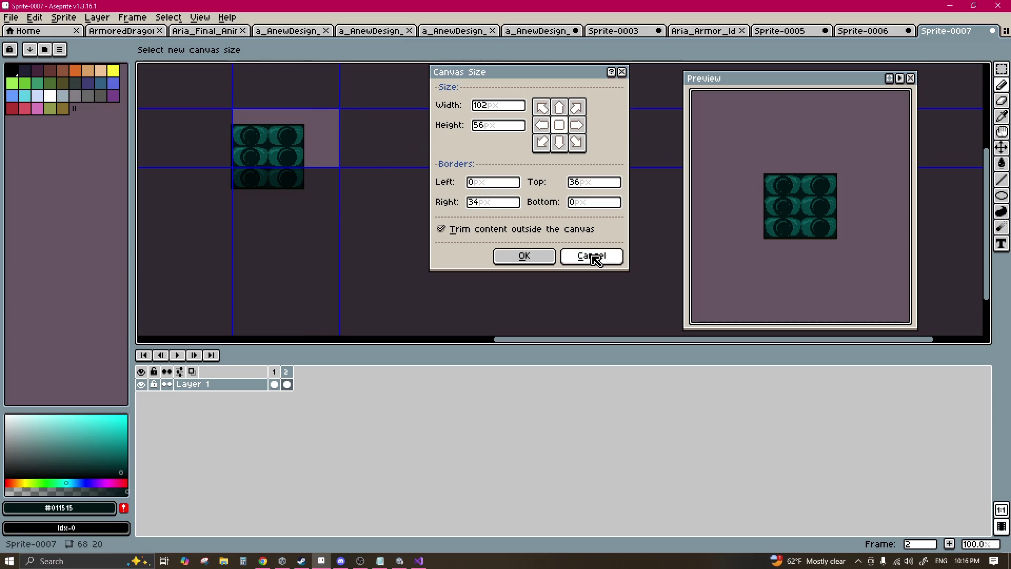
{"action": "mouse_move", "coordinate": [340, 109]}
{"action": "left_mouse_down"}
{"action": "mouse_move", "coordinate": [345, 92]}
{"action": "mouse_move", "coordinate": [328, 106]}
{"action": "left_mouse_up"}
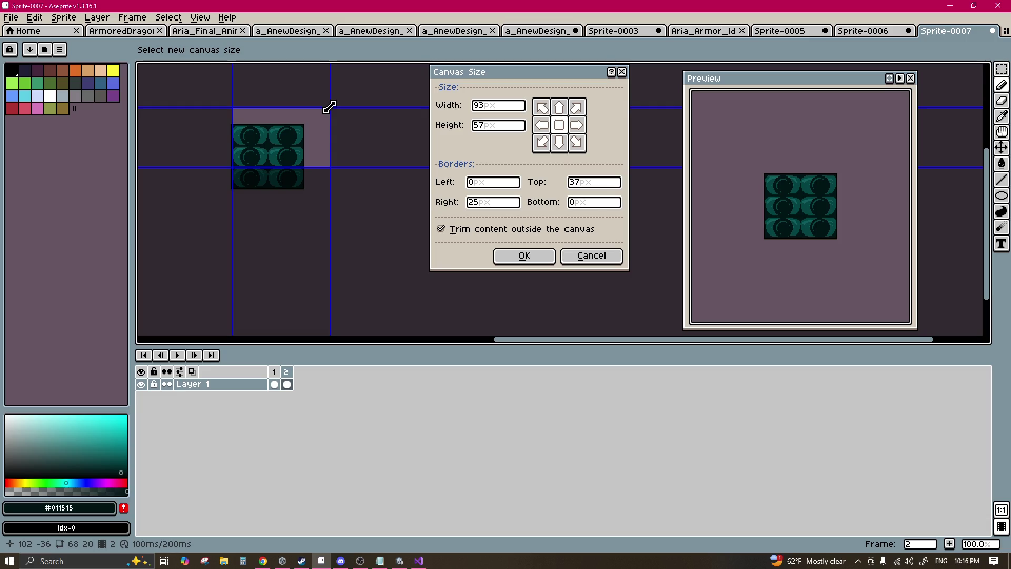
{"action": "left_click_drag", "start_coordinate": [329, 107], "coordinate": [377, 55]}
Step: Apply the 137×105 canvas, fill all new transparent area with dark teal, and set an 18px pencil
{"action": "left_click", "coordinate": [527, 257]}
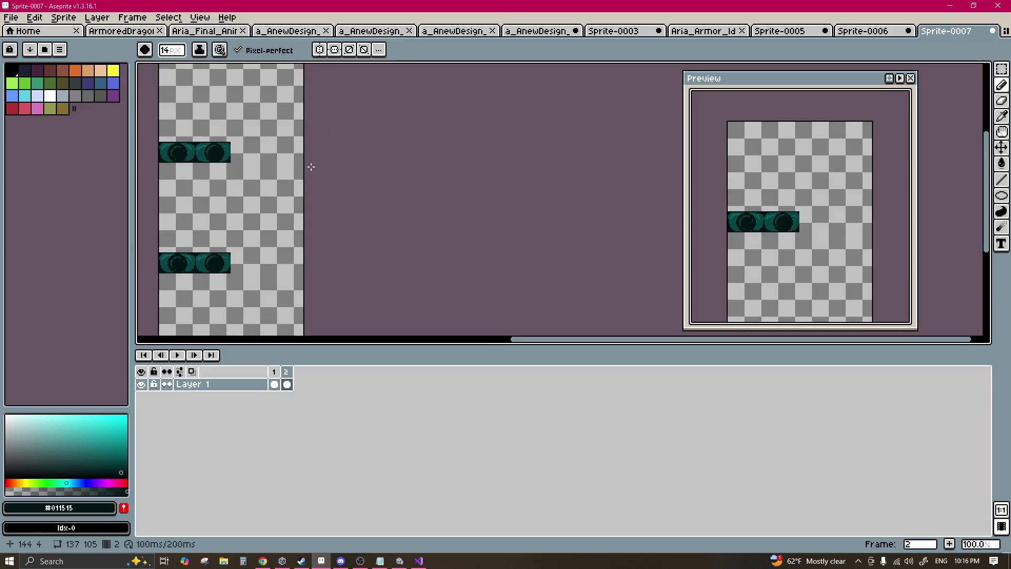
{"action": "scroll", "coordinate": [299, 147], "scroll_direction": "up", "scroll_amount": 5}
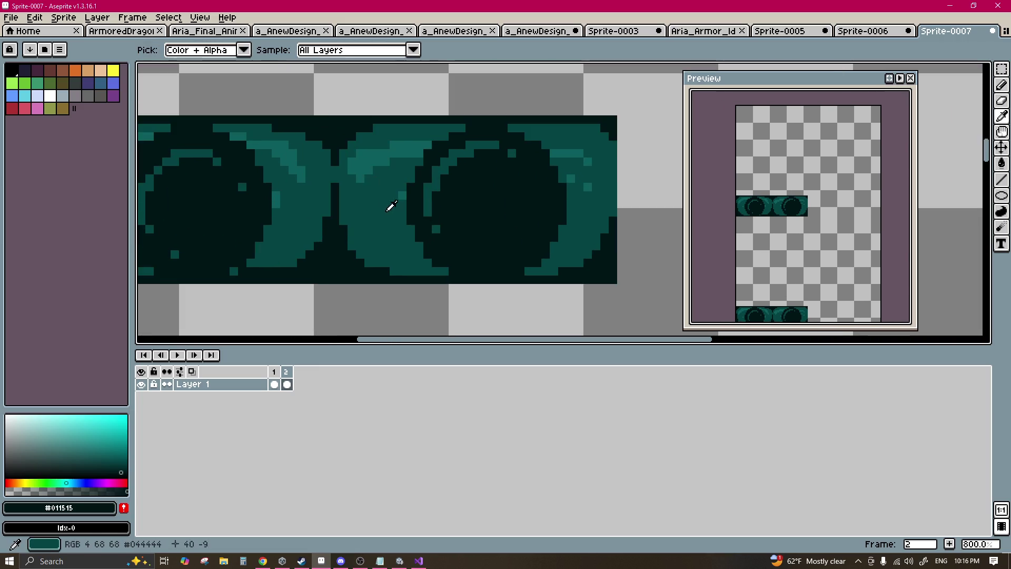
{"action": "left_click", "coordinate": [386, 200], "text": "alt"}
{"action": "scroll", "coordinate": [386, 201], "scroll_direction": "down", "scroll_amount": 3}
{"action": "scroll", "coordinate": [363, 173], "scroll_direction": "up", "scroll_amount": 2}
{"action": "key", "text": "g"}
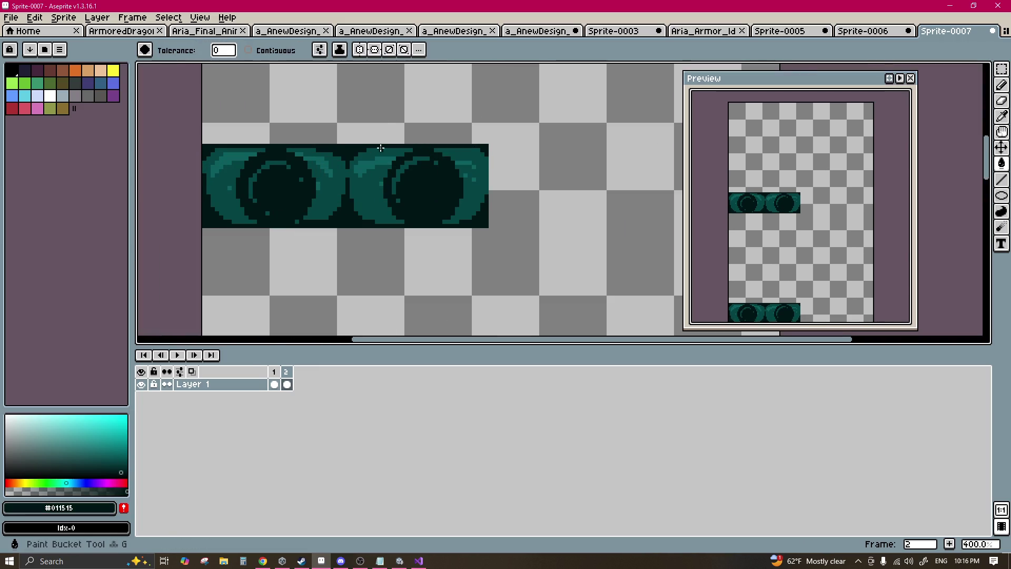
{"action": "left_click", "coordinate": [386, 135]}
{"action": "scroll", "coordinate": [325, 193], "scroll_direction": "down", "scroll_amount": 2}
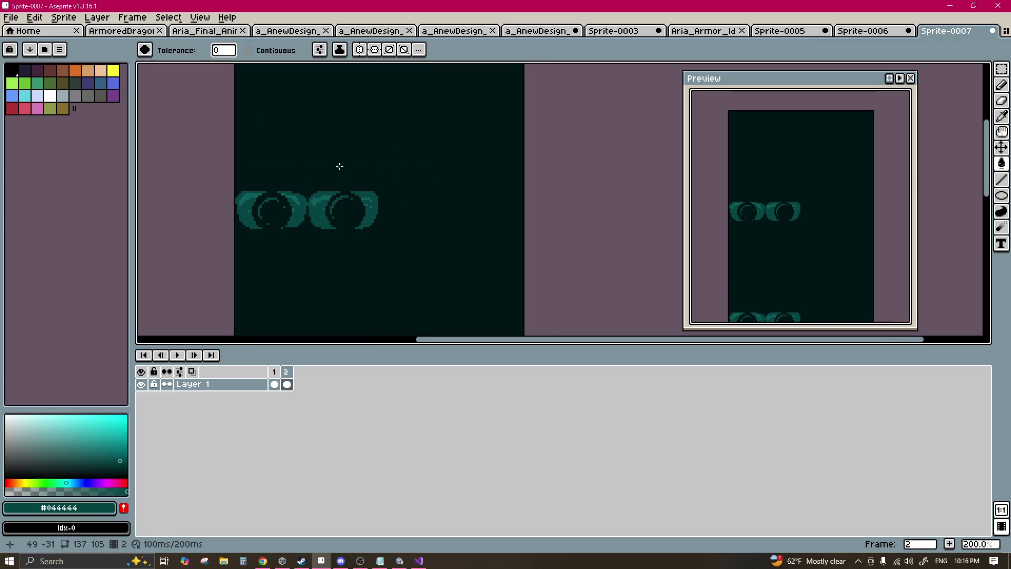
{"action": "key", "text": "b"}
{"action": "key", "text": "minus"}
{"action": "key", "text": "minus"}
{"action": "key", "text": "minus"}
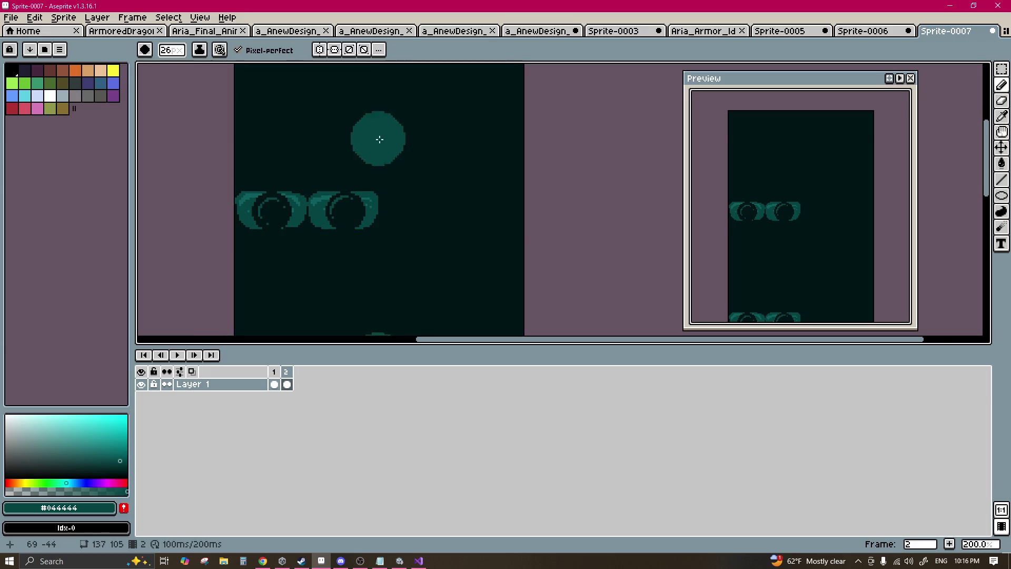
Step: Paint a teal blob across the upper tile and add a lighter #0b5e5e highlight over it
{"action": "left_click_drag", "start_coordinate": [379, 138], "coordinate": [349, 176]}
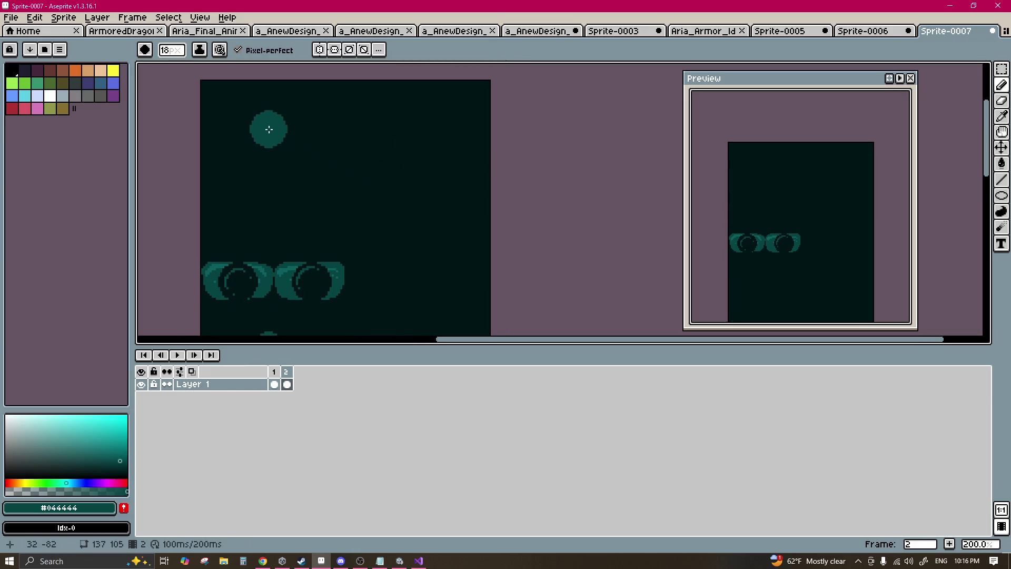
{"action": "mouse_move", "coordinate": [251, 110]}
{"action": "left_mouse_down"}
{"action": "mouse_move", "coordinate": [374, 129]}
{"action": "mouse_move", "coordinate": [256, 126]}
{"action": "mouse_move", "coordinate": [374, 147]}
{"action": "mouse_move", "coordinate": [268, 165]}
{"action": "mouse_move", "coordinate": [328, 170]}
{"action": "left_mouse_up"}
{"action": "key", "text": "i"}
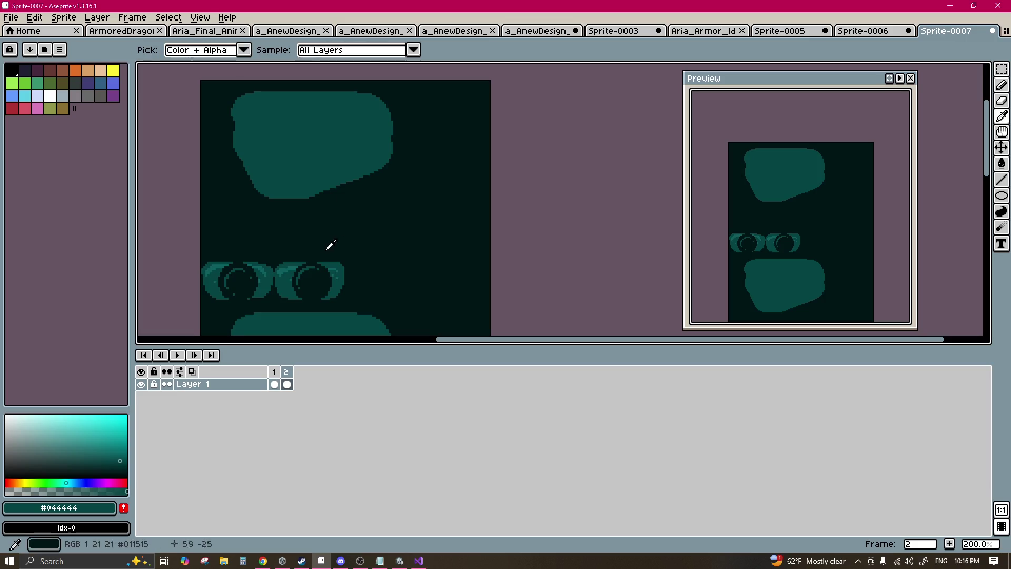
{"action": "left_click", "coordinate": [294, 262]}
{"action": "key", "text": "b"}
{"action": "mouse_move", "coordinate": [248, 115]}
{"action": "left_mouse_down"}
{"action": "mouse_move", "coordinate": [316, 112]}
{"action": "mouse_move", "coordinate": [269, 134]}
{"action": "mouse_move", "coordinate": [349, 140]}
{"action": "mouse_move", "coordinate": [395, 158]}
{"action": "mouse_move", "coordinate": [409, 140]}
{"action": "left_mouse_up"}
Step: Sample the #044444 and #011515 tones and the blob teal, then extend the blob's lower-right edge
{"action": "key", "text": "i"}
{"action": "left_click", "coordinate": [302, 158]}
{"action": "key", "text": "b"}
{"action": "key", "text": "i"}
{"action": "left_click", "coordinate": [416, 141]}
{"action": "key", "text": "b"}
{"action": "key", "text": "i"}
{"action": "left_click", "coordinate": [358, 168]}
{"action": "key", "text": "b"}
{"action": "left_click_drag", "start_coordinate": [349, 190], "coordinate": [363, 205]}
Step: Pick the dark #011515 background colour again and undo the last brush strokes
{"action": "key", "text": "i"}
{"action": "left_click", "coordinate": [289, 205]}
{"action": "key", "text": "b"}
{"action": "scroll", "coordinate": [351, 202], "scroll_direction": "down", "scroll_amount": 3}
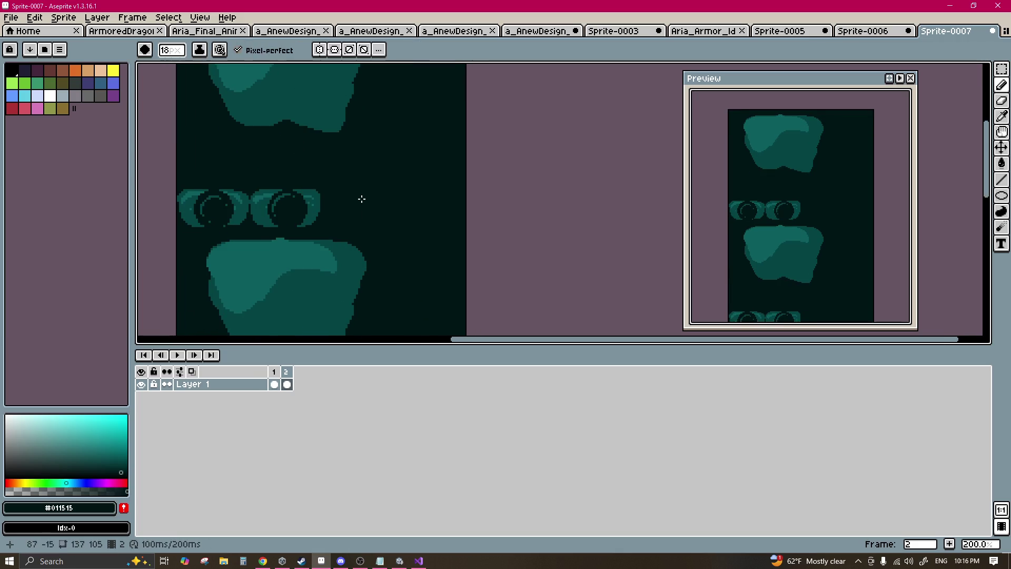
{"action": "scroll", "coordinate": [361, 204], "scroll_direction": "down", "scroll_amount": 2}
{"action": "key", "text": "ctrl+z"}
{"action": "key", "text": "ctrl+z"}
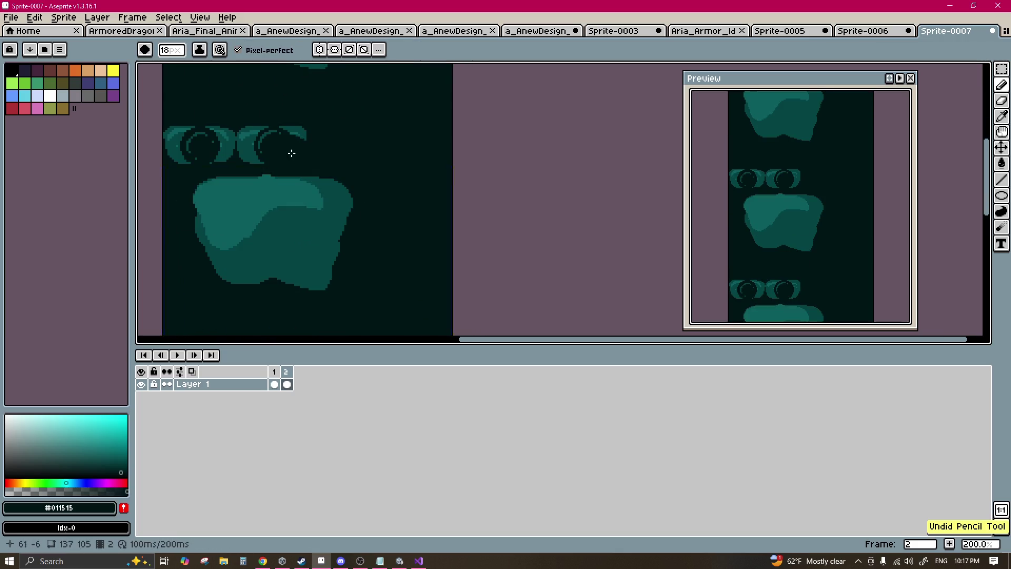
{"action": "scroll", "coordinate": [294, 190], "scroll_direction": "down", "scroll_amount": 1}
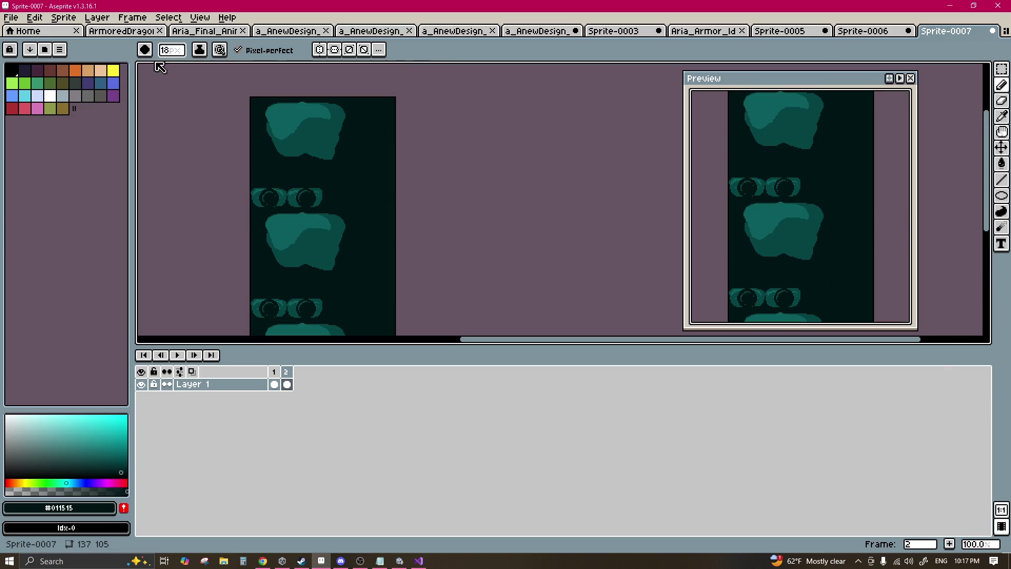
{"action": "left_click", "coordinate": [63, 19]}
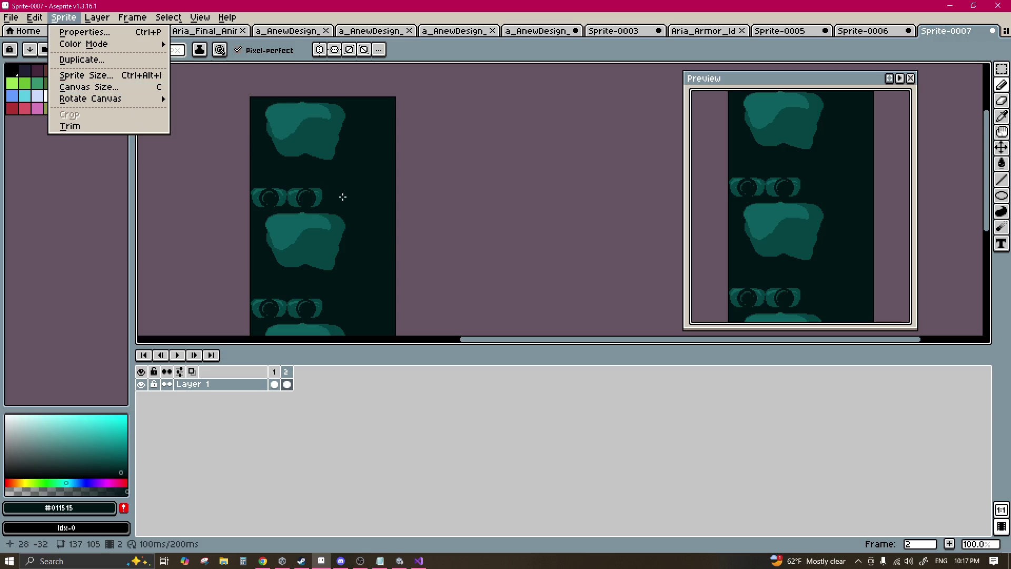
Step: Paint dark background over part of the teal blobs, then pick #044444 and shrink the brush to 12px
{"action": "scroll", "coordinate": [315, 185], "scroll_direction": "up", "scroll_amount": 4}
{"action": "scroll", "coordinate": [300, 196], "scroll_direction": "down", "scroll_amount": 3}
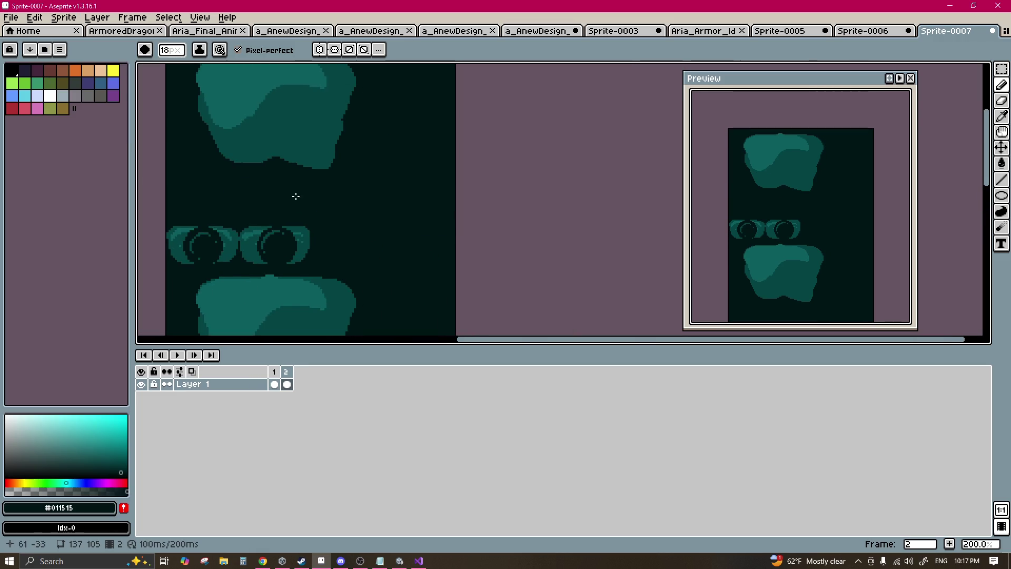
{"action": "mouse_move", "coordinate": [320, 193]}
{"action": "left_mouse_down"}
{"action": "mouse_move", "coordinate": [286, 135]}
{"action": "mouse_move", "coordinate": [234, 163]}
{"action": "left_mouse_up"}
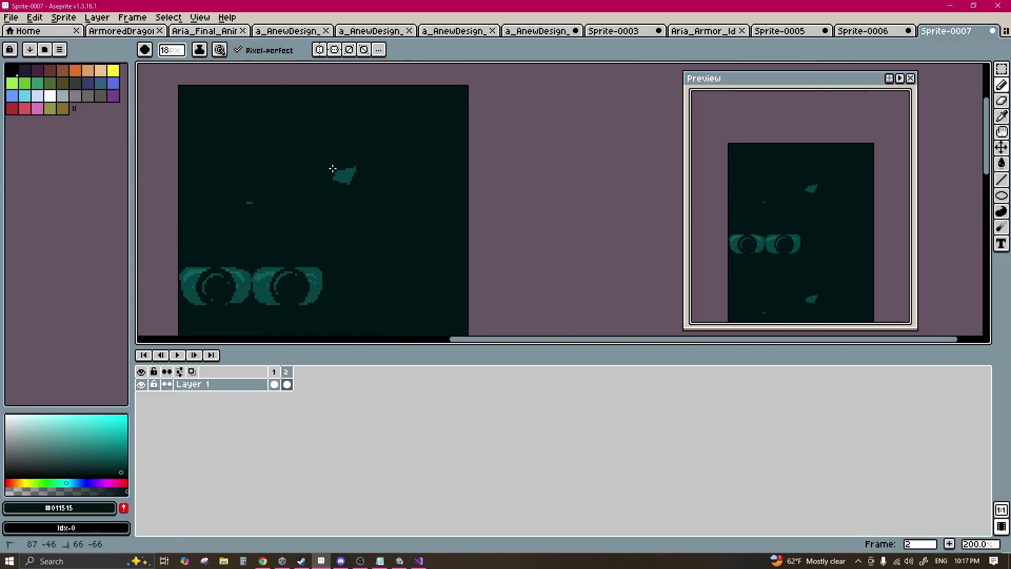
{"action": "scroll", "coordinate": [294, 199], "scroll_direction": "up", "scroll_amount": 1}
{"action": "left_click", "coordinate": [337, 206], "text": "alt"}
{"action": "mouse_move", "coordinate": [334, 205]}
{"action": "left_mouse_down"}
{"action": "mouse_move", "coordinate": [352, 183]}
{"action": "mouse_move", "coordinate": [311, 160]}
{"action": "mouse_move", "coordinate": [371, 153]}
{"action": "mouse_move", "coordinate": [349, 192]}
{"action": "mouse_move", "coordinate": [357, 135]}
{"action": "mouse_move", "coordinate": [384, 213]}
{"action": "mouse_move", "coordinate": [463, 222]}
{"action": "left_mouse_up"}
{"action": "key", "text": "minus"}
{"action": "key", "text": "minus"}
{"action": "scroll", "coordinate": [369, 193], "scroll_direction": "right", "scroll_amount": 2}
{"action": "scroll", "coordinate": [369, 193], "scroll_direction": "up", "scroll_amount": 1}
{"action": "key", "text": "minus"}
{"action": "key", "text": "minus"}
{"action": "key", "text": "minus"}
{"action": "scroll", "coordinate": [383, 213], "scroll_direction": "up", "scroll_amount": 4}
{"action": "scroll", "coordinate": [481, 212], "scroll_direction": "down", "scroll_amount": 2}
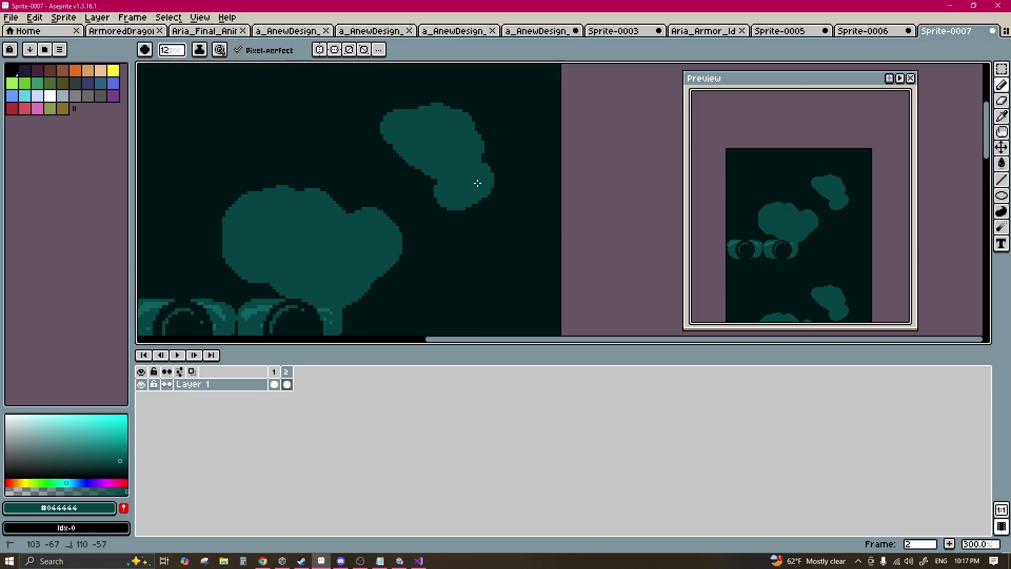
{"action": "scroll", "coordinate": [369, 153], "scroll_direction": "down", "scroll_amount": 3}
{"action": "scroll", "coordinate": [369, 158], "scroll_direction": "left", "scroll_amount": 4}
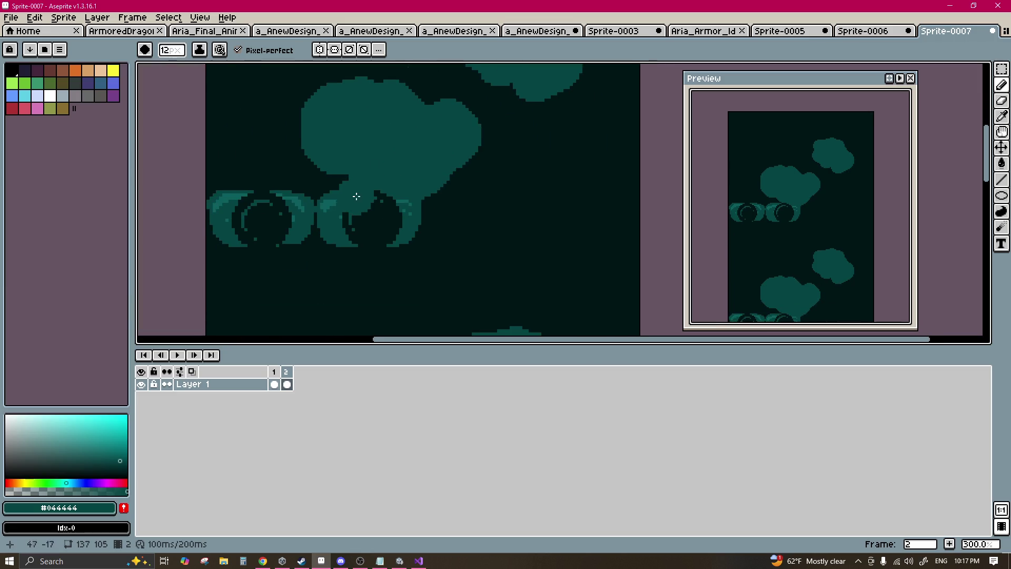
Step: Add teal dabs and strokes that extend the blob upward and fill the dark gap to its right
{"action": "key", "text": "minus"}
{"action": "key", "text": "minus"}
{"action": "key", "text": "minus"}
{"action": "left_click", "coordinate": [342, 136]}
{"action": "scroll", "coordinate": [343, 135], "scroll_direction": "up", "scroll_amount": 2}
{"action": "left_click_drag", "start_coordinate": [348, 184], "coordinate": [332, 212]}
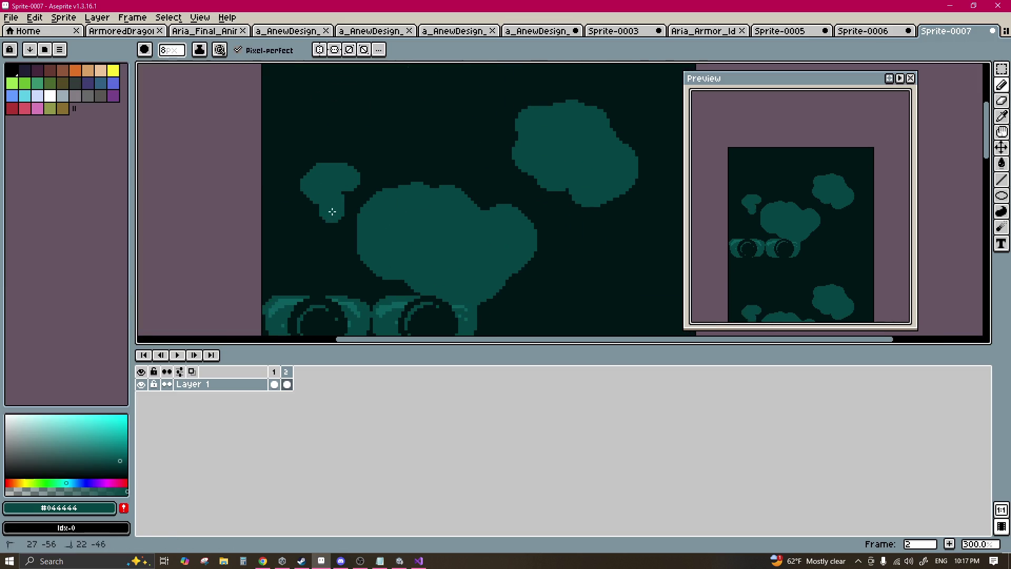
{"action": "mouse_move", "coordinate": [421, 161]}
{"action": "left_mouse_down"}
{"action": "mouse_move", "coordinate": [425, 128]}
{"action": "mouse_move", "coordinate": [379, 114]}
{"action": "left_mouse_up"}
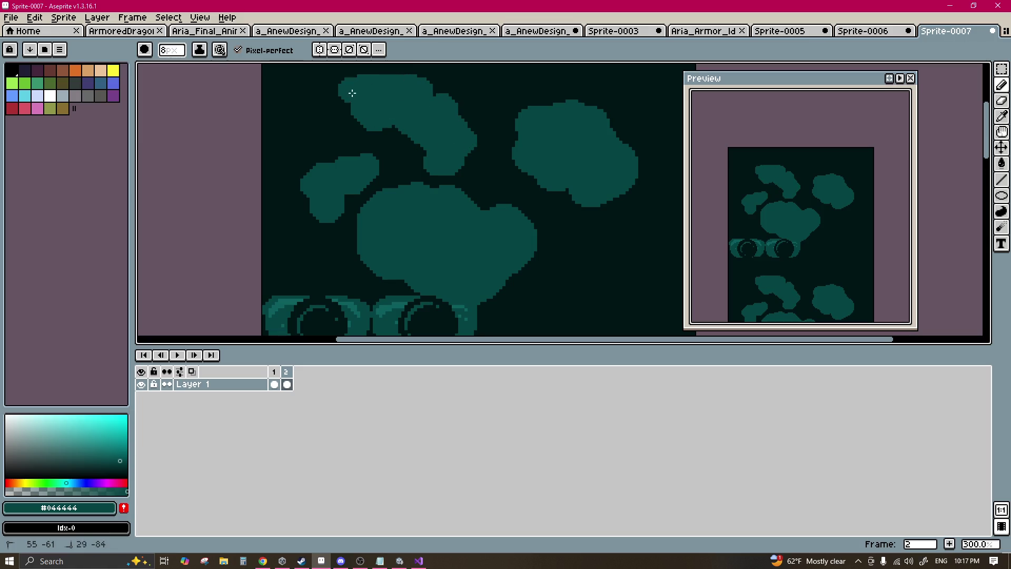
{"action": "scroll", "coordinate": [407, 134], "scroll_direction": "down", "scroll_amount": 3}
{"action": "scroll", "coordinate": [404, 135], "scroll_direction": "up", "scroll_amount": 3}
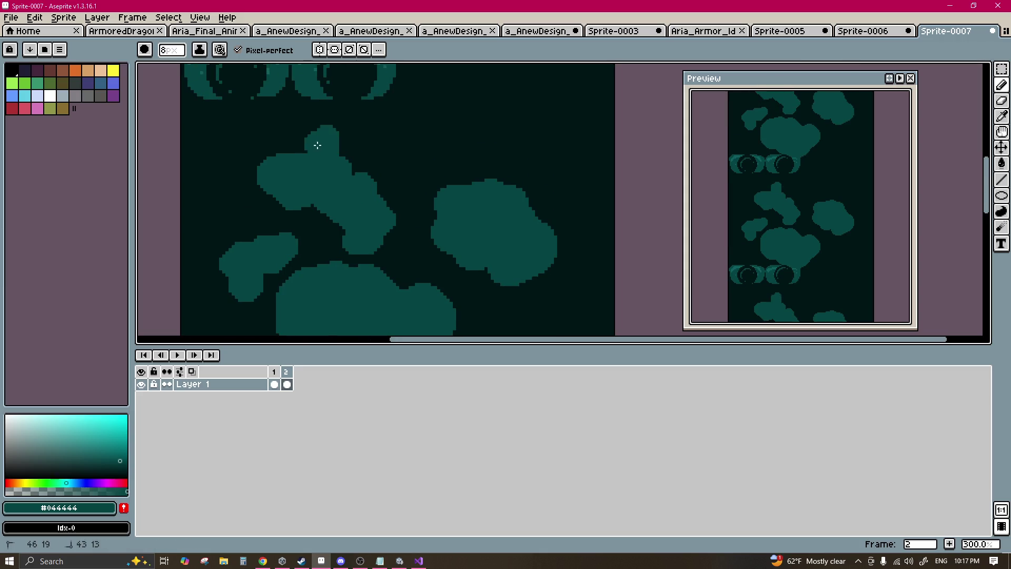
{"action": "scroll", "coordinate": [410, 184], "scroll_direction": "right", "scroll_amount": 2}
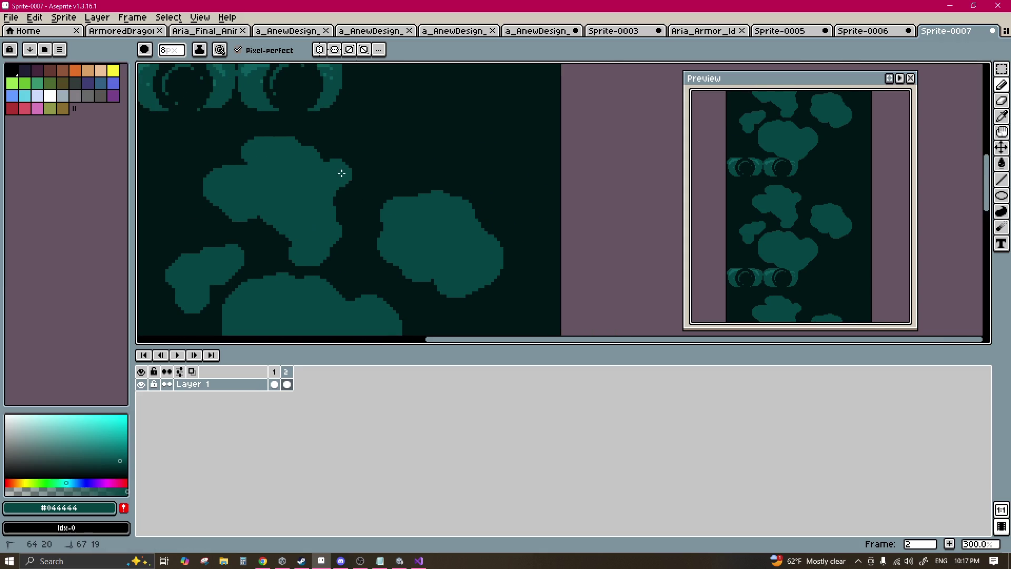
{"action": "scroll", "coordinate": [330, 155], "scroll_direction": "up", "scroll_amount": 1}
{"action": "left_click_drag", "start_coordinate": [395, 156], "coordinate": [383, 85]}
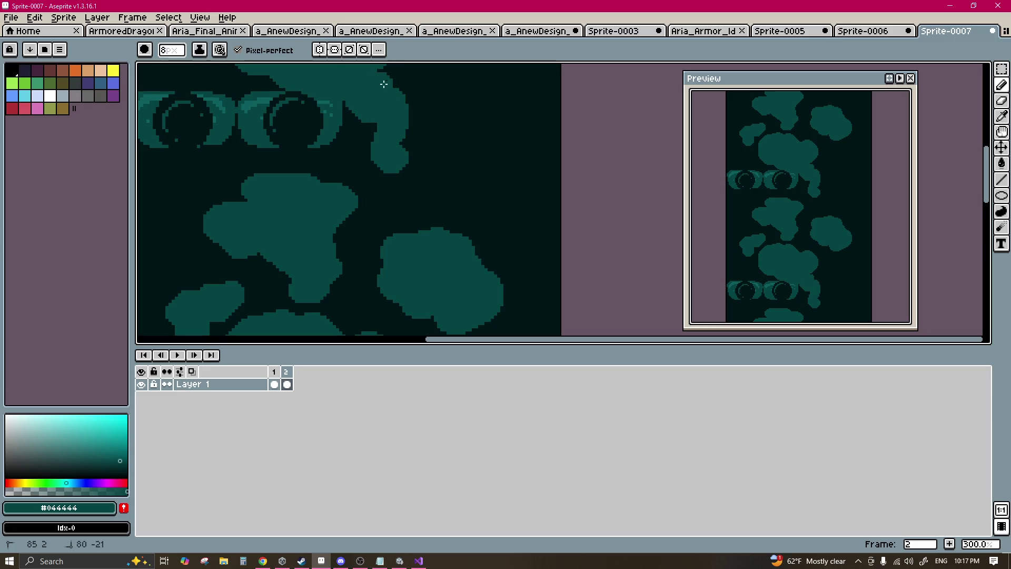
{"action": "mouse_move", "coordinate": [418, 135]}
{"action": "left_mouse_down"}
{"action": "mouse_move", "coordinate": [458, 122]}
{"action": "mouse_move", "coordinate": [401, 162]}
{"action": "mouse_move", "coordinate": [458, 140]}
{"action": "left_mouse_up"}
{"action": "scroll", "coordinate": [413, 155], "scroll_direction": "left", "scroll_amount": 3}
{"action": "scroll", "coordinate": [413, 154], "scroll_direction": "up", "scroll_amount": 1}
Step: Lasso-select the left ring decoration, cancelling a stray ellipse
{"action": "key", "text": "q"}
{"action": "left_click_drag", "start_coordinate": [306, 163], "coordinate": [338, 184]}
{"action": "mouse_move", "coordinate": [183, 96]}
{"action": "left_mouse_down"}
{"action": "mouse_move", "coordinate": [349, 176]}
{"action": "mouse_move", "coordinate": [320, 171]}
{"action": "left_mouse_up"}
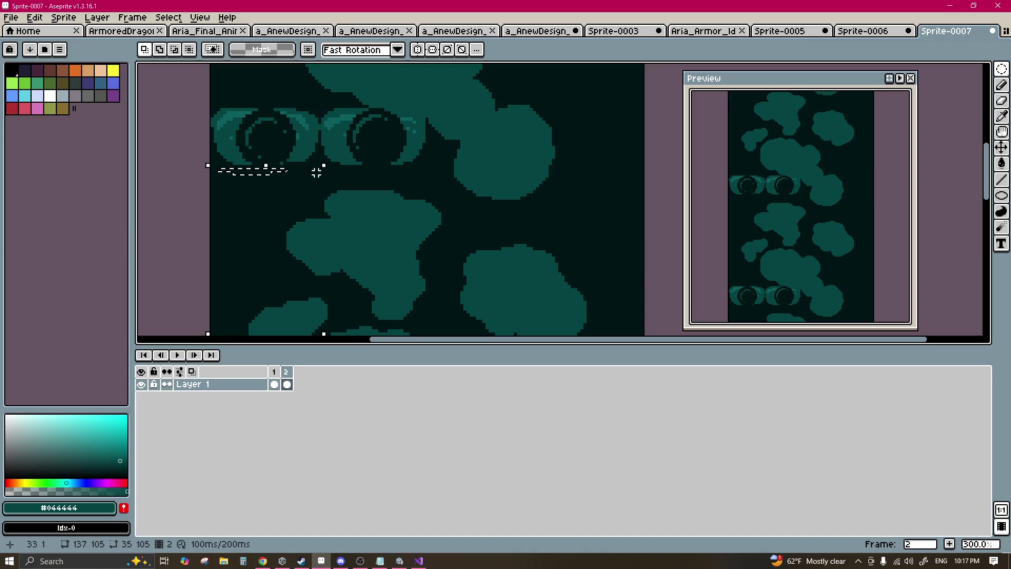
{"action": "mouse_move", "coordinate": [259, 140]}
{"action": "left_mouse_down"}
{"action": "mouse_move", "coordinate": [318, 187]}
{"action": "mouse_move", "coordinate": [320, 173]}
{"action": "mouse_move", "coordinate": [339, 209]}
{"action": "mouse_move", "coordinate": [296, 119]}
{"action": "left_mouse_up"}
{"action": "scroll", "coordinate": [307, 178], "scroll_direction": "up", "scroll_amount": 3}
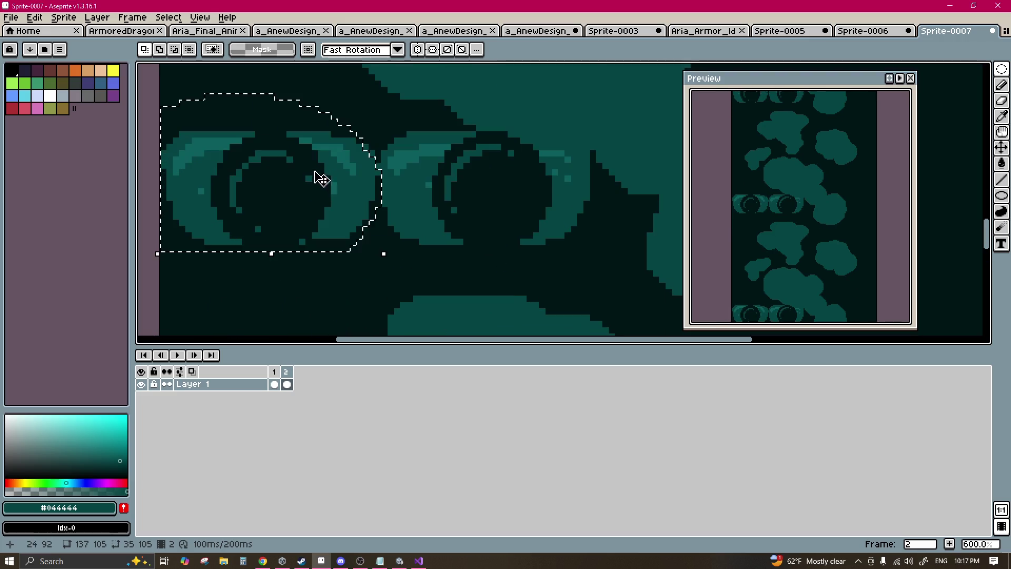
{"action": "key", "text": "u"}
{"action": "left_click_drag", "start_coordinate": [300, 187], "coordinate": [379, 132]}
{"action": "key", "text": "Escape"}
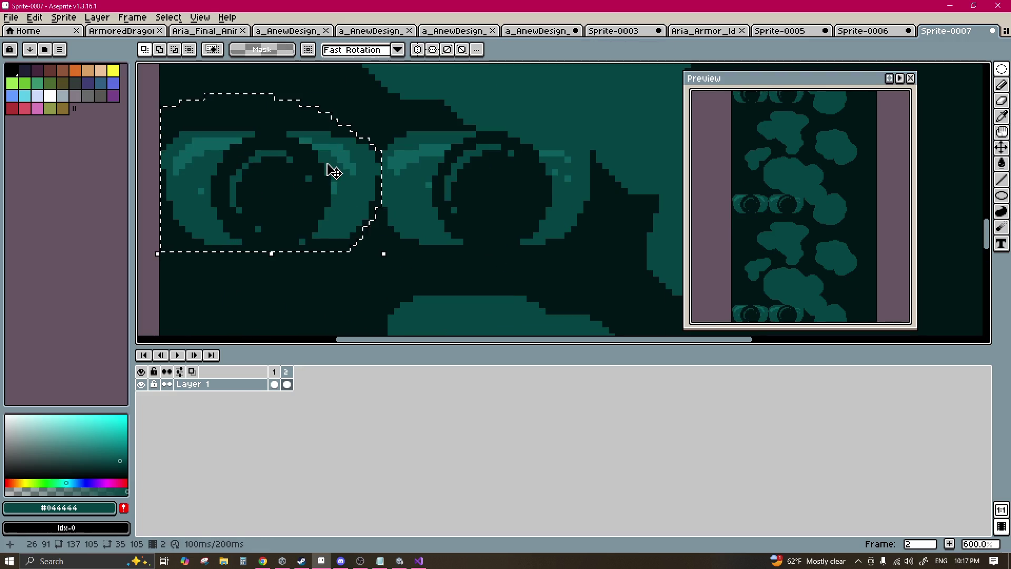
Step: Duplicate the selected ring and place the copy on the right side of the tile, then deselect
{"action": "left_click_drag", "start_coordinate": [334, 171], "coordinate": [334, 163]}
{"action": "scroll", "coordinate": [334, 162], "scroll_direction": "down", "scroll_amount": 3}
{"action": "scroll", "coordinate": [323, 175], "scroll_direction": "up", "scroll_amount": 2}
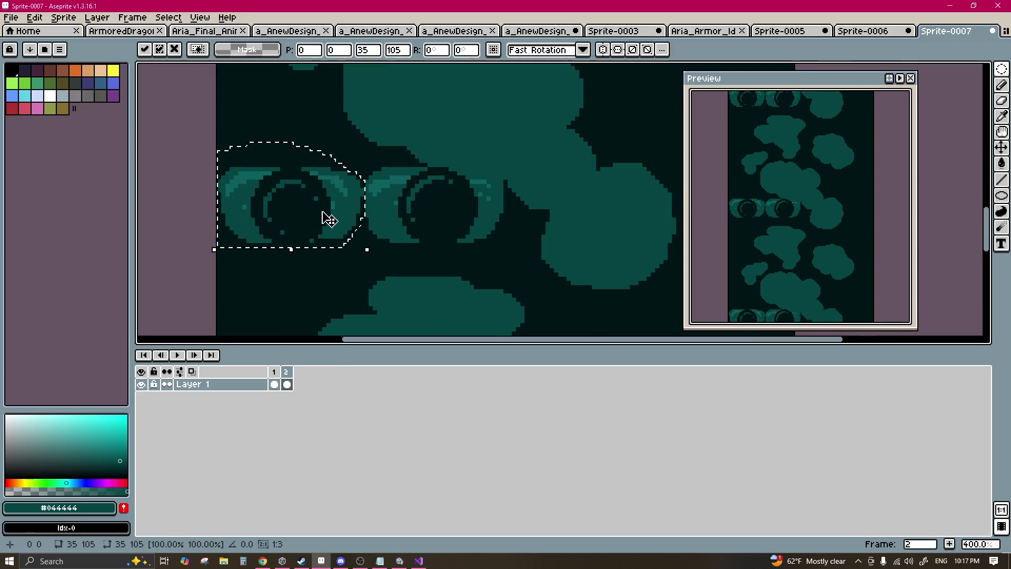
{"action": "mouse_move", "coordinate": [349, 223]}
{"action": "left_mouse_down"}
{"action": "mouse_move", "coordinate": [377, 212]}
{"action": "mouse_move", "coordinate": [327, 181]}
{"action": "mouse_move", "coordinate": [326, 142]}
{"action": "mouse_move", "coordinate": [750, 137]}
{"action": "mouse_move", "coordinate": [382, 214]}
{"action": "left_mouse_up"}
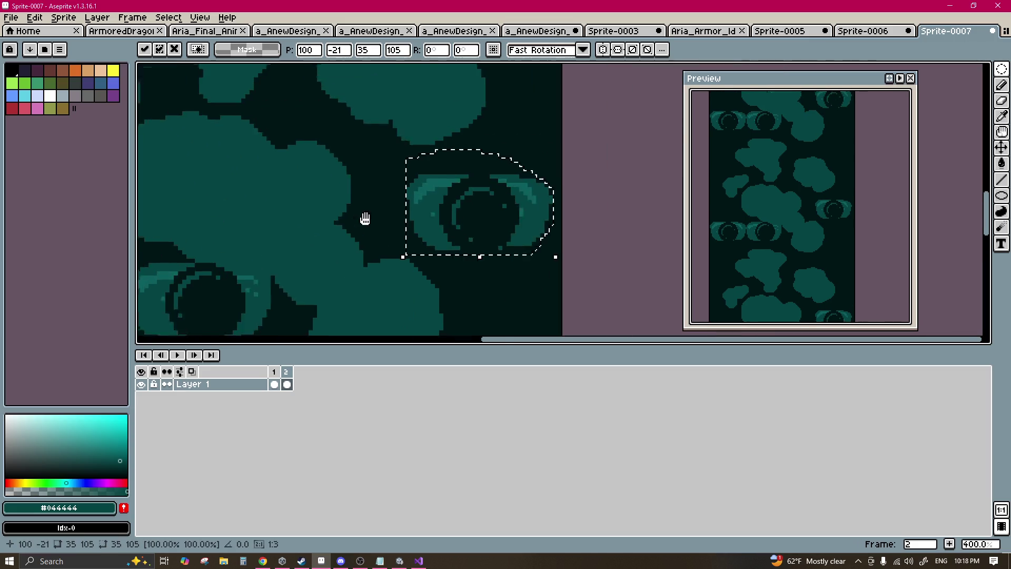
{"action": "left_click_drag", "start_coordinate": [469, 223], "coordinate": [232, 140]}
{"action": "key", "text": "ctrl+z"}
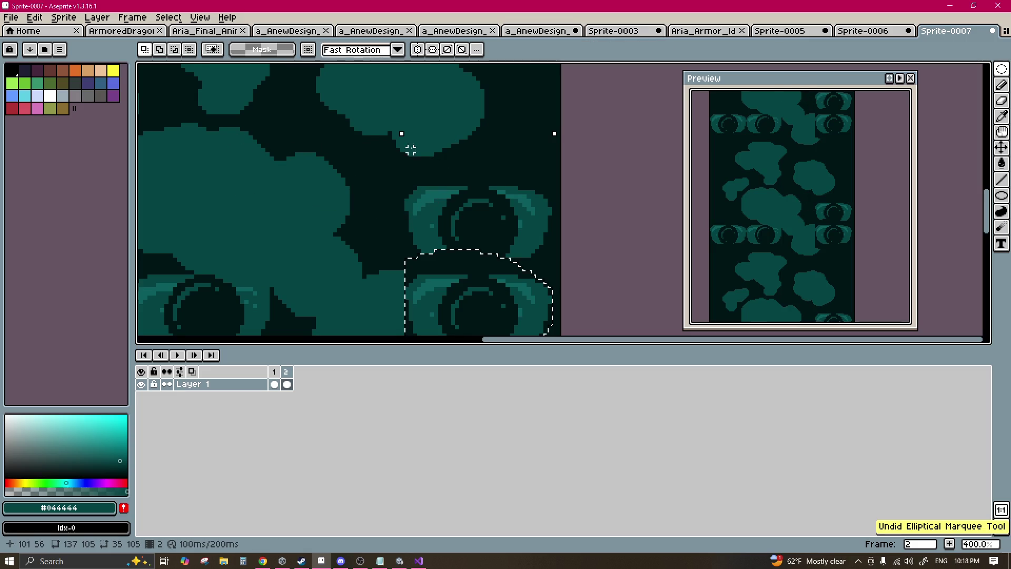
{"action": "left_click_drag", "start_coordinate": [469, 311], "coordinate": [428, 163]}
{"action": "scroll", "coordinate": [429, 162], "scroll_direction": "down", "scroll_amount": 2}
{"action": "key", "text": "ctrl+z"}
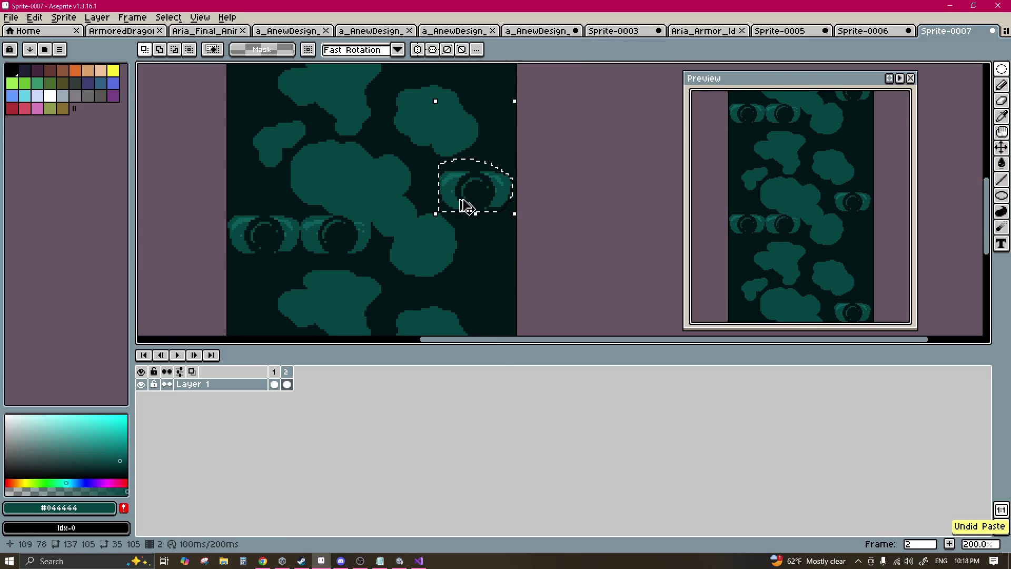
{"action": "mouse_move", "coordinate": [483, 200]}
{"action": "left_mouse_down"}
{"action": "mouse_move", "coordinate": [481, 167]}
{"action": "mouse_move", "coordinate": [481, 210]}
{"action": "mouse_move", "coordinate": [514, 136]}
{"action": "mouse_move", "coordinate": [291, 143]}
{"action": "left_mouse_up"}
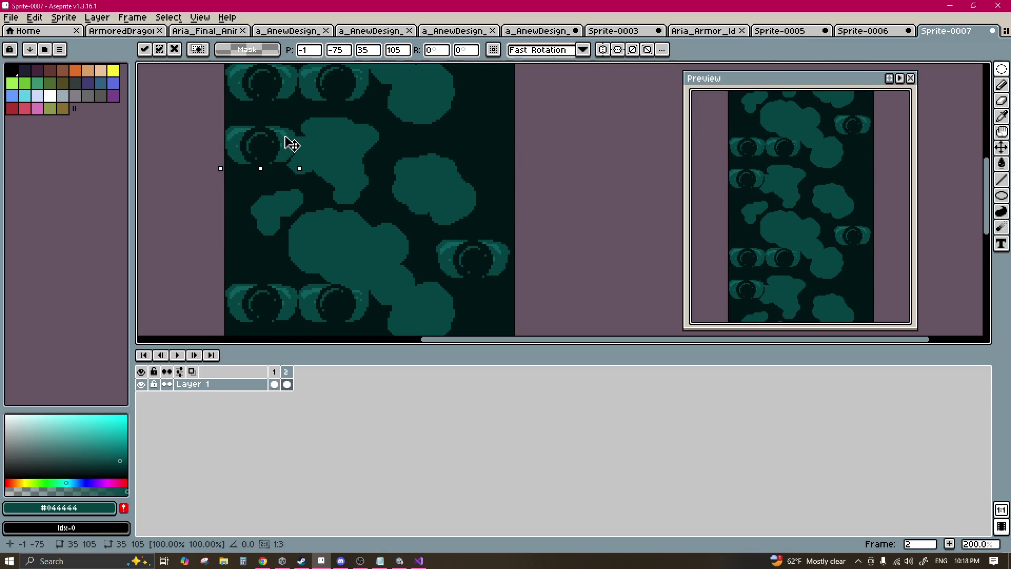
{"action": "key", "text": "Escape"}
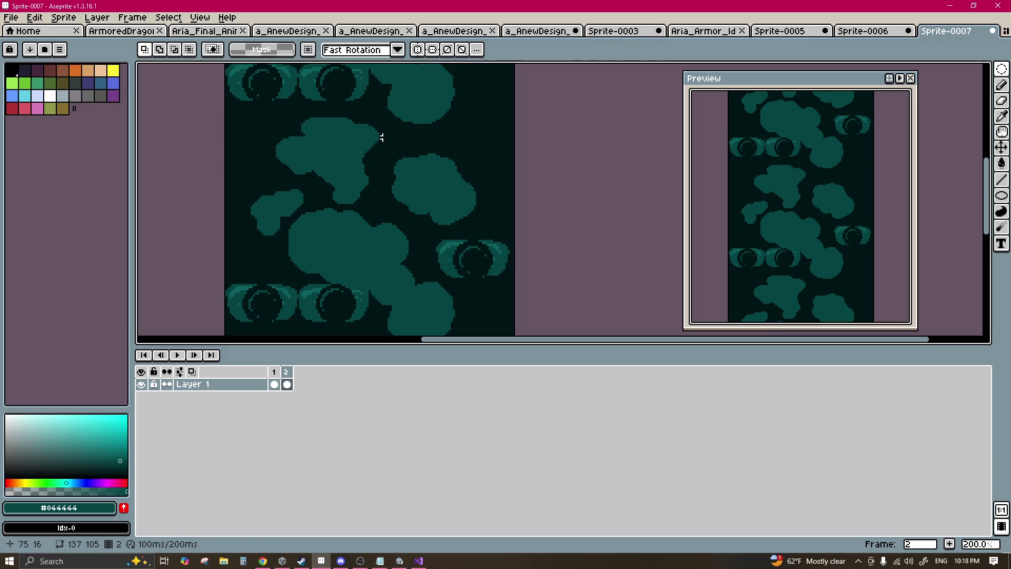
{"action": "scroll", "coordinate": [326, 124], "scroll_direction": "down", "scroll_amount": 1}
Step: Paint over the outer left ring with the dark #011515 background colour
{"action": "key", "text": "b"}
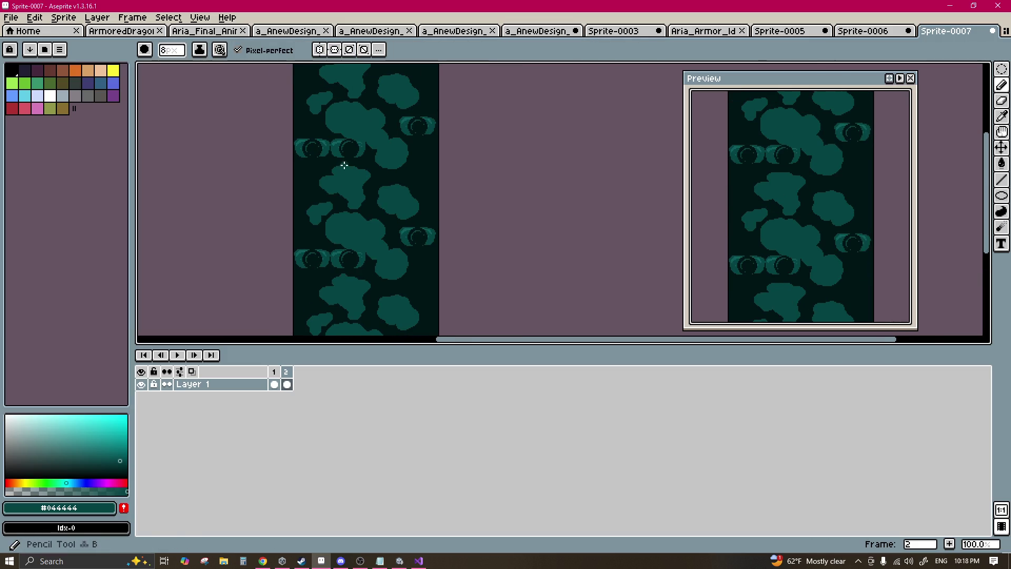
{"action": "scroll", "coordinate": [326, 172], "scroll_direction": "up", "scroll_amount": 2}
{"action": "left_click", "coordinate": [289, 176], "text": "alt"}
{"action": "left_click", "coordinate": [285, 128]}
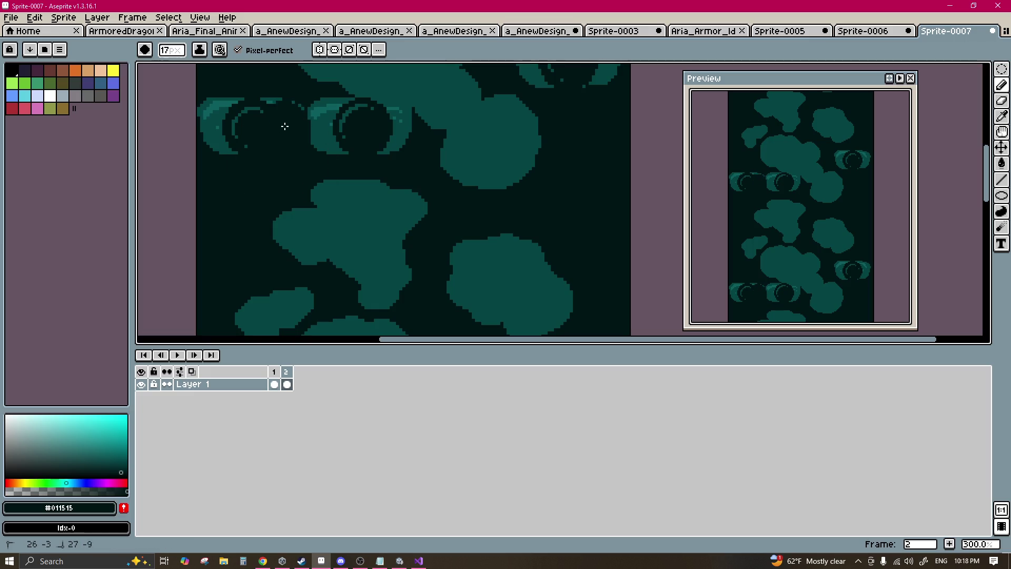
{"action": "left_click_drag", "start_coordinate": [230, 128], "coordinate": [221, 124]}
{"action": "key", "text": "ctrl+z"}
{"action": "left_click_drag", "start_coordinate": [280, 112], "coordinate": [252, 141]}
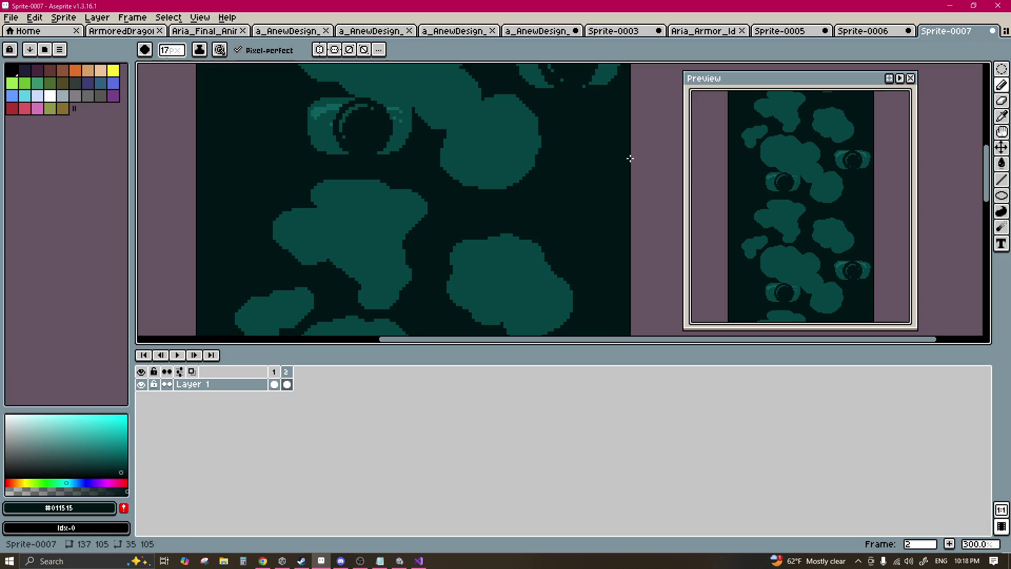
{"action": "scroll", "coordinate": [843, 199], "scroll_direction": "down", "scroll_amount": 2}
{"action": "scroll", "coordinate": [843, 199], "scroll_direction": "up", "scroll_amount": 2}
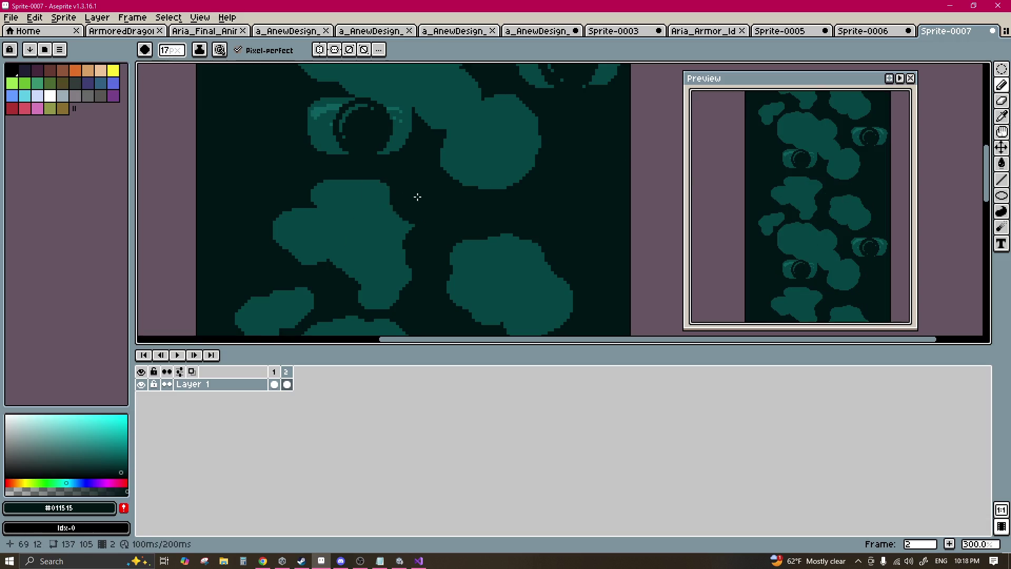
Step: Sample the teal blob colour and reduce the pencil size
{"action": "left_click_drag", "start_coordinate": [417, 195], "coordinate": [437, 232]}
{"action": "left_click", "coordinate": [418, 176], "text": "alt"}
{"action": "left_click_drag", "start_coordinate": [388, 156], "coordinate": [449, 166]}
{"action": "key", "text": "minus"}
{"action": "key", "text": "minus"}
{"action": "key", "text": "minus"}
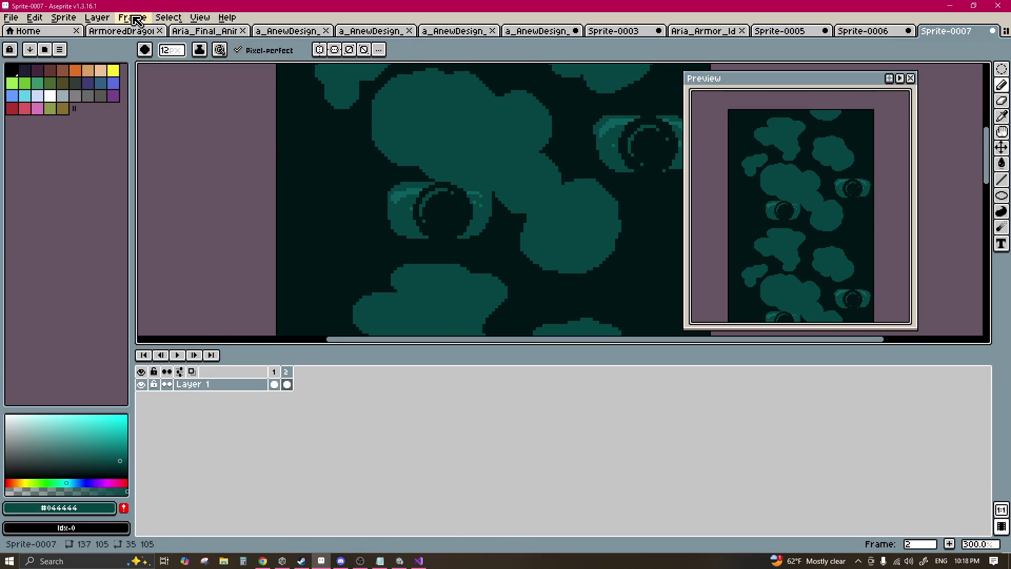
{"action": "left_click", "coordinate": [135, 20]}
Step: Show the tile repeating in both axes and zoom in on the seams
{"action": "mouse_move", "coordinate": [221, 110]}
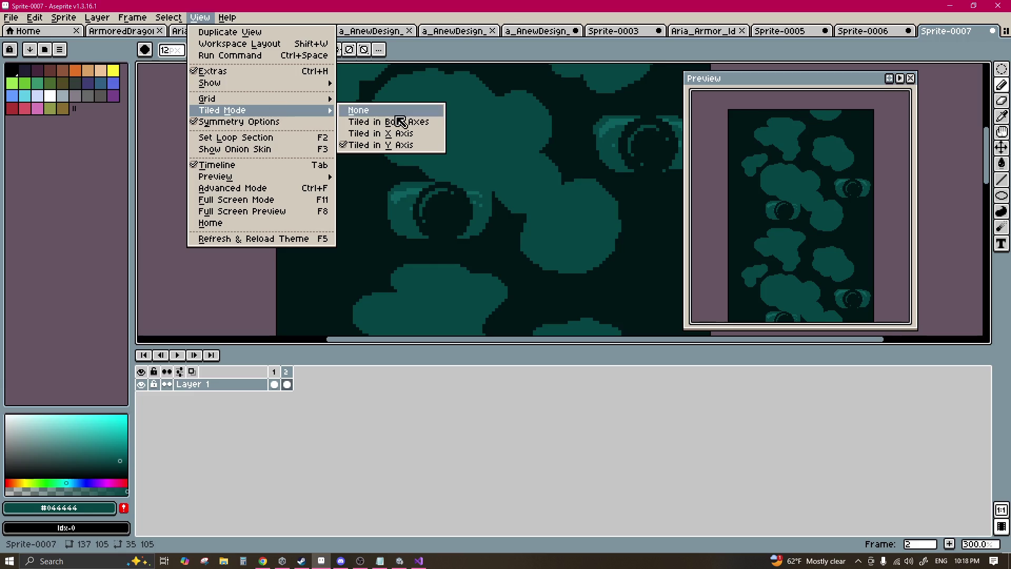
{"action": "left_click", "coordinate": [390, 121]}
{"action": "scroll", "coordinate": [409, 159], "scroll_direction": "down", "scroll_amount": 3}
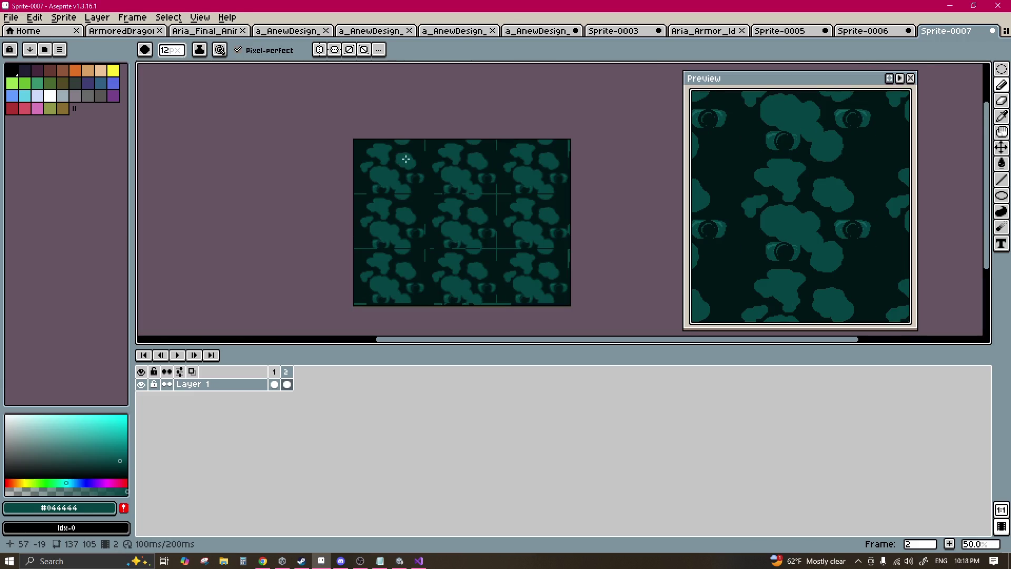
{"action": "scroll", "coordinate": [436, 195], "scroll_direction": "up", "scroll_amount": 5}
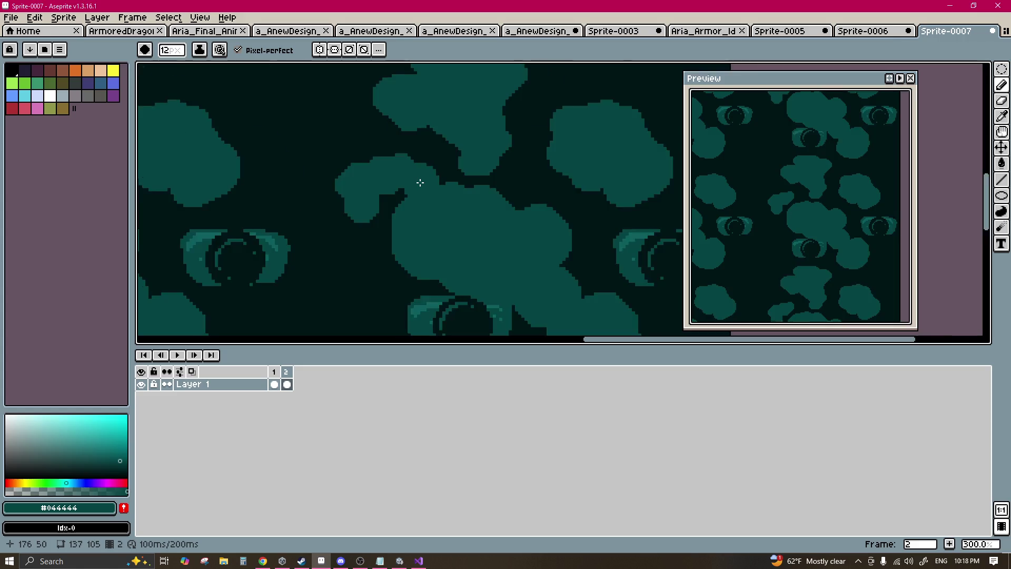
{"action": "scroll", "coordinate": [420, 182], "scroll_direction": "down", "scroll_amount": 2}
{"action": "scroll", "coordinate": [361, 239], "scroll_direction": "up", "scroll_amount": 1}
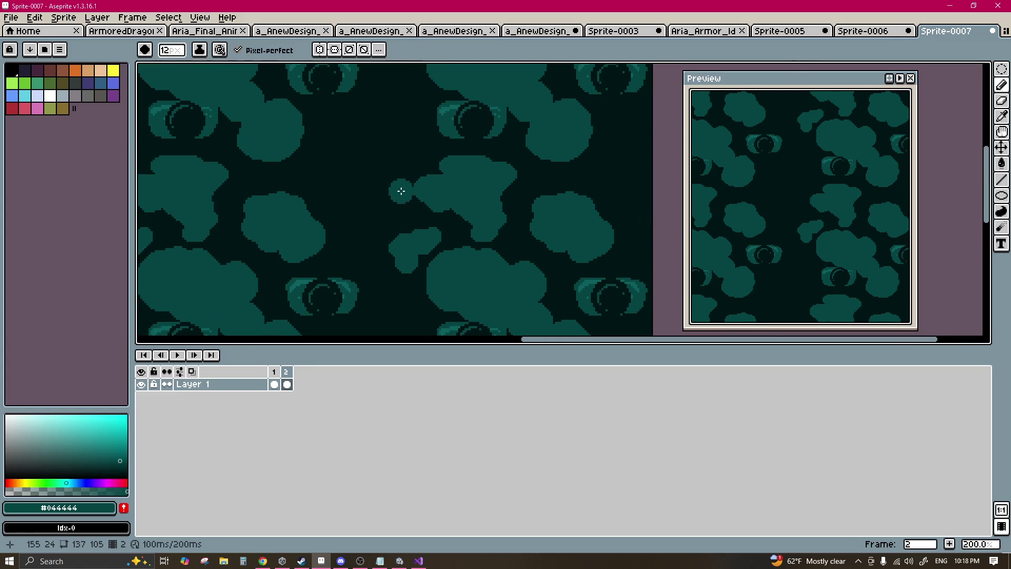
{"action": "scroll", "coordinate": [401, 191], "scroll_direction": "up", "scroll_amount": 1}
Step: With a slightly smaller brush, paint teal strokes joining the blobs across the dark bands
{"action": "key", "text": "minus"}
{"action": "key", "text": "minus"}
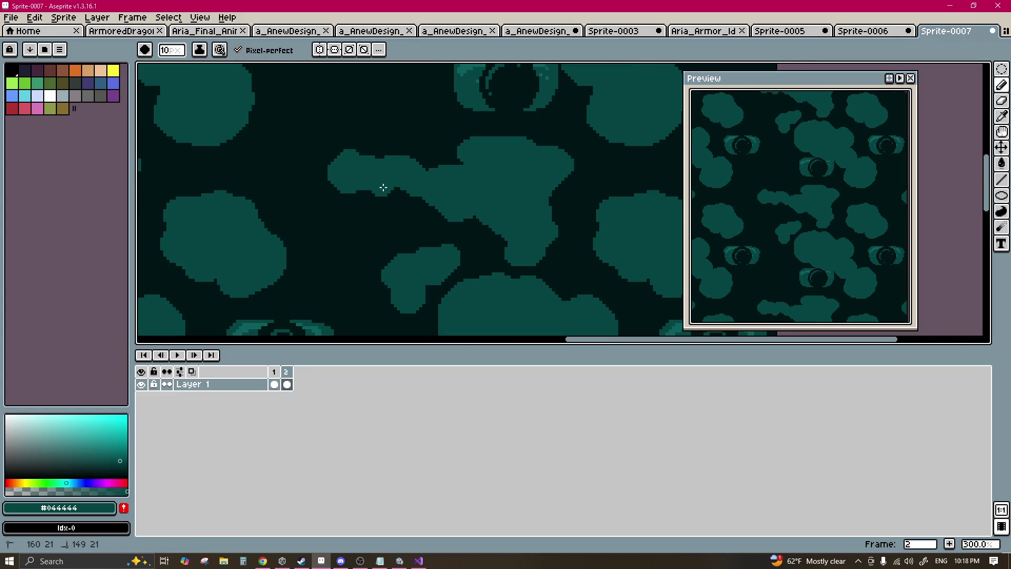
{"action": "mouse_move", "coordinate": [377, 212]}
{"action": "left_mouse_down"}
{"action": "mouse_move", "coordinate": [367, 240]}
{"action": "mouse_move", "coordinate": [277, 228]}
{"action": "left_mouse_up"}
{"action": "scroll", "coordinate": [326, 248], "scroll_direction": "left", "scroll_amount": 1}
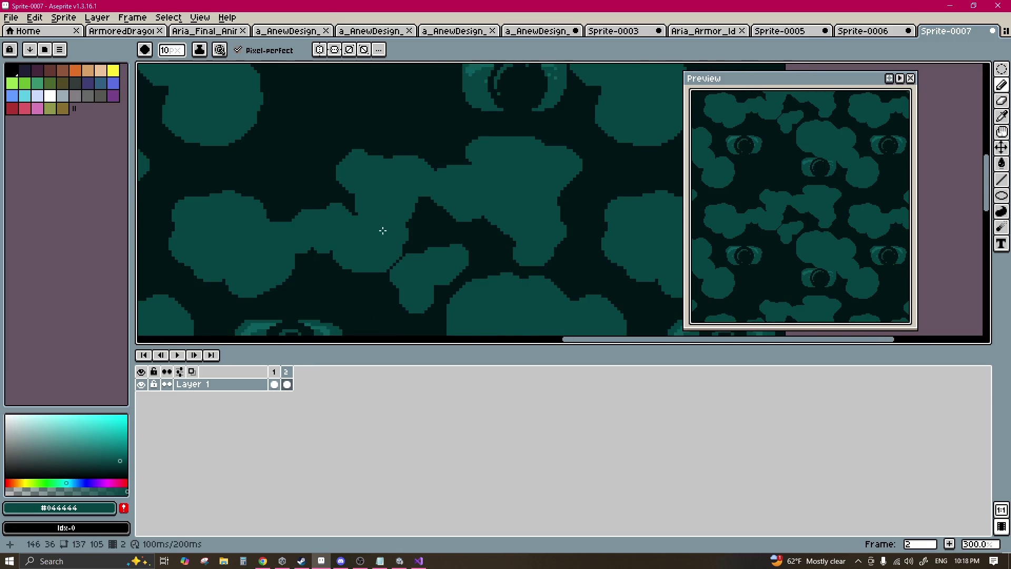
{"action": "mouse_move", "coordinate": [406, 293]}
{"action": "left_mouse_down"}
{"action": "mouse_move", "coordinate": [384, 219]}
{"action": "mouse_move", "coordinate": [372, 247]}
{"action": "mouse_move", "coordinate": [343, 274]}
{"action": "mouse_move", "coordinate": [274, 295]}
{"action": "mouse_move", "coordinate": [298, 295]}
{"action": "mouse_move", "coordinate": [321, 231]}
{"action": "mouse_move", "coordinate": [410, 203]}
{"action": "left_mouse_up"}
{"action": "left_click_drag", "start_coordinate": [430, 266], "coordinate": [366, 263]}
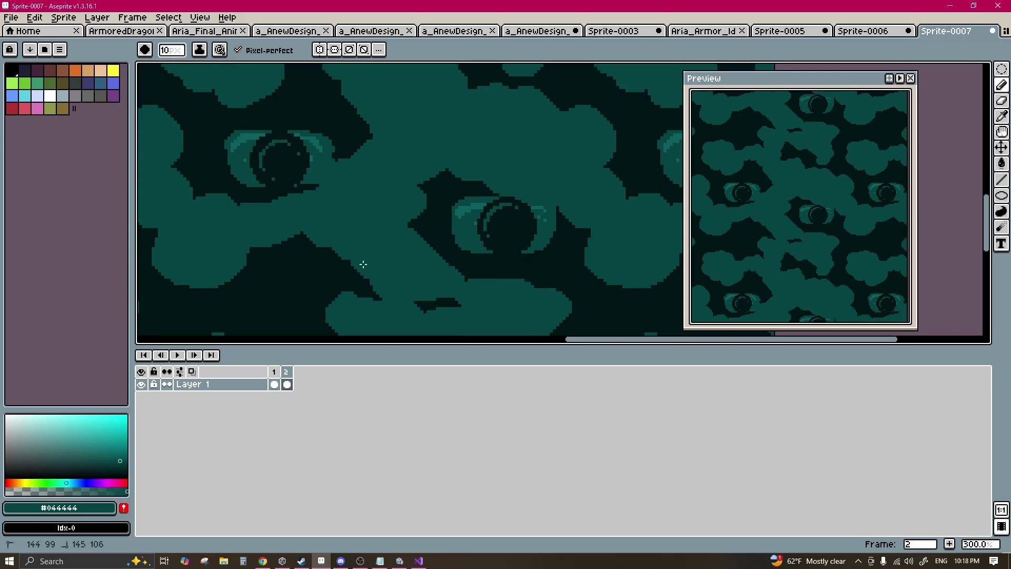